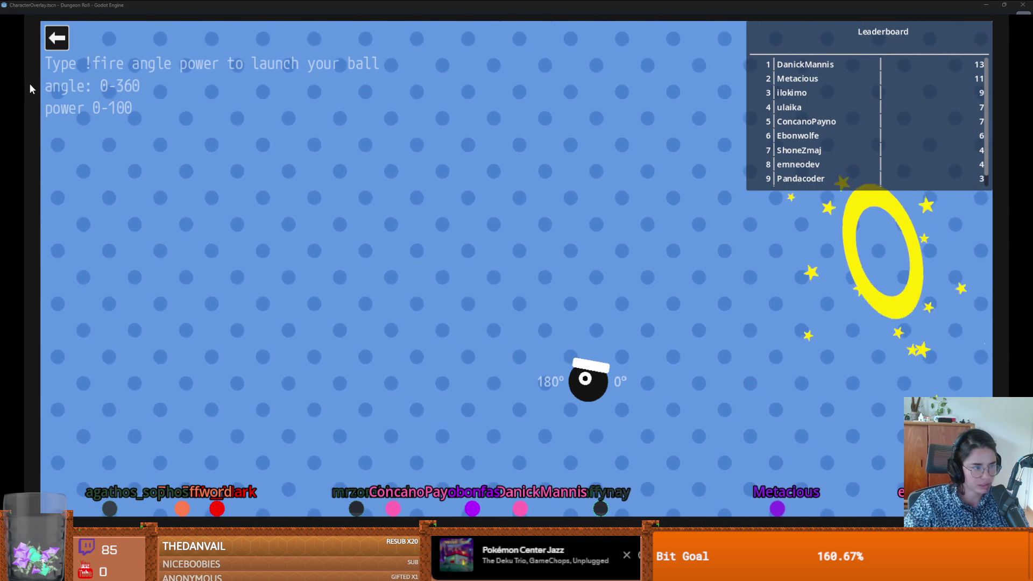
Step: Return from the game to the editor, review the minimap check in menu_panel.gd and save
click(56, 45)
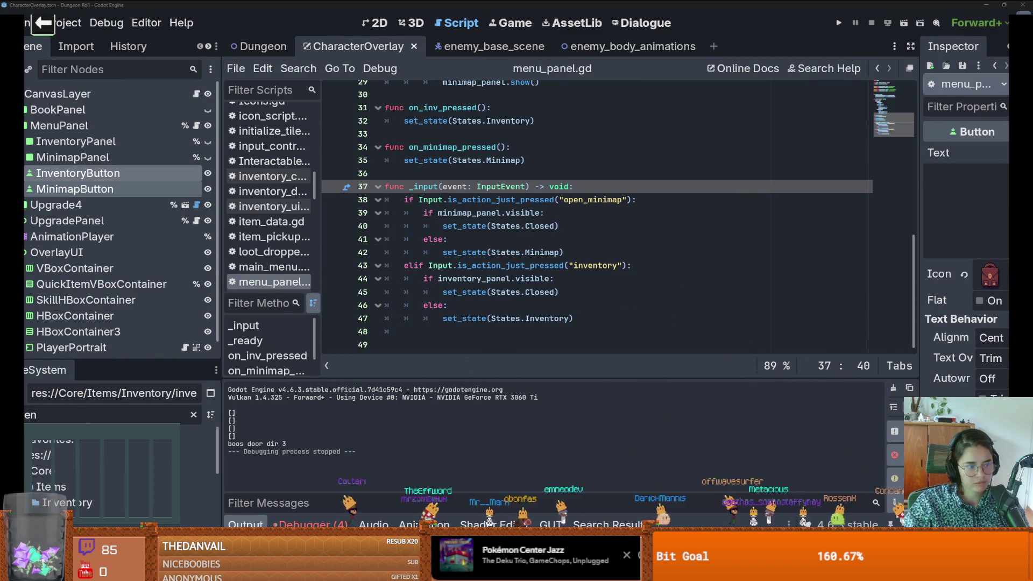
click(506, 237)
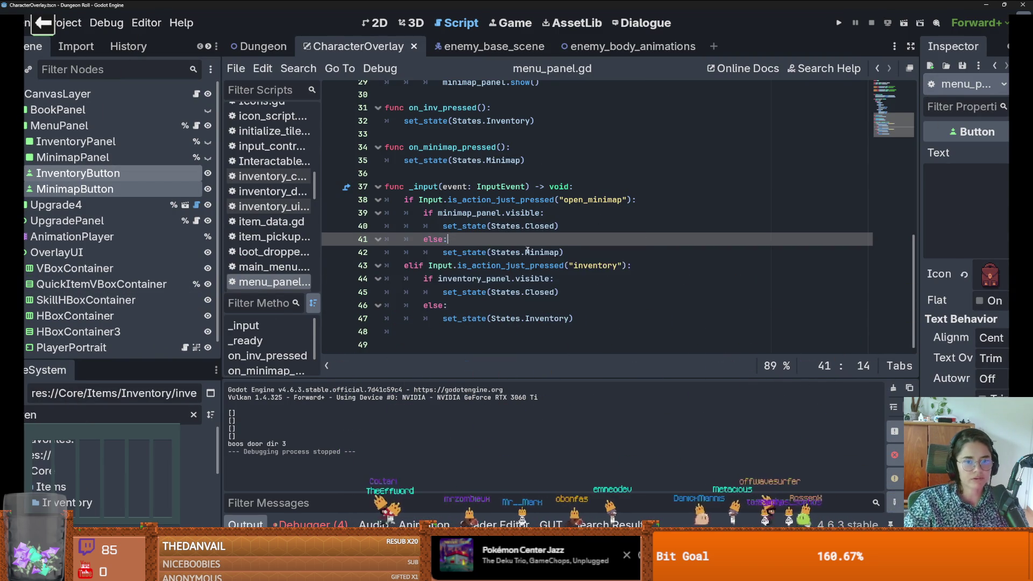
scroll(594, 264, up, 1)
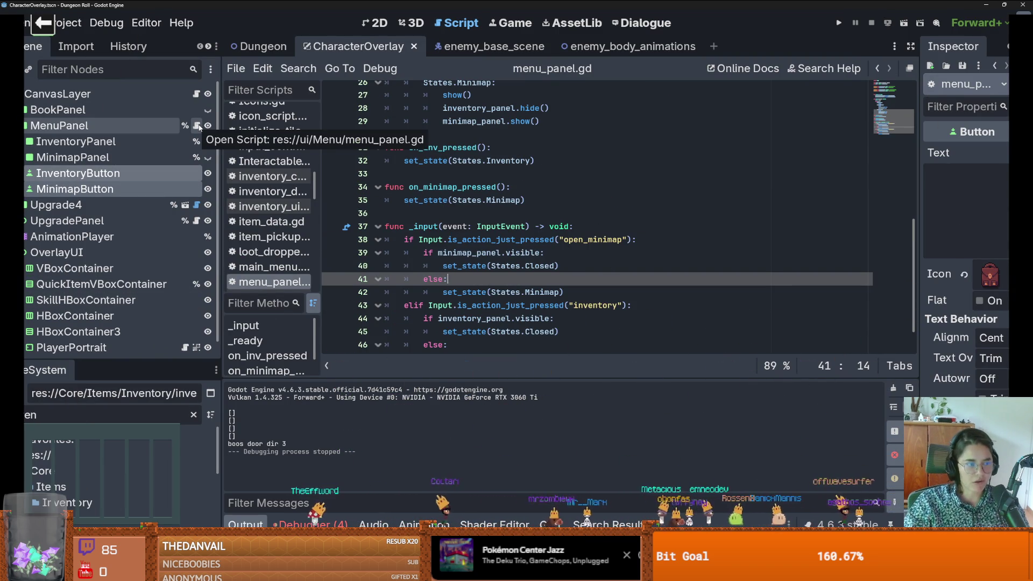
click(477, 212)
key(ctrl+s)
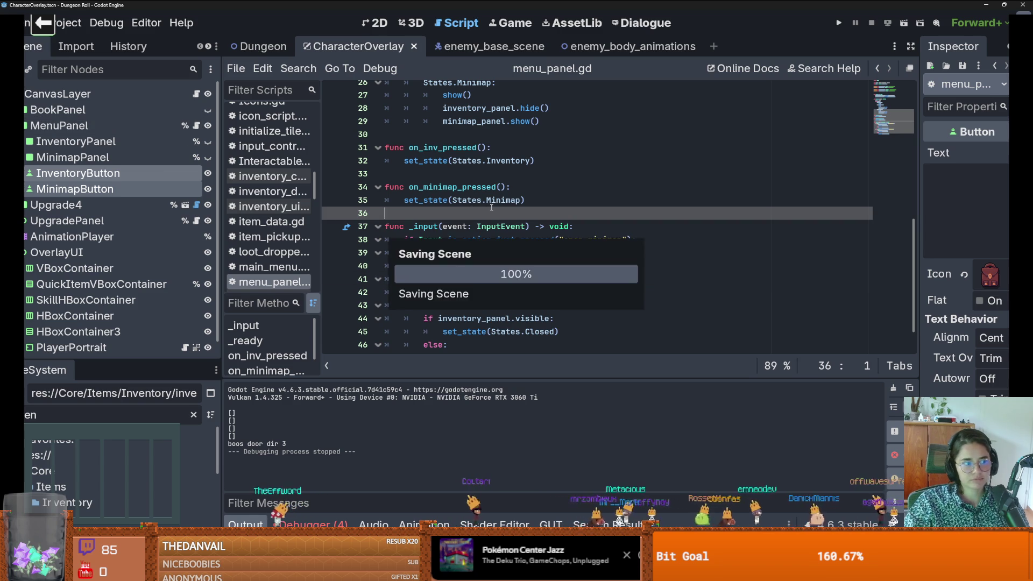
scroll(538, 236, down, 1)
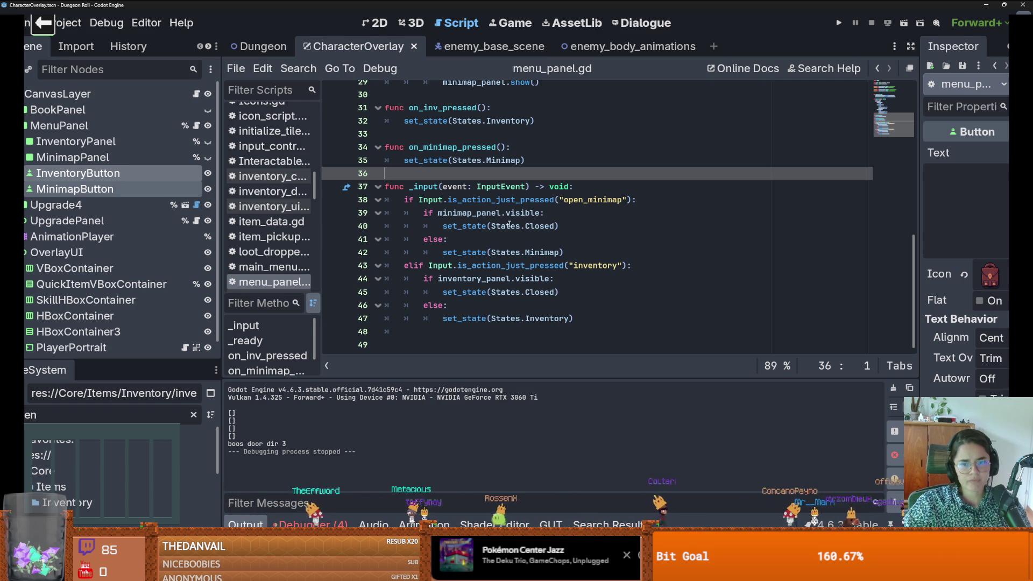
Step: Delete 'minimap_panel.' on line 39 and 'inventory_panel.' on line 44 so both read 'if visible:', then run
double_click(467, 214)
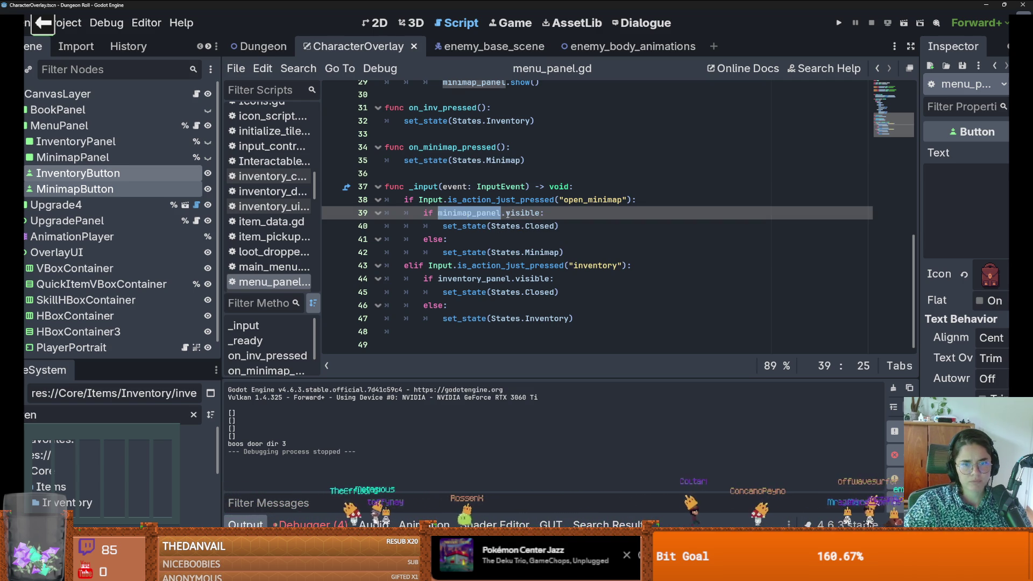
scroll(483, 257, up, 1)
click(484, 261)
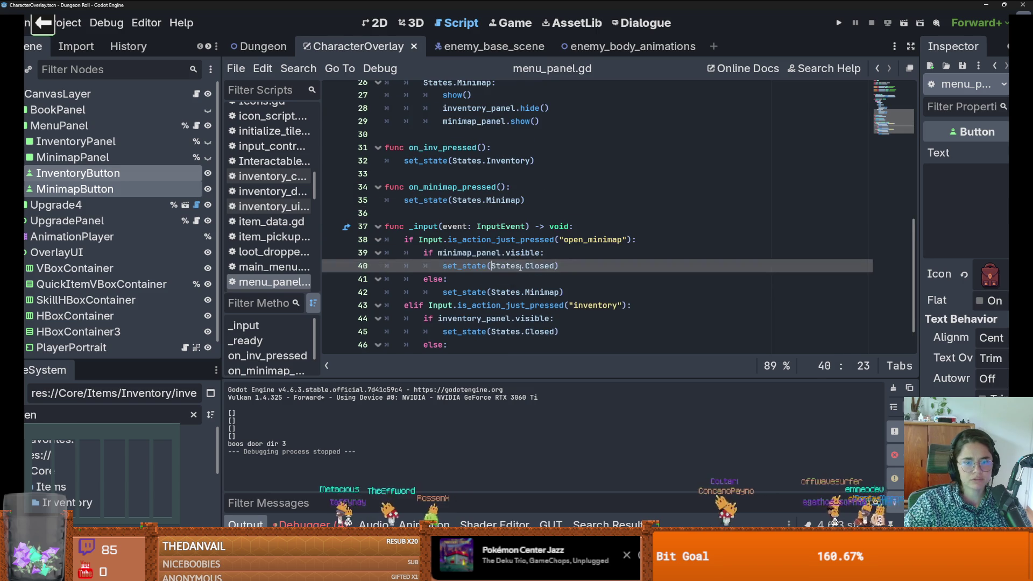
scroll(483, 259, down, 1)
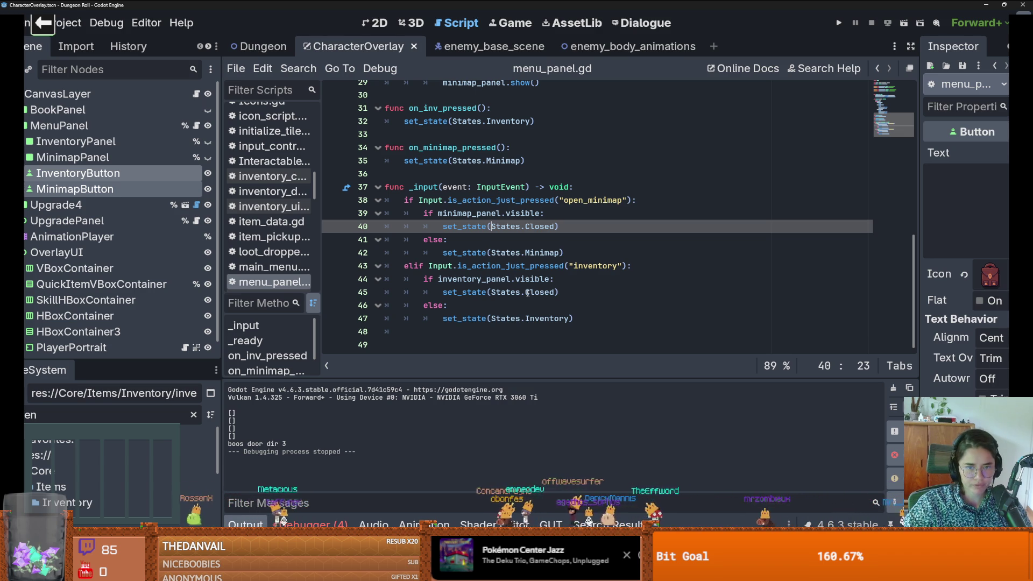
mouse_move(547, 276)
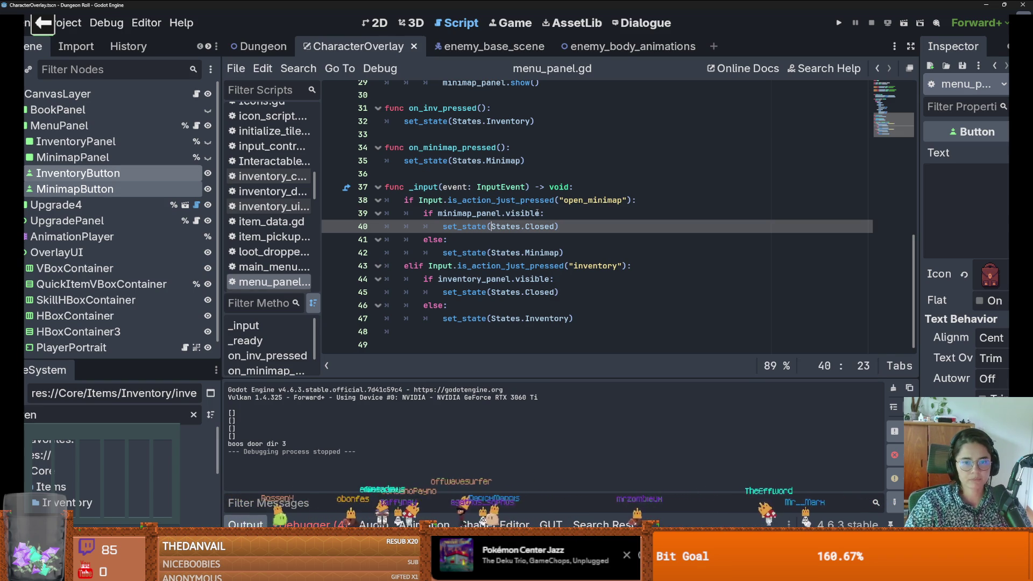
click(503, 214)
drag(504, 213, 437, 213)
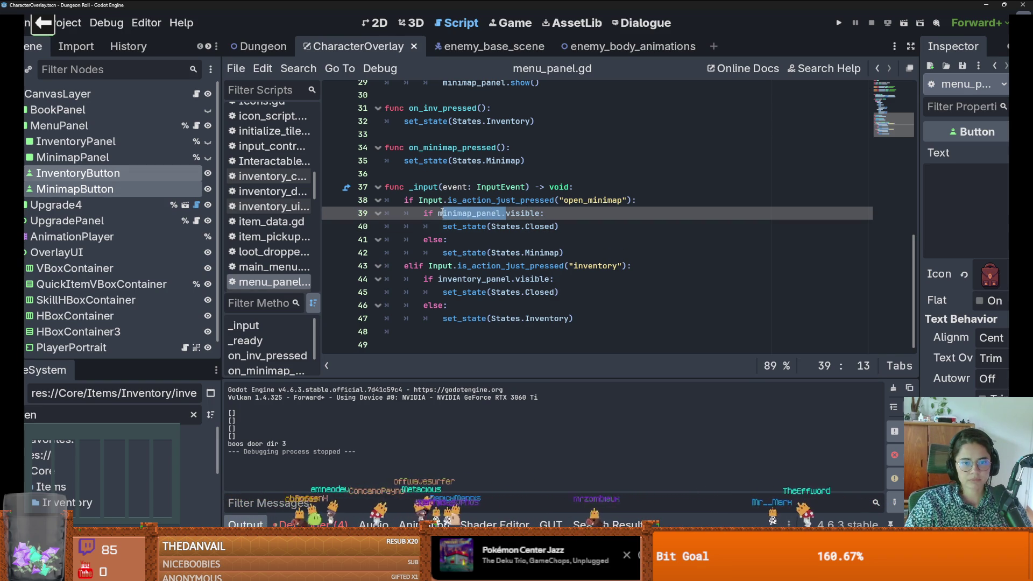
key(BackSpace)
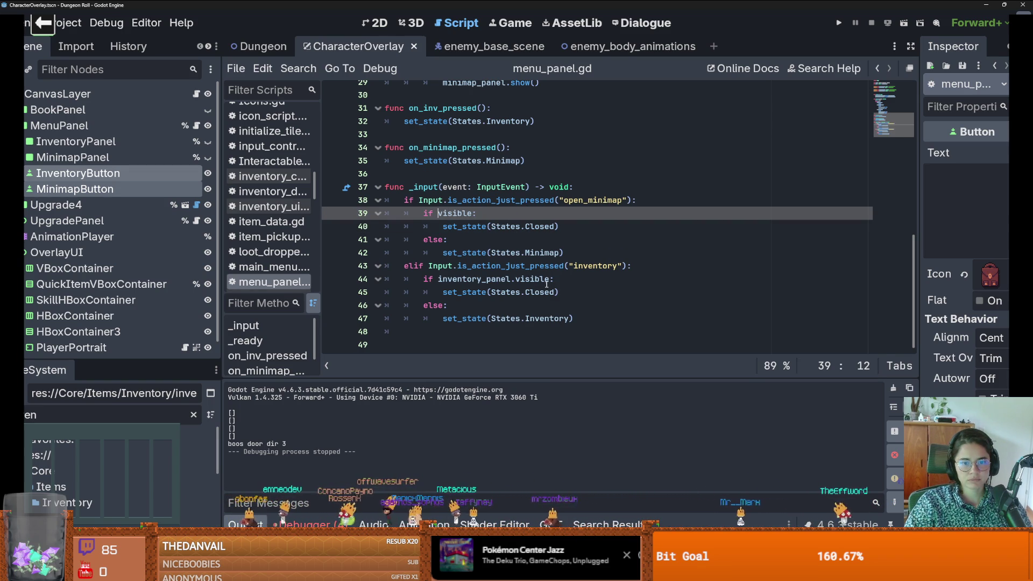
drag(516, 278, 440, 279)
key(BackSpace)
key(BackSpace)
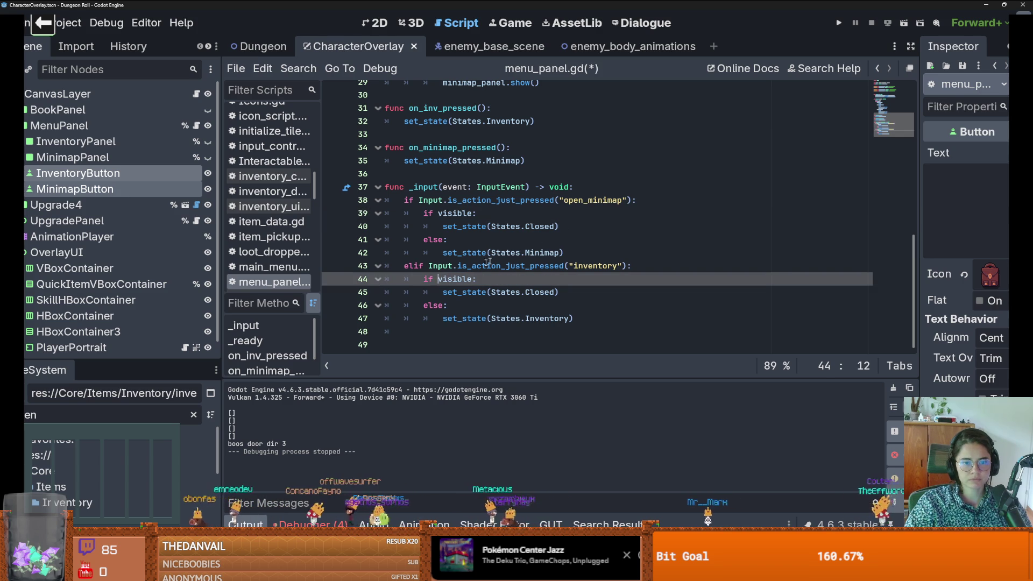
click(838, 23)
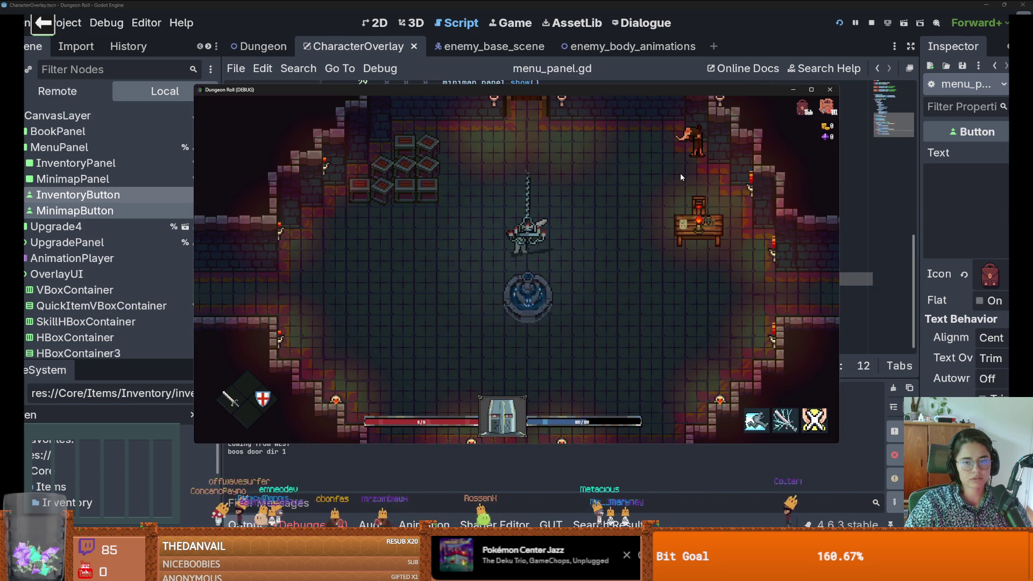
Step: Switch between minimap and inventory in-game using Tab, M and the overlay buttons, then close the game
key(Tab)
key(Tab)
key(Tab)
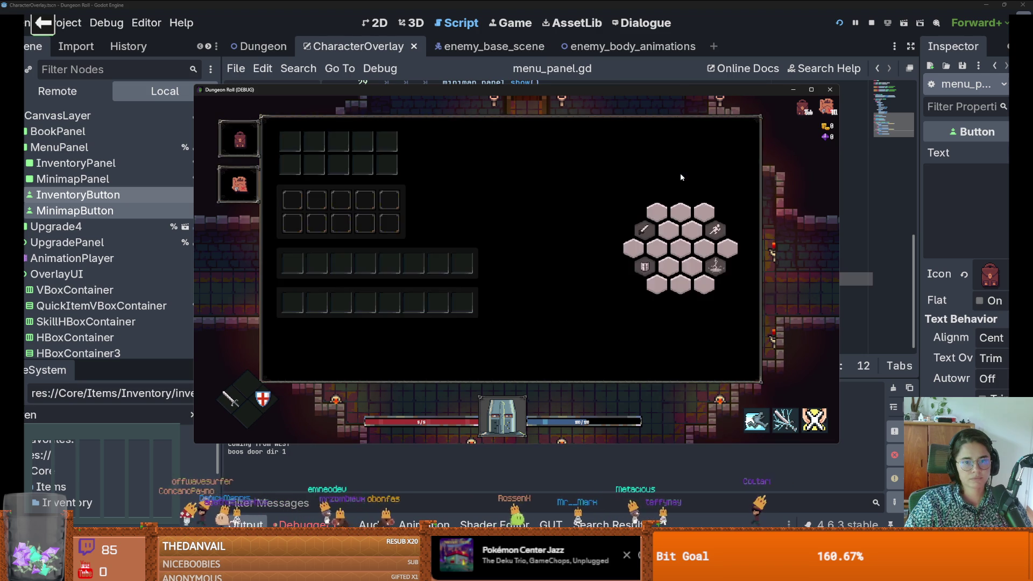
key(Tab)
key(m)
key(m)
key(m)
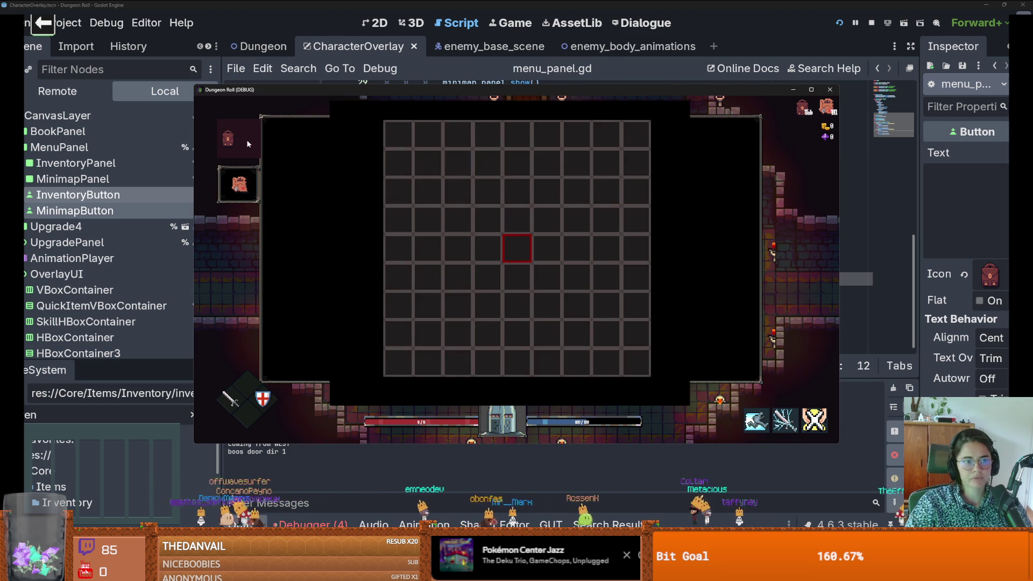
click(247, 140)
key(m)
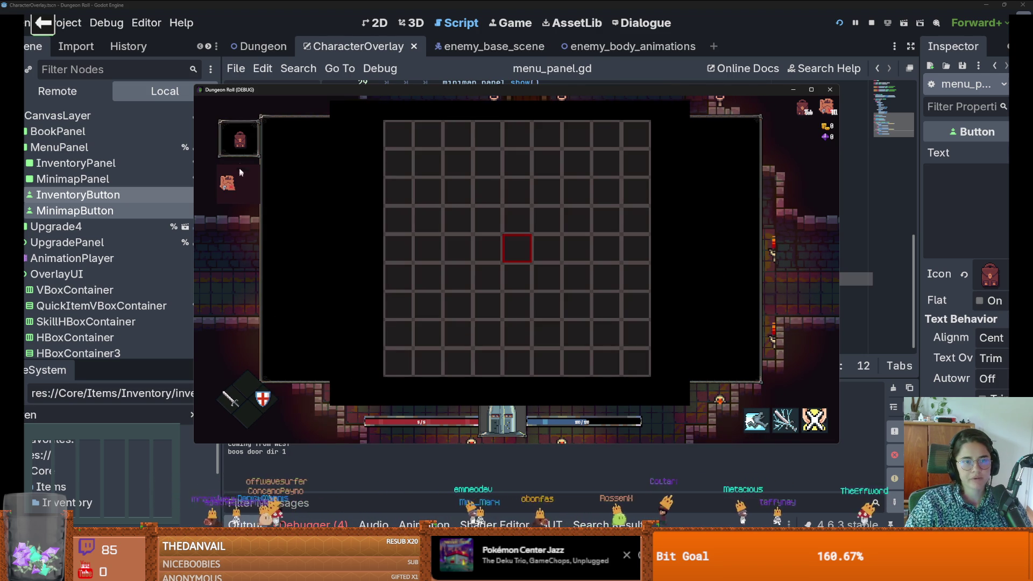
click(239, 141)
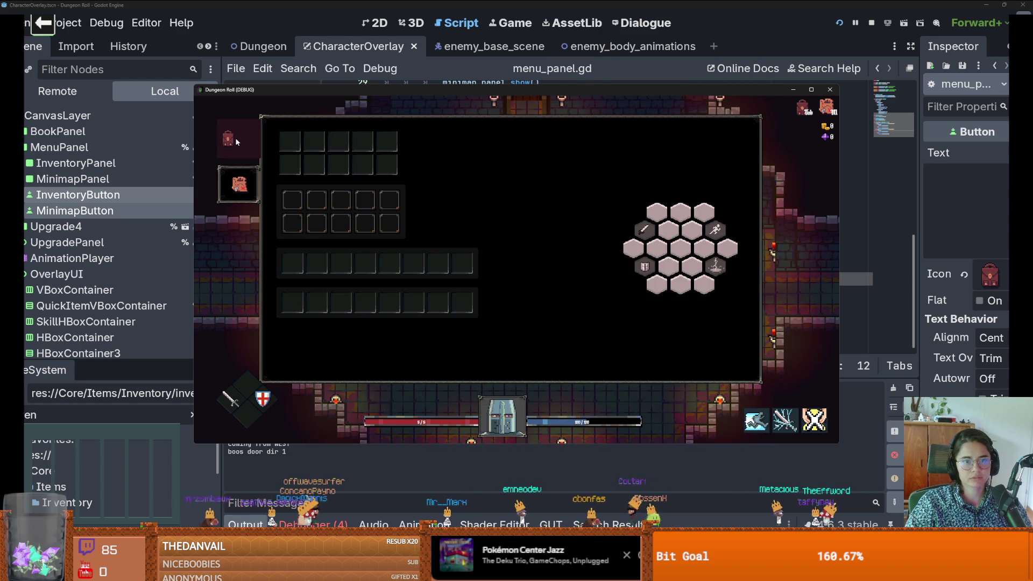
click(240, 183)
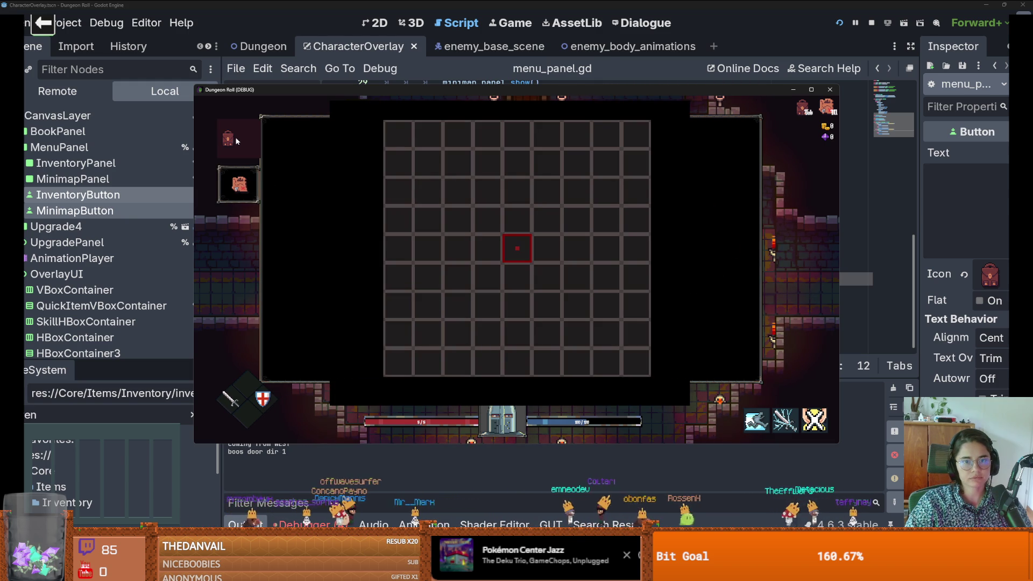
key(m)
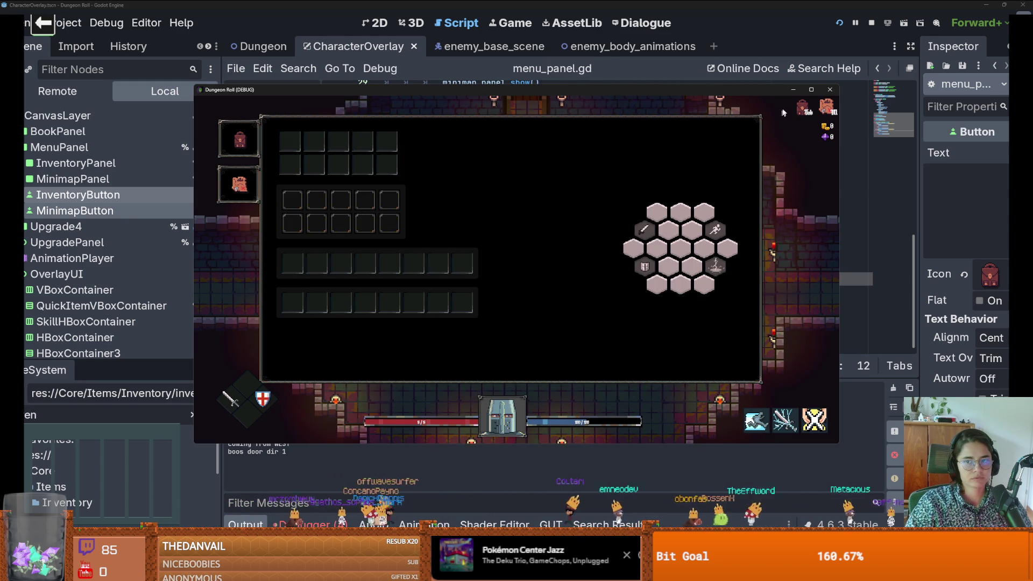
key(m)
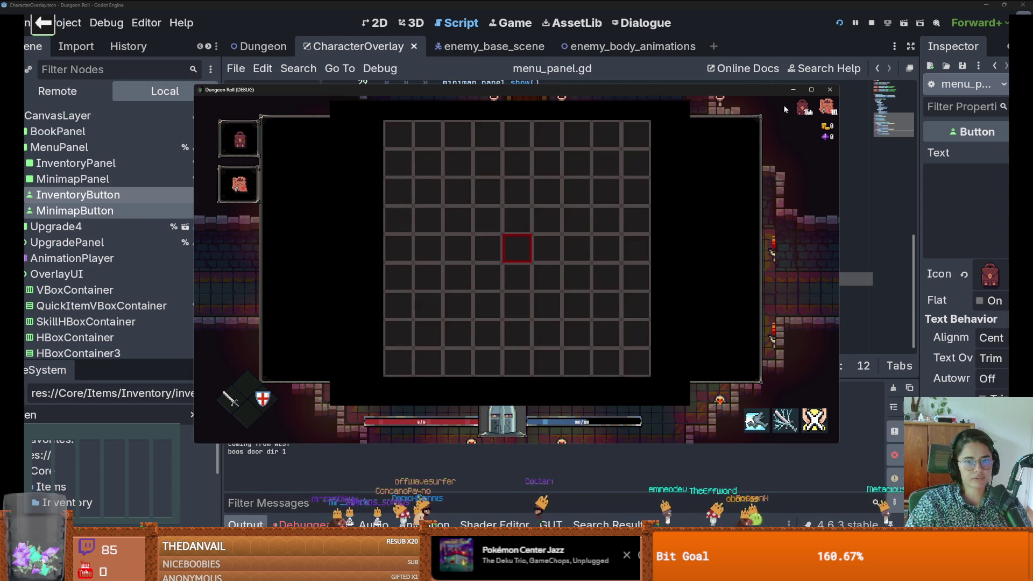
click(830, 90)
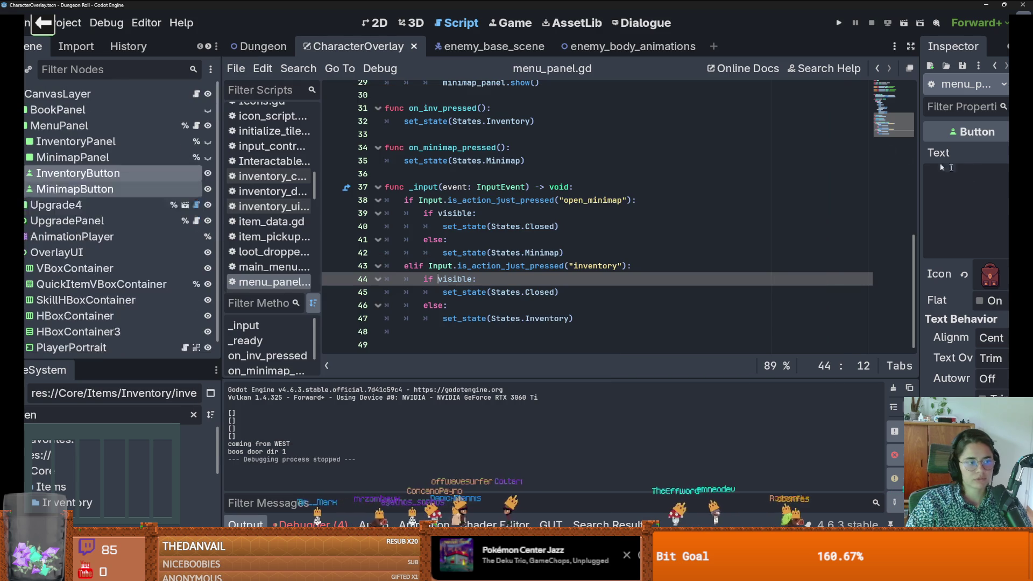
Step: Show MinimapPanel in the 2D view, expand its children and widen the Inspector
click(376, 22)
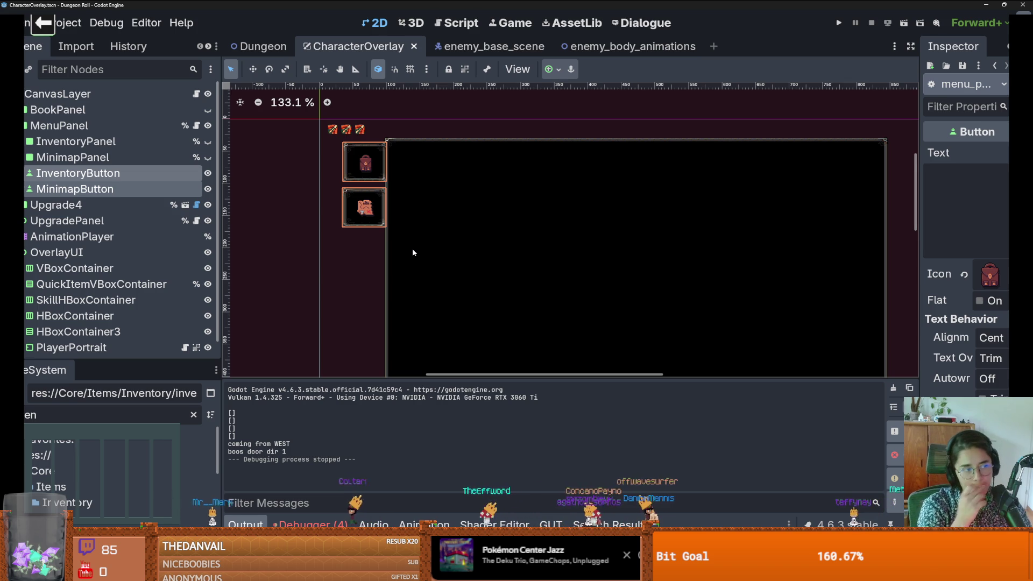
key(m)
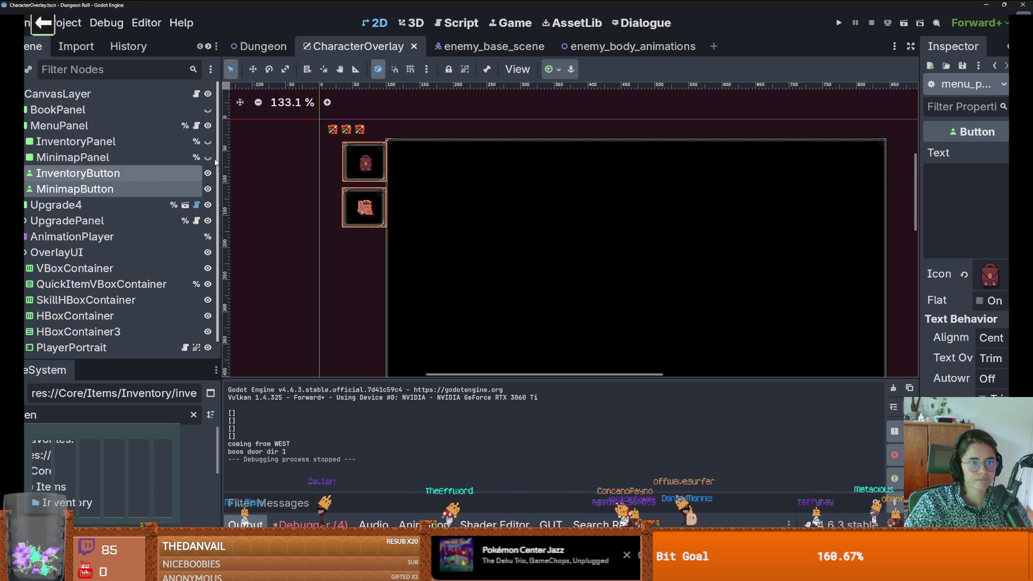
scroll(493, 214, down, 8)
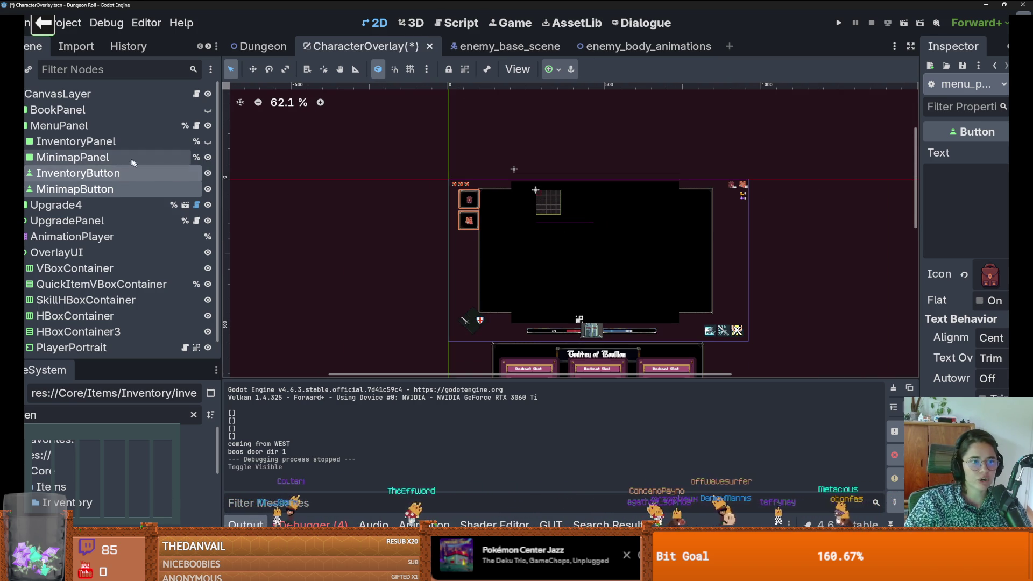
click(99, 157)
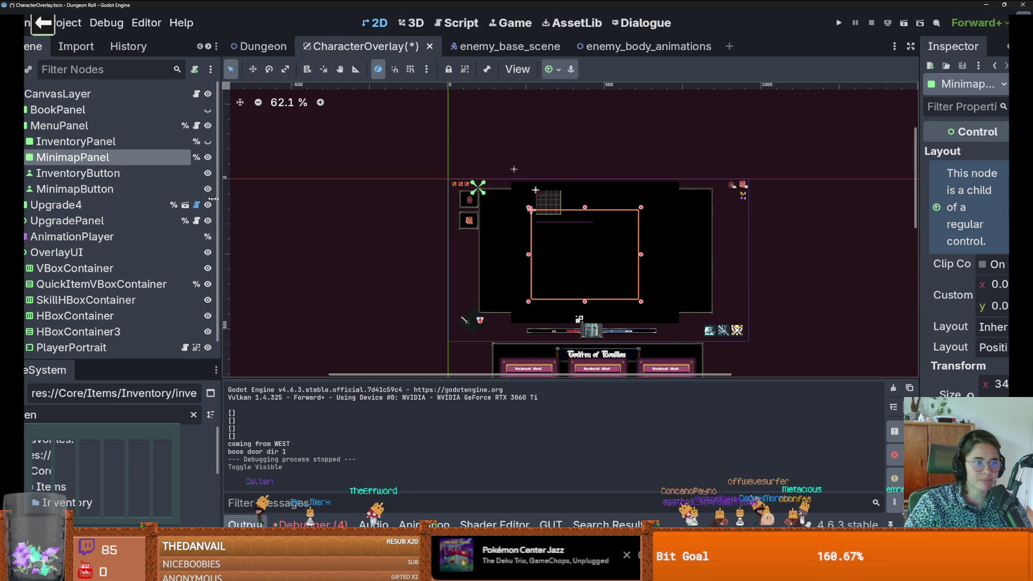
click(25, 158)
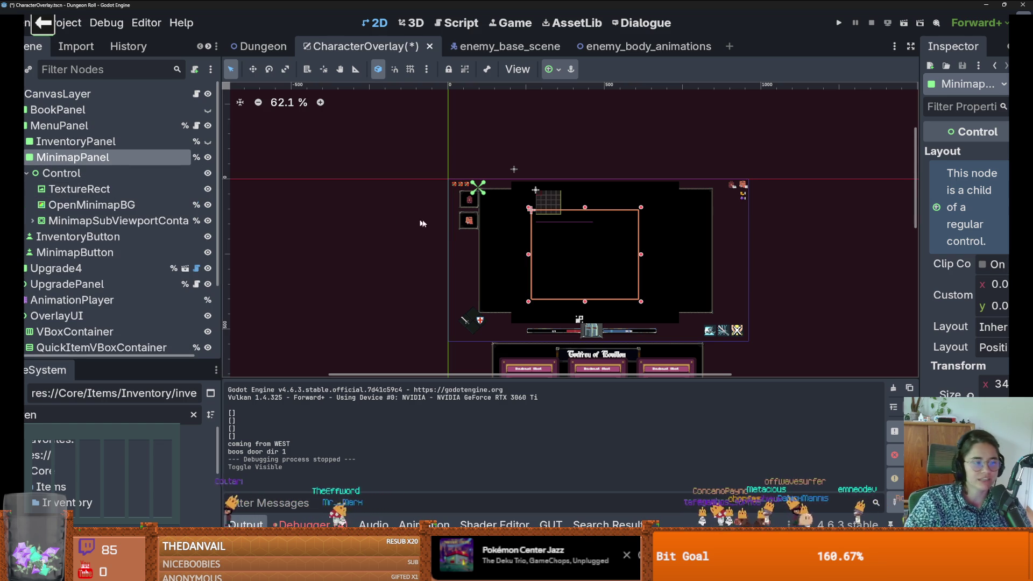
scroll(570, 231, down, 3)
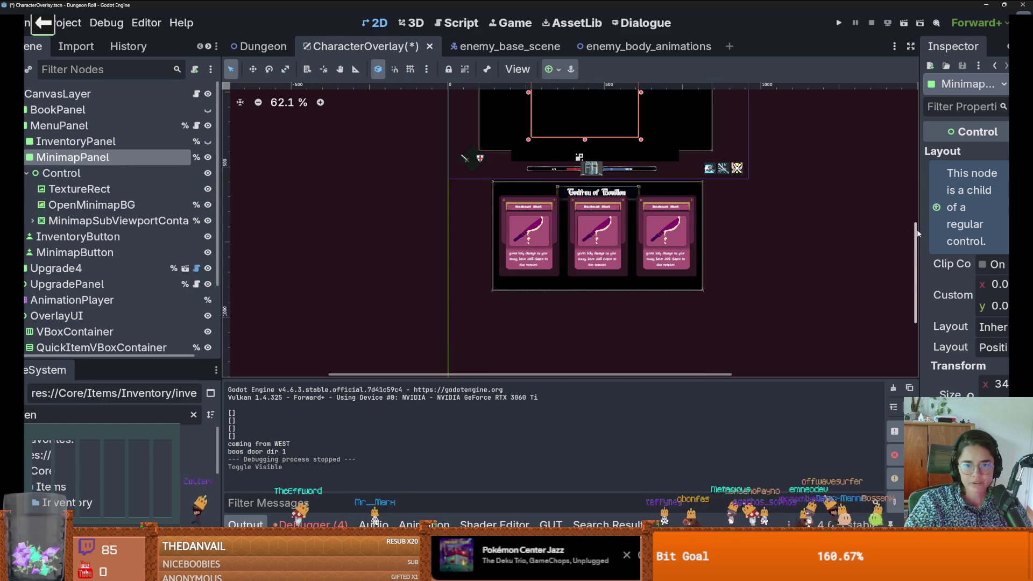
scroll(570, 231, down, 3)
scroll(595, 192, up, 6)
scroll(596, 192, up, 1)
drag(919, 226, 810, 239)
drag(963, 333, 947, 333)
key(ctrl+z)
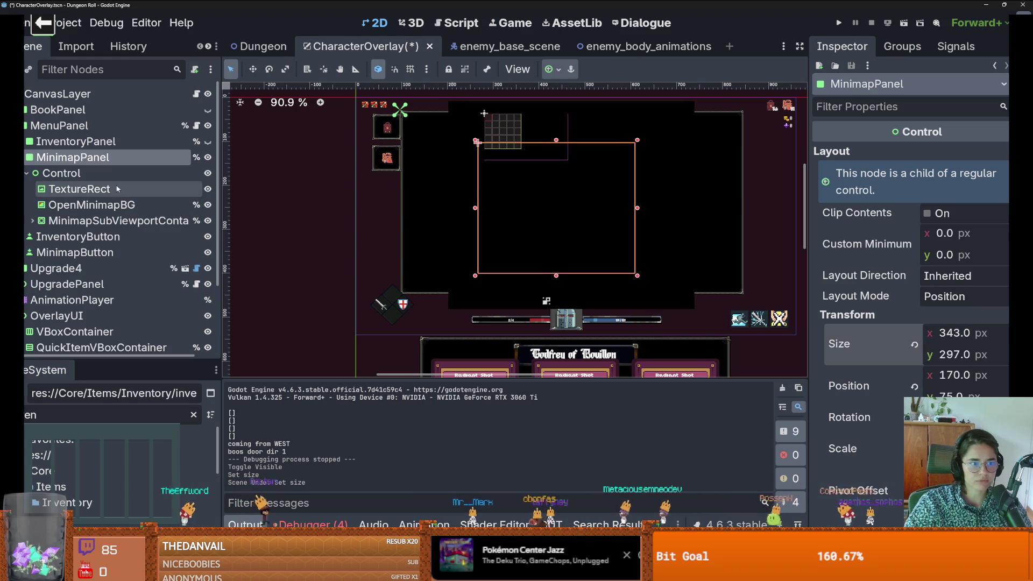
Step: Try resizing the minimap subviewport container and MinimapPanel on the canvas, undoing both changes
click(62, 173)
click(90, 188)
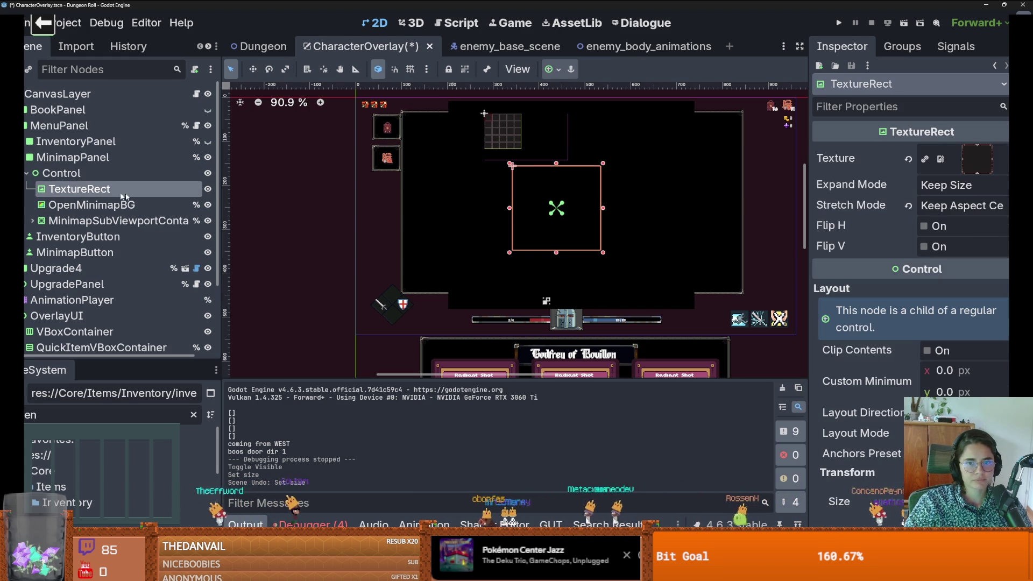
click(58, 220)
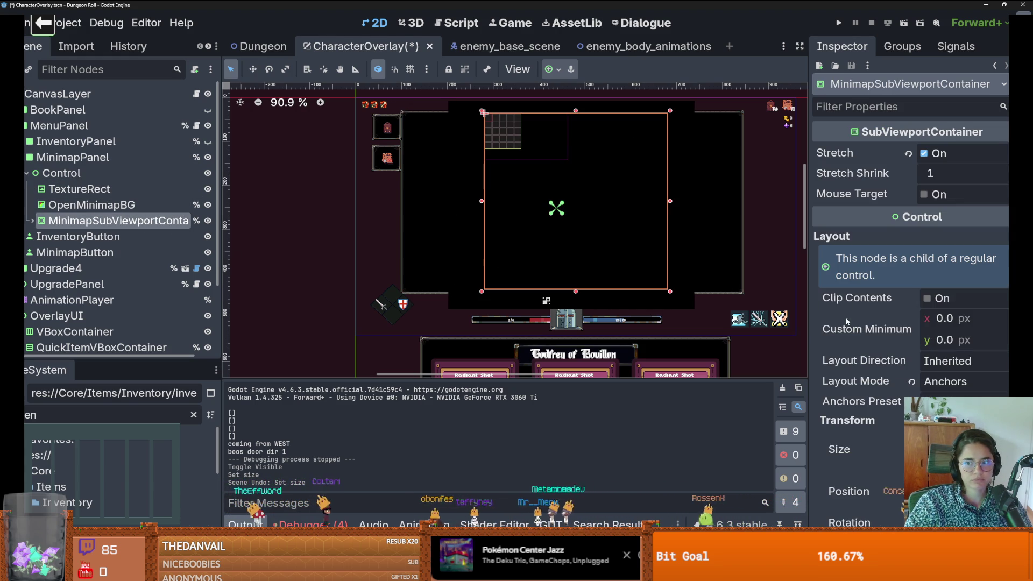
drag(482, 112, 493, 120)
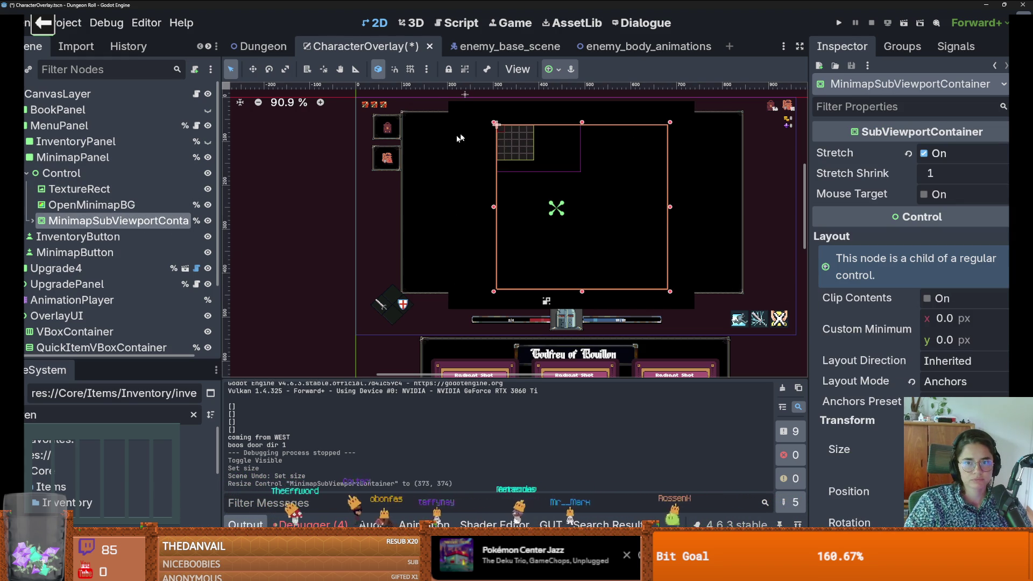
key(ctrl+z)
click(109, 161)
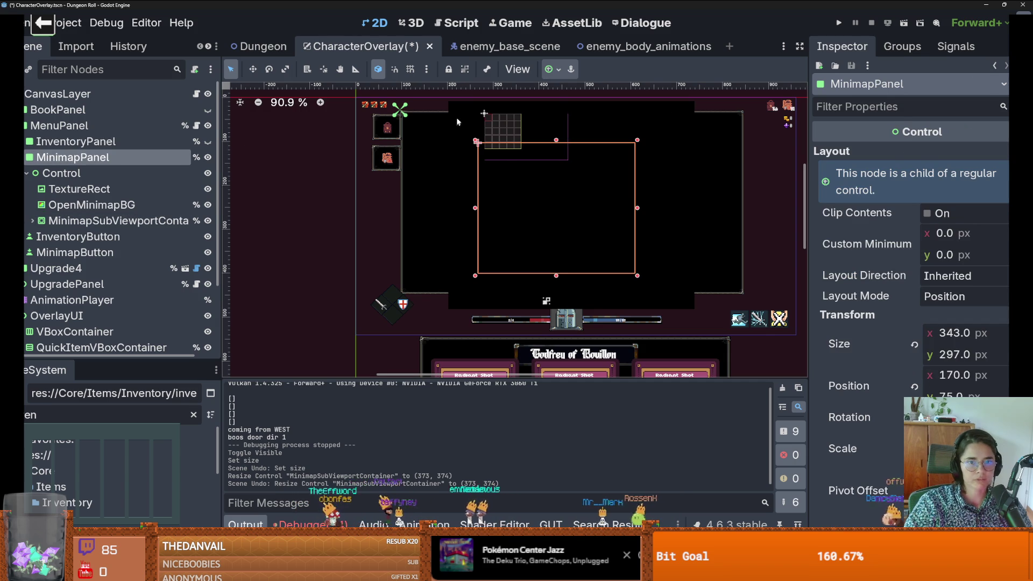
mouse_move(475, 146)
mouse_down()
mouse_move(532, 164)
mouse_move(551, 192)
mouse_up()
key(ctrl+z)
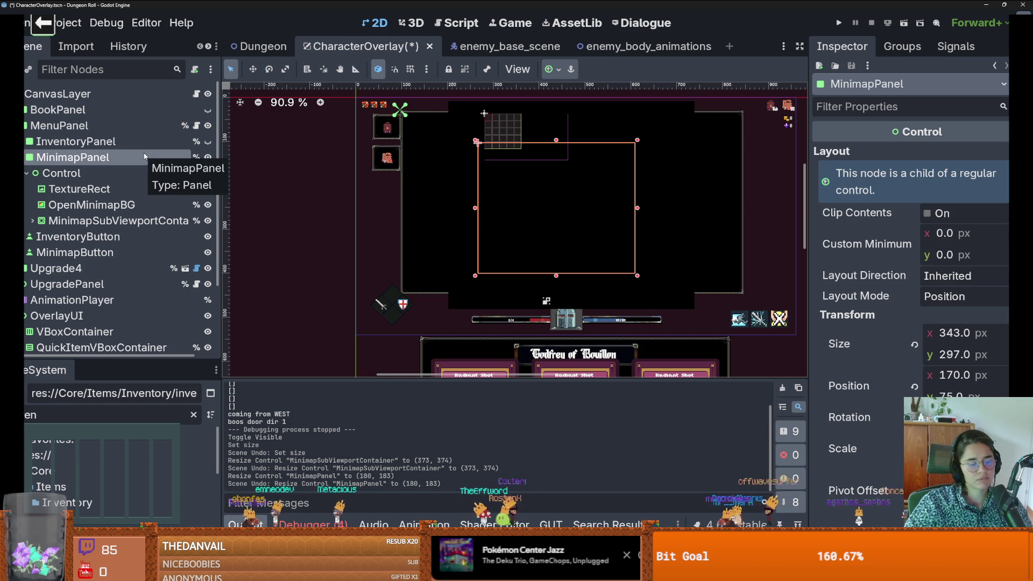
Step: Set the SubViewport's Size 2D Override to 300×300, shorten its container and save the scene
click(87, 188)
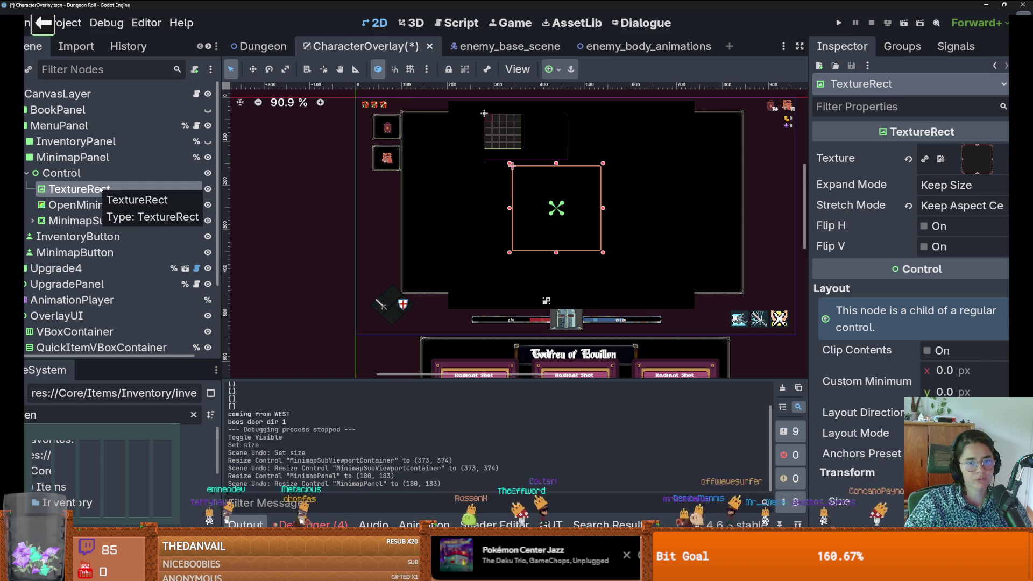
click(33, 220)
scroll(80, 215, down, 1)
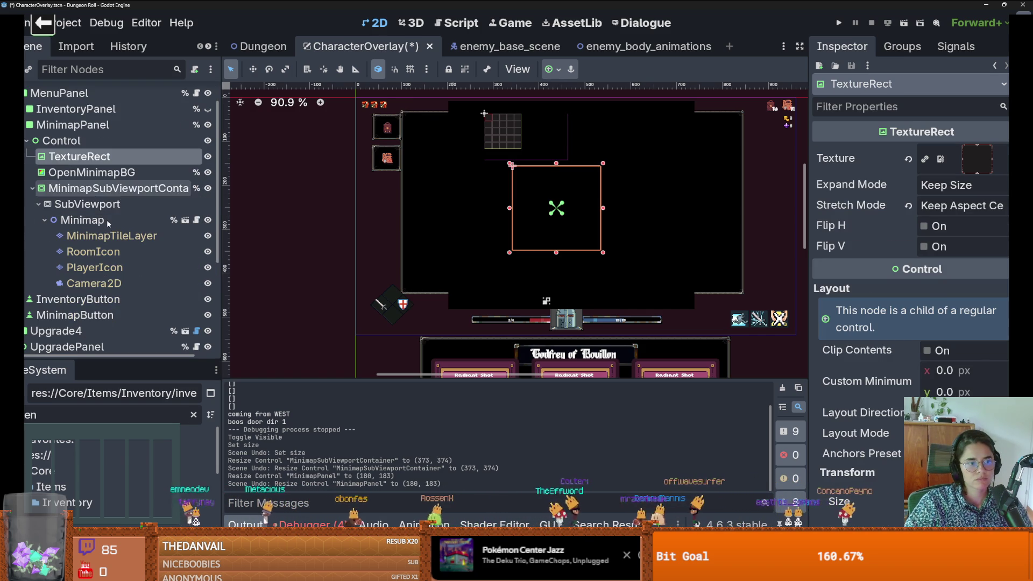
click(110, 208)
click(110, 220)
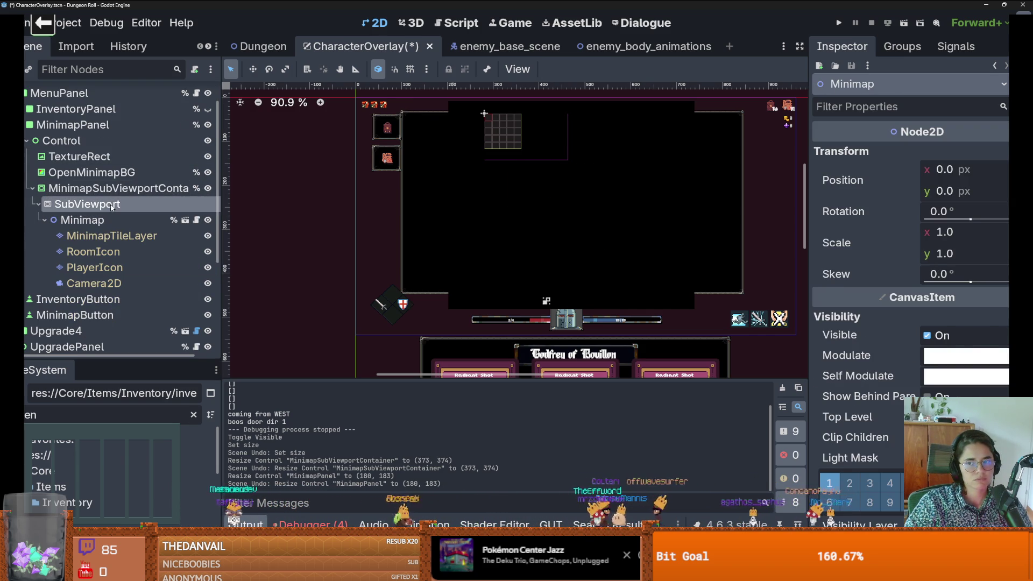
click(112, 205)
click(967, 325)
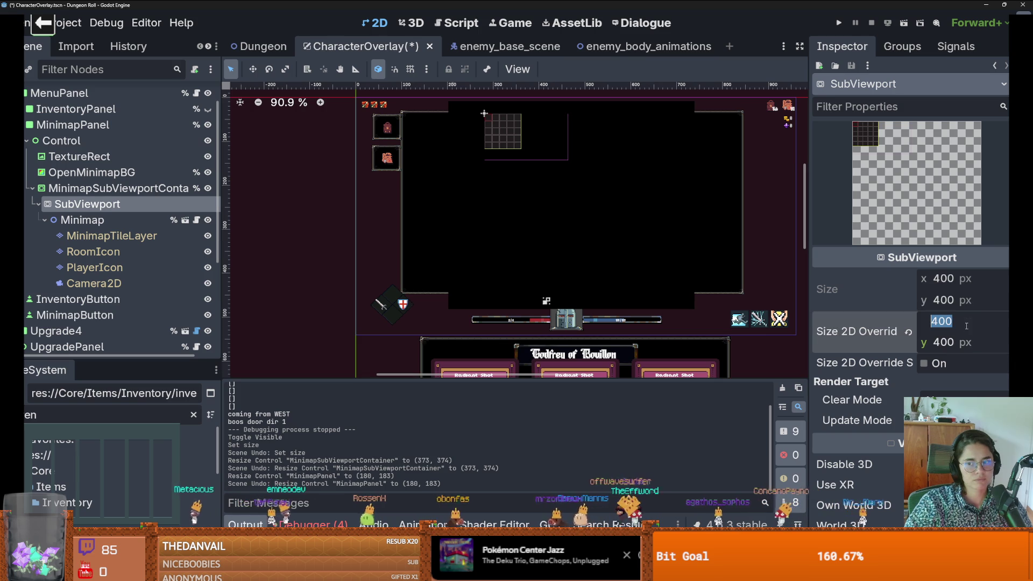
key(Tab)
text(3)
key(Return)
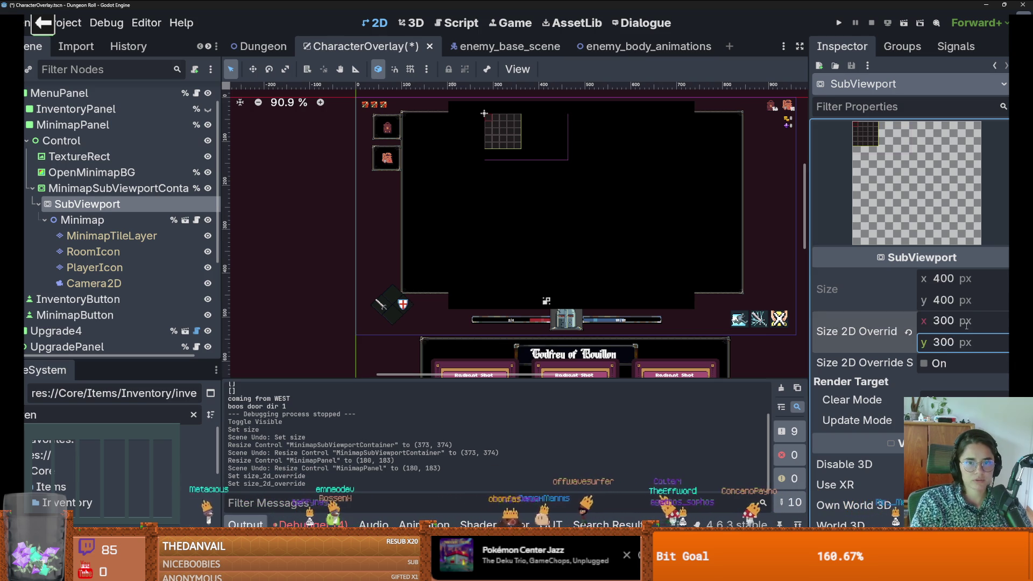
click(129, 188)
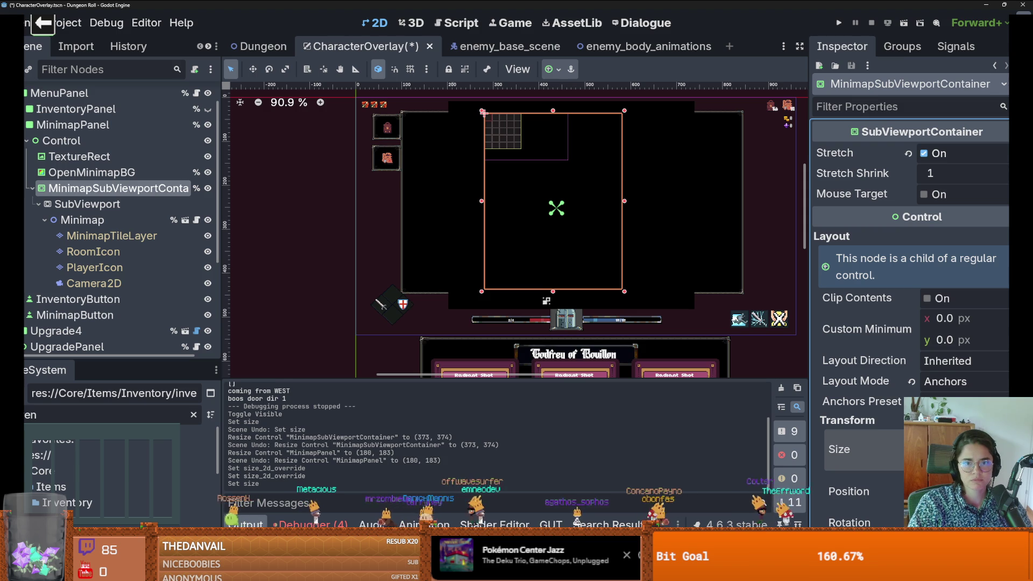
key(Return)
key(ctrl+s)
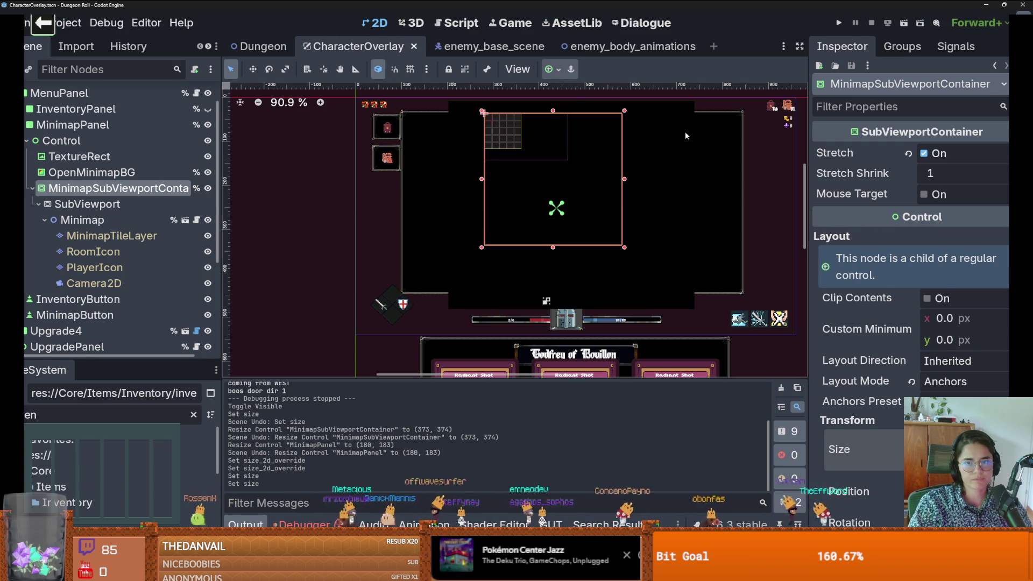
Step: Shrink OpenMinimapBG from its top-left and bottom-right corners, then run the game
click(685, 131)
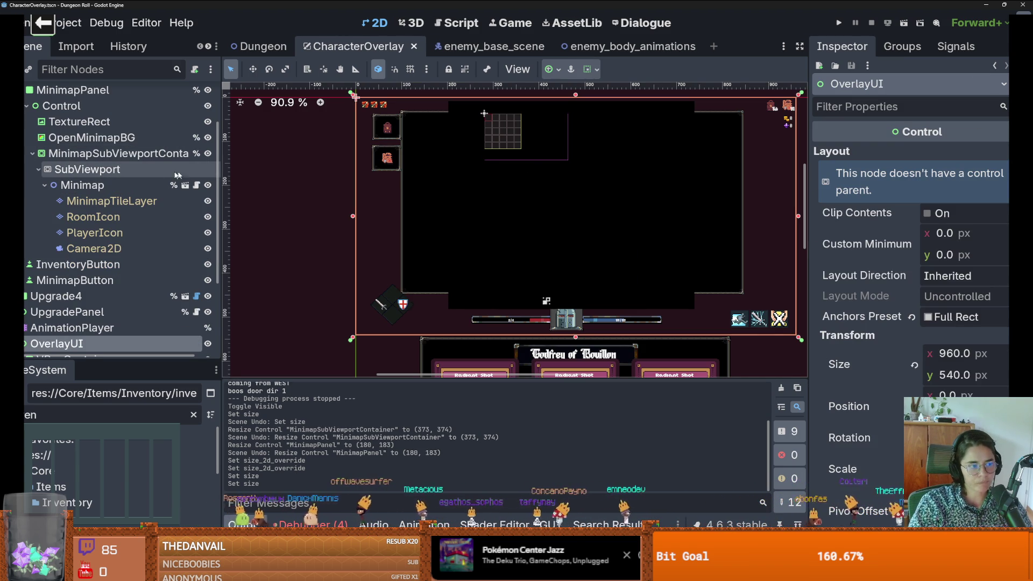
click(143, 169)
key(Up)
key(Up)
click(90, 122)
key(Down)
drag(449, 102, 472, 114)
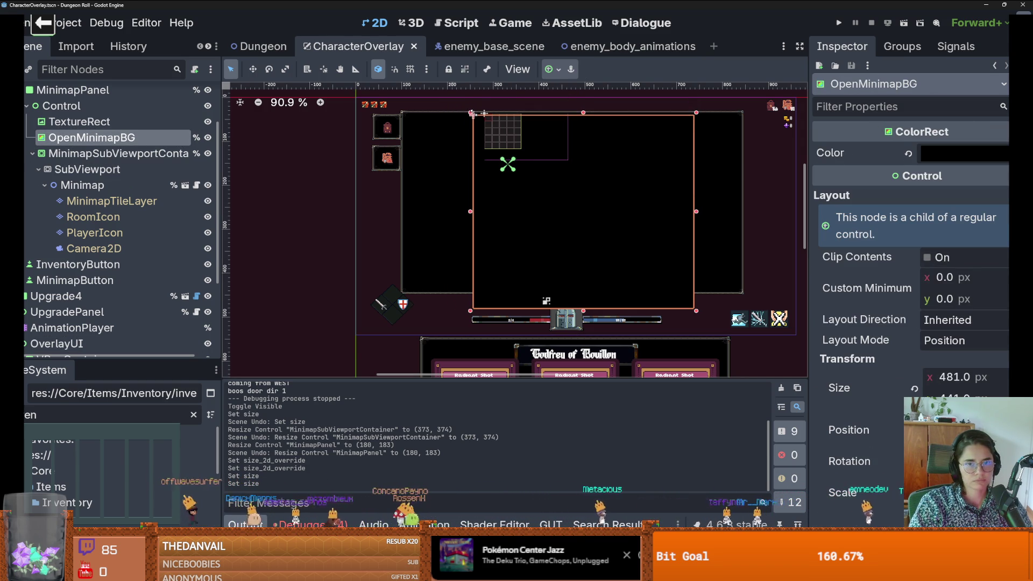
drag(697, 311, 688, 289)
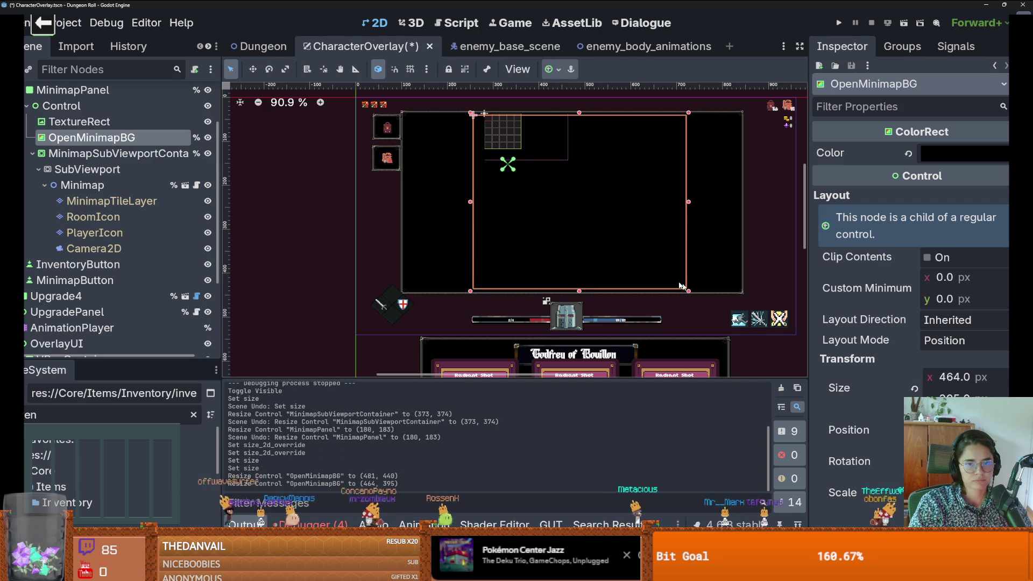
click(838, 22)
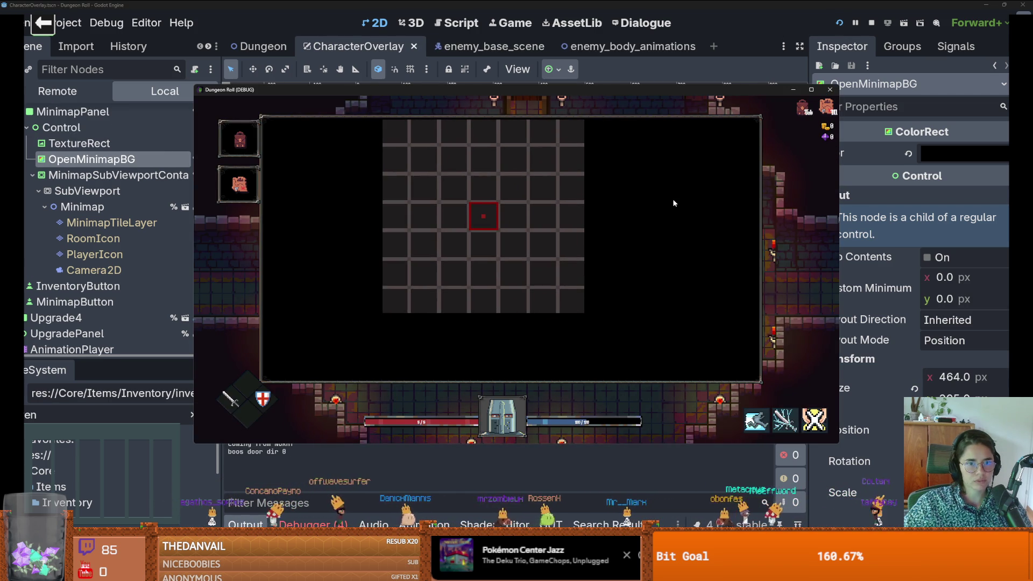
Step: Narrow OpenMinimapBG to 403 px, move the minimap's Control node, save and rerun the game
click(830, 90)
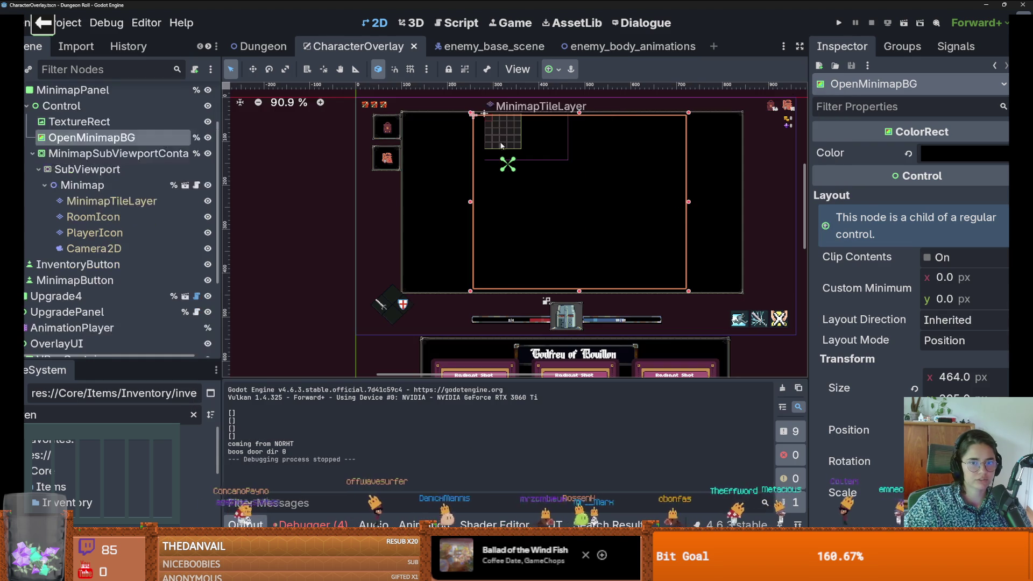
drag(689, 292, 661, 267)
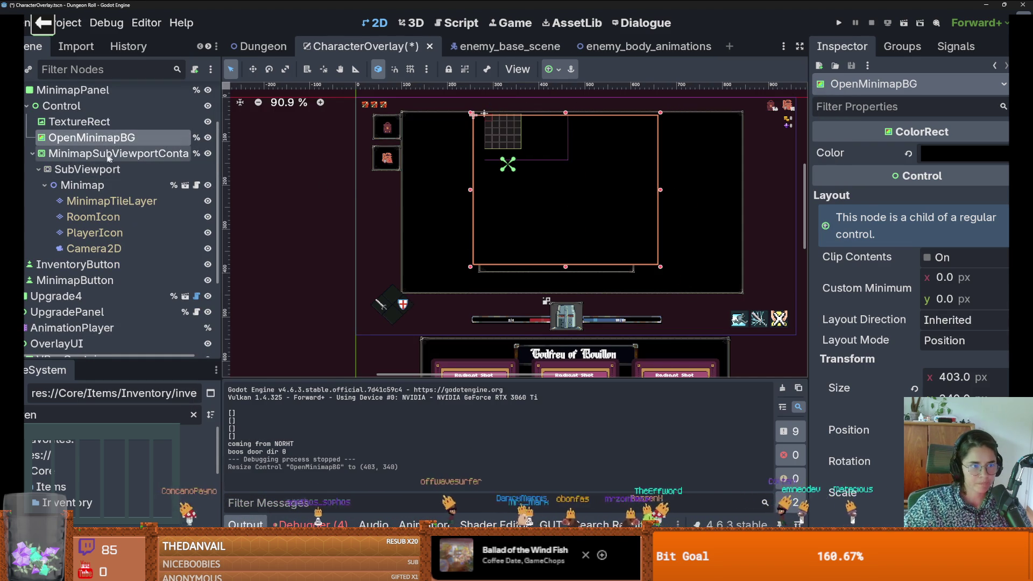
click(115, 122)
click(111, 106)
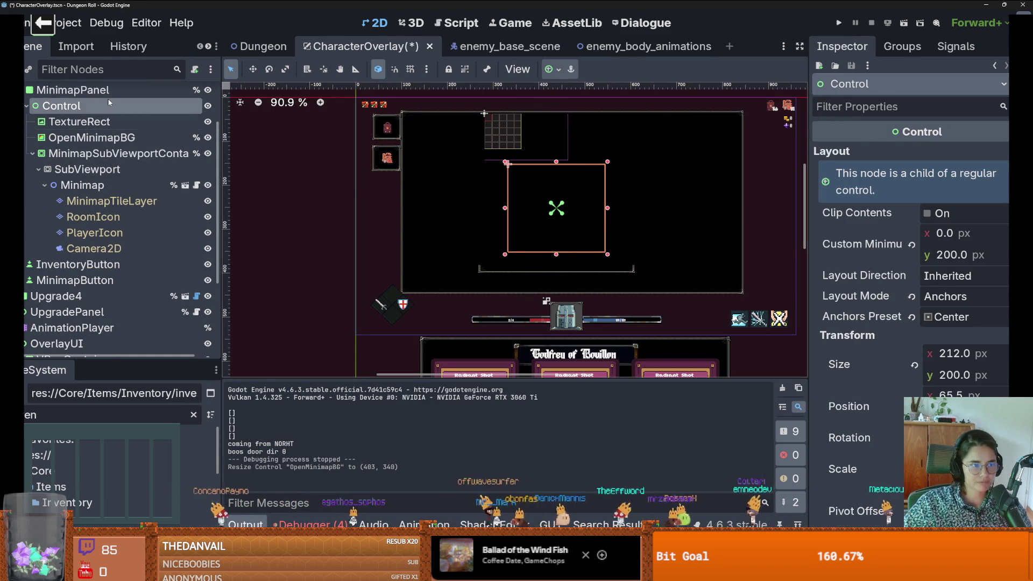
scroll(107, 137, up, 2)
drag(579, 192, 588, 209)
key(ctrl+s)
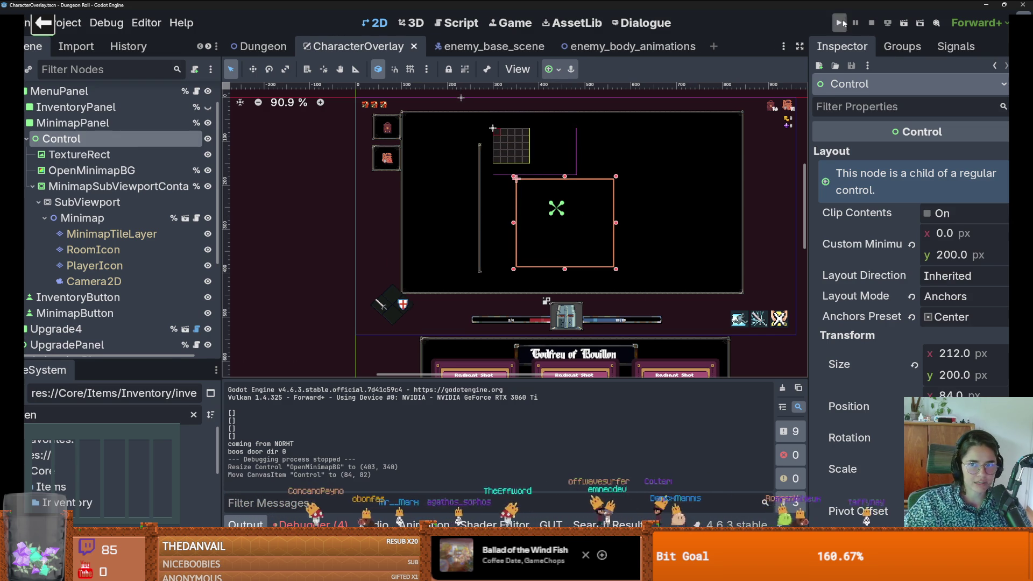
click(844, 23)
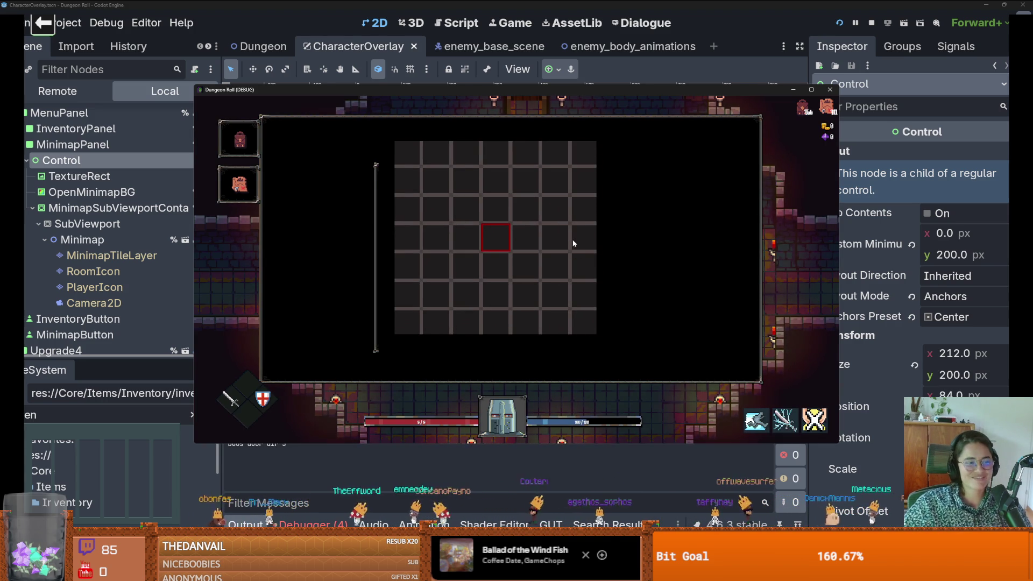
Step: Test the M and I toggles and the minimap button in-game, then stop the game
key(m)
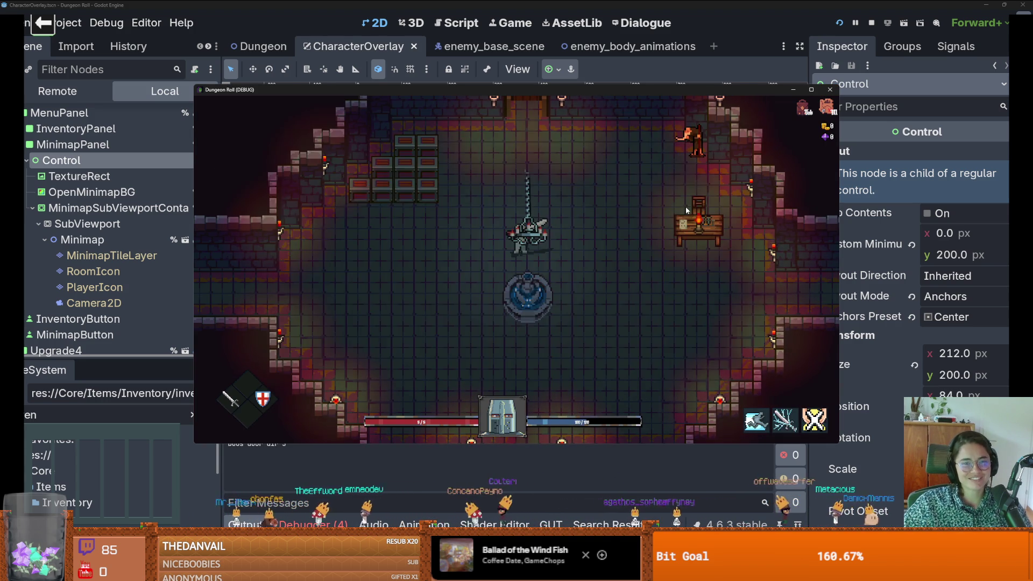
key(i)
click(235, 179)
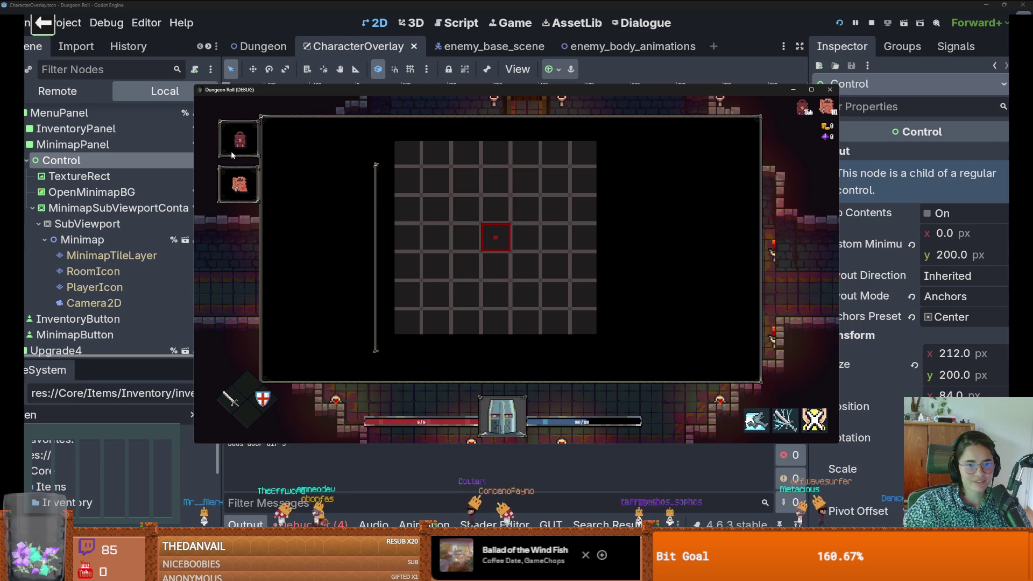
click(829, 90)
click(476, 200)
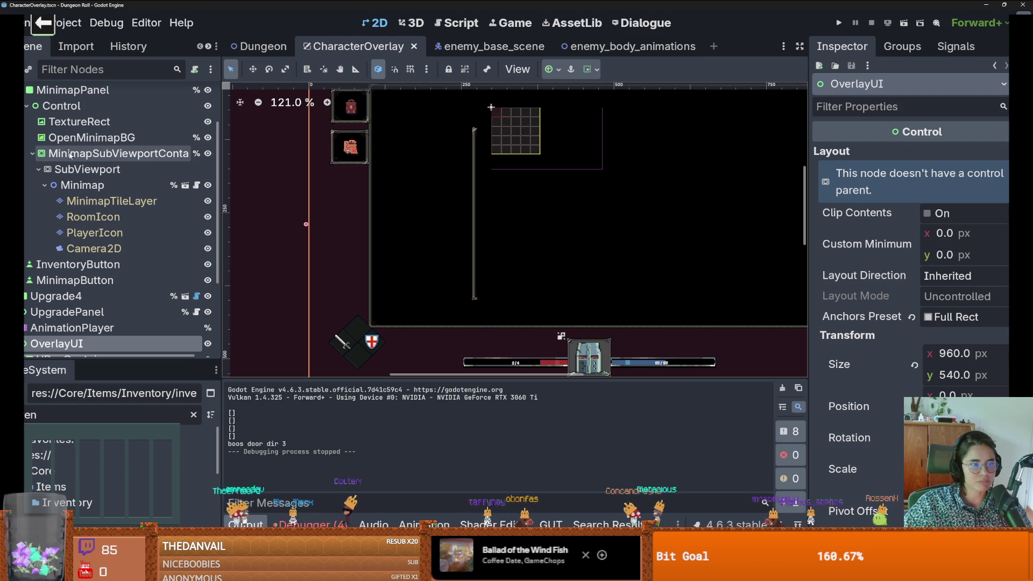
Step: Step through the minimap nodes in the Scene dock, undoing an accidental OverlayUI move
click(127, 168)
click(82, 185)
click(118, 153)
mouse_move(567, 188)
mouse_down()
mouse_move(663, 171)
mouse_move(626, 176)
mouse_up()
key(ctrl+z)
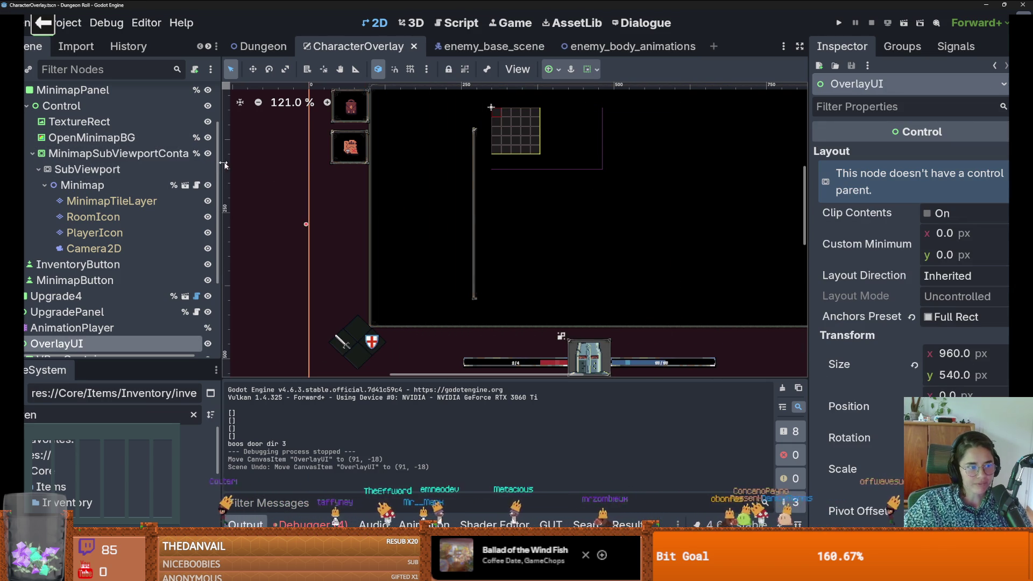
click(102, 169)
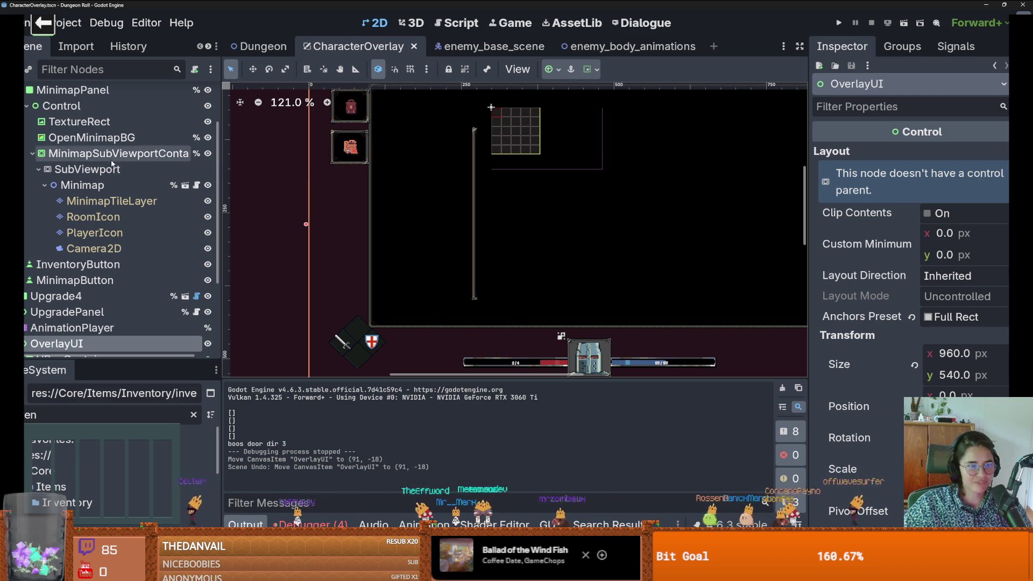
click(105, 138)
click(107, 122)
click(112, 139)
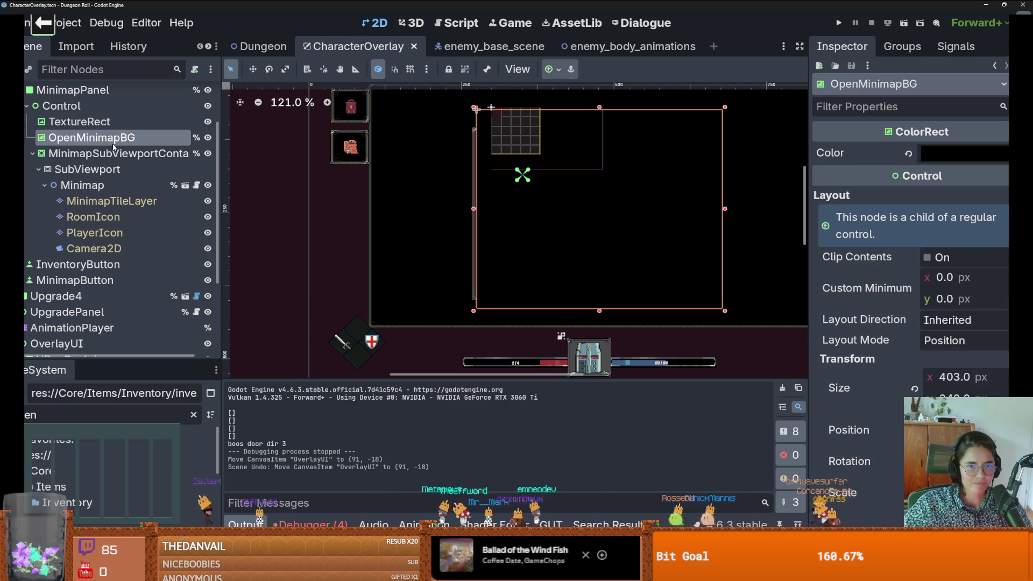
Step: Hide OpenMinimapBG and the TextureRect, then inspect the Control node and minimap viewport container
click(208, 139)
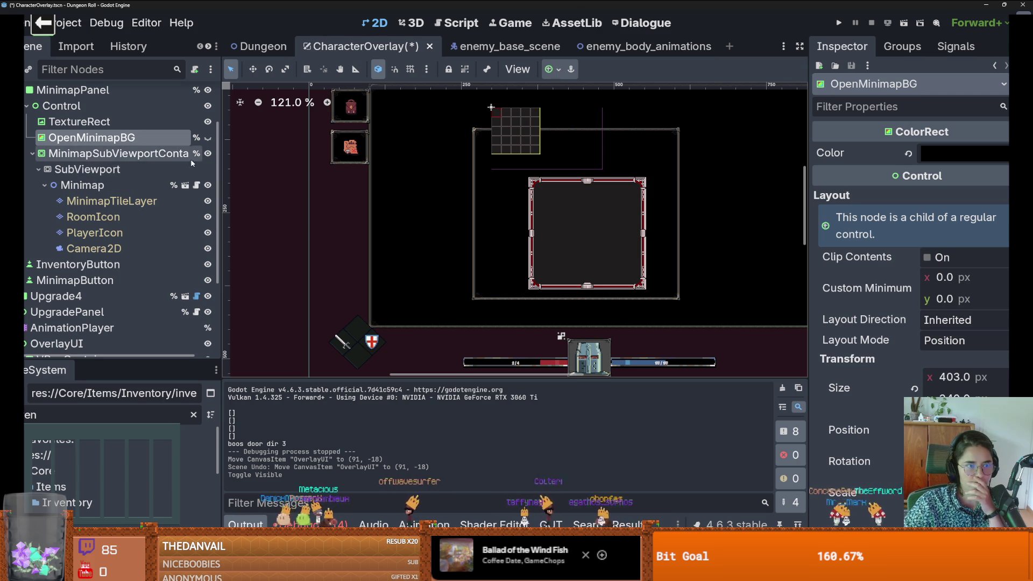
click(208, 122)
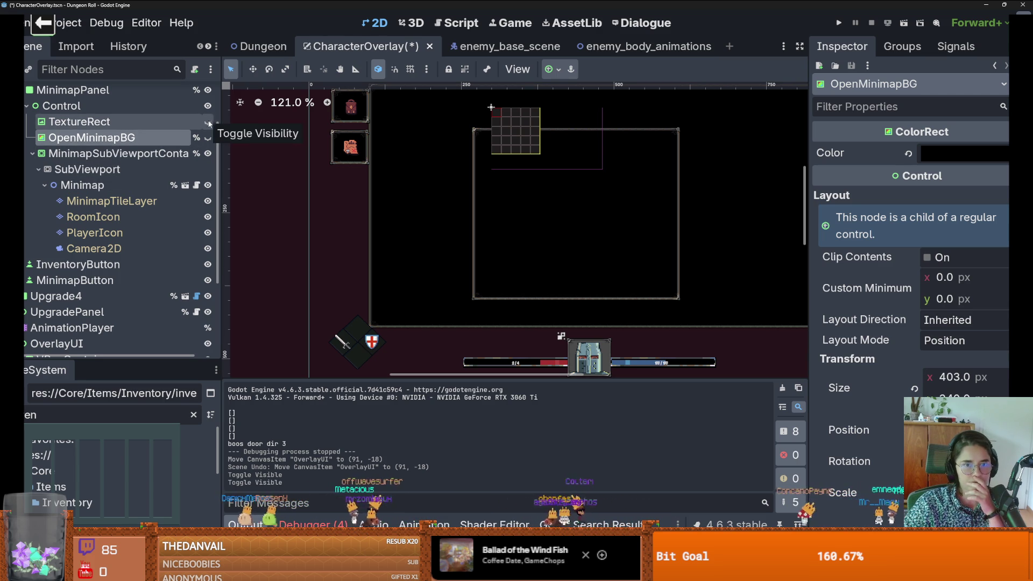
click(135, 122)
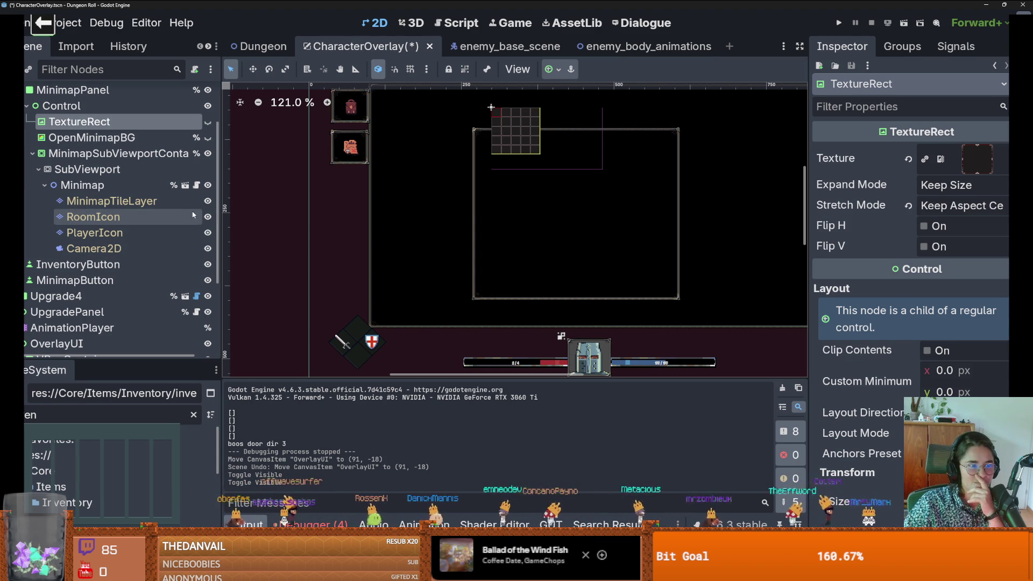
click(149, 107)
click(108, 154)
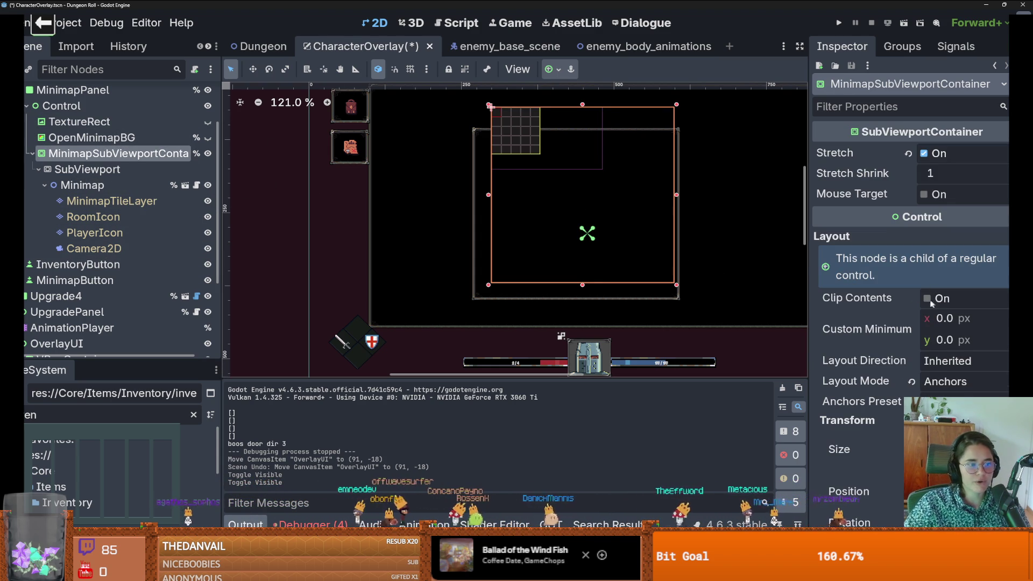
Step: Scroll through the minimap viewport container's properties in the Inspector
mouse_move(907, 301)
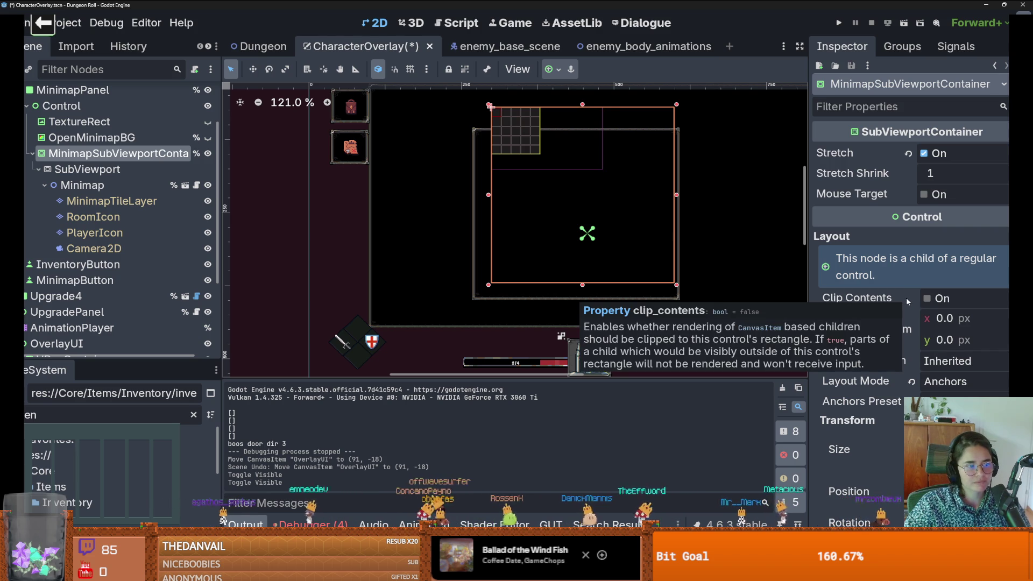
scroll(902, 302, down, 5)
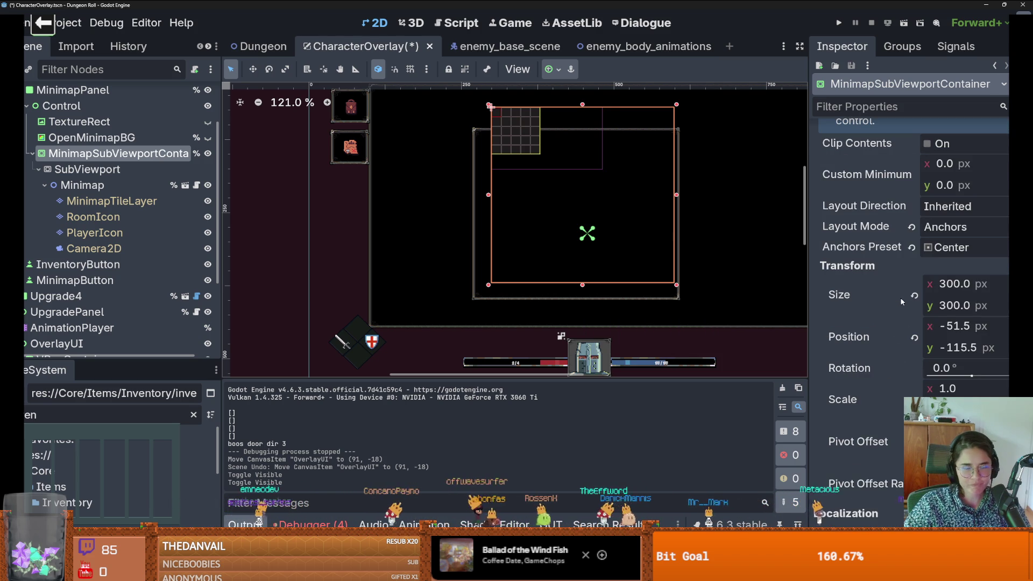
scroll(901, 301, down, 20)
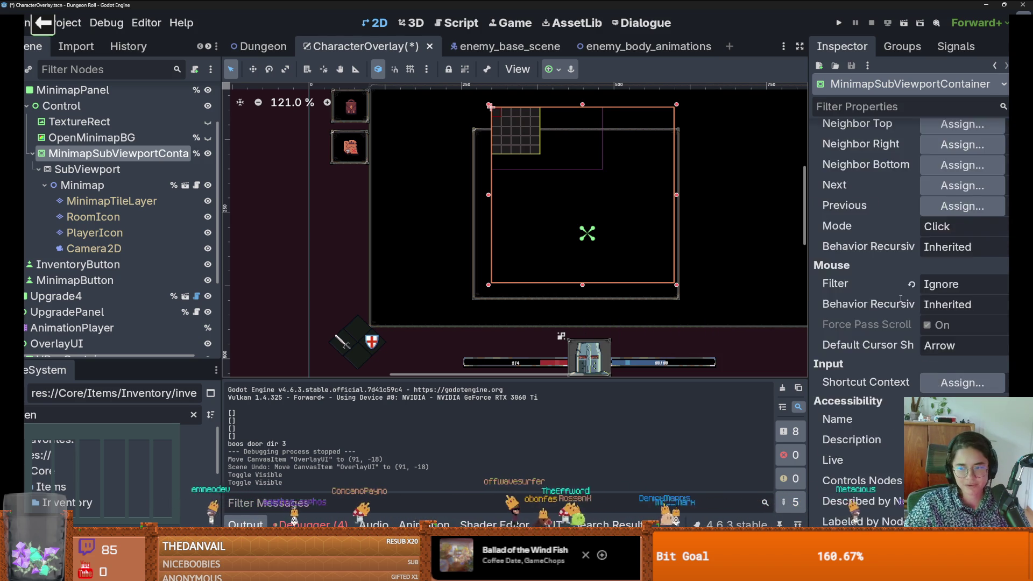
scroll(900, 301, down, 5)
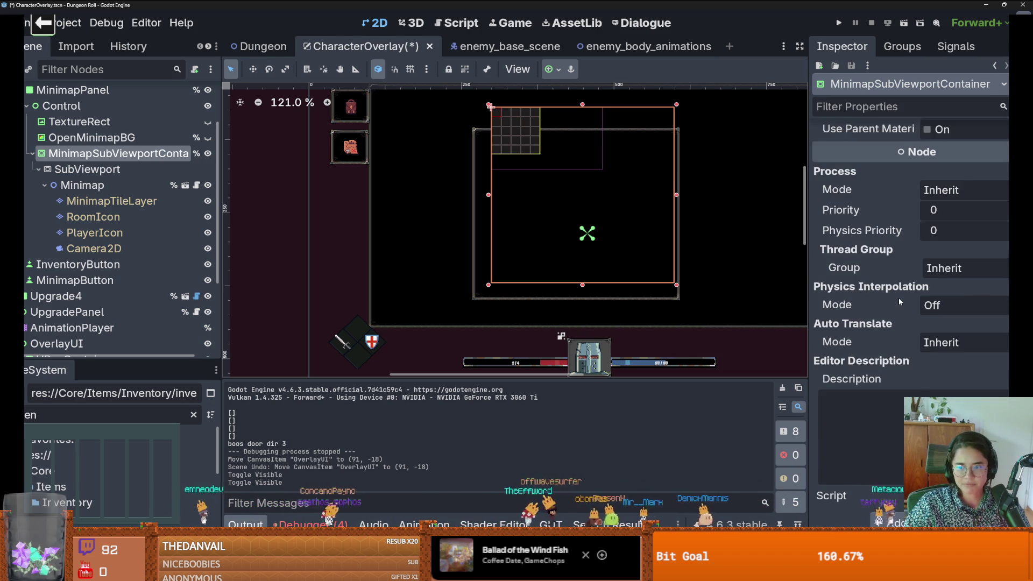
scroll(898, 299, up, 20)
scroll(898, 302, up, 12)
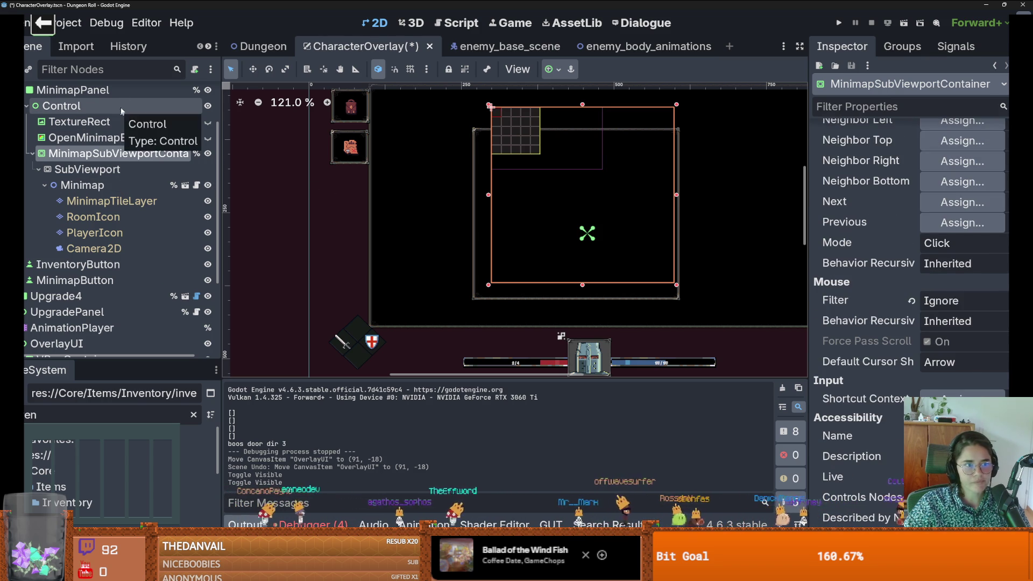
Step: Set MinimapPanel's panel style override to a new StyleBoxEmpty, save and run with F5
click(125, 92)
scroll(888, 348, down, 20)
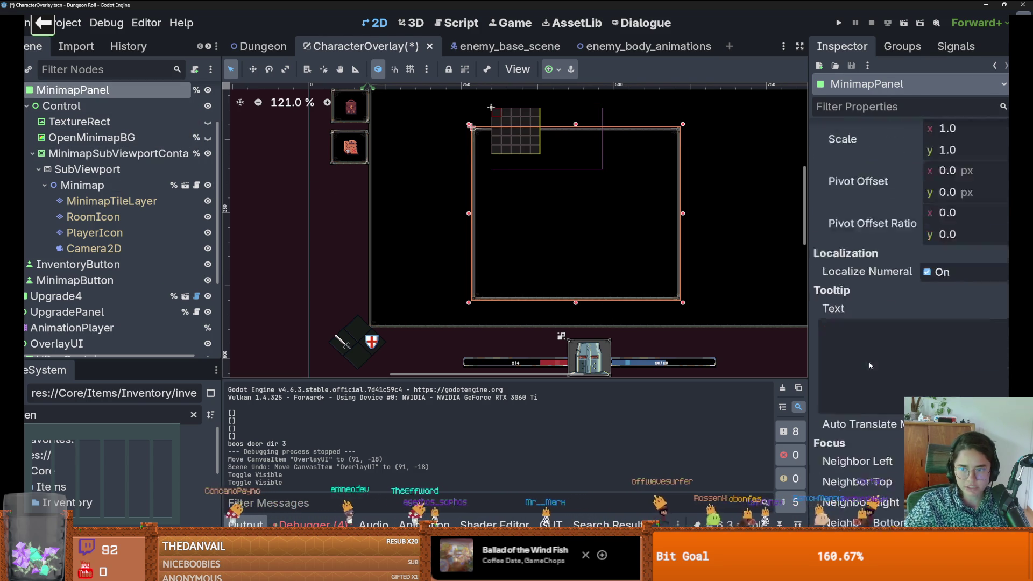
scroll(888, 348, down, 10)
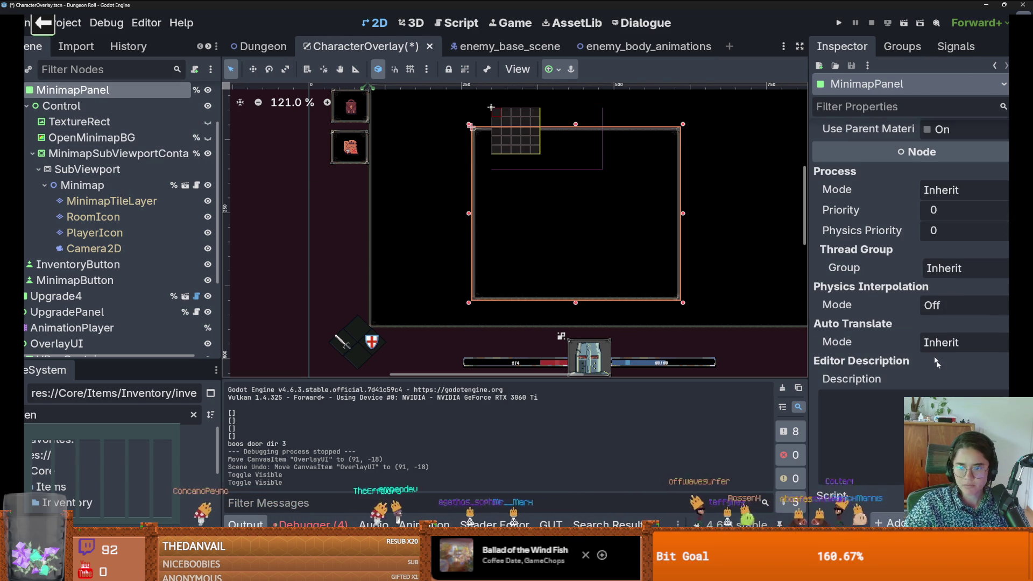
scroll(923, 339, up, 12)
scroll(934, 211, up, 2)
click(947, 308)
click(946, 316)
key(ctrl+s)
key(F5)
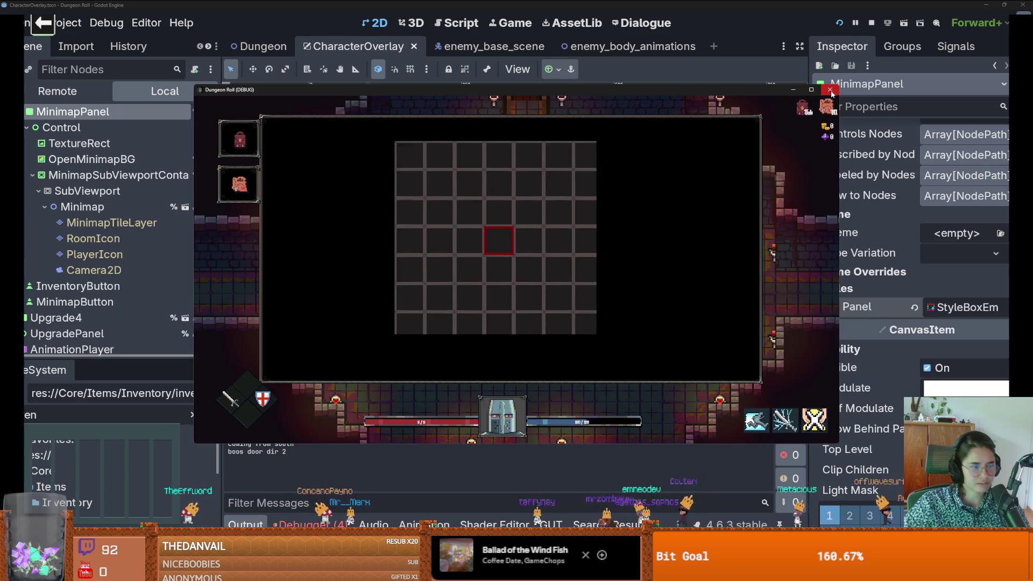
Step: Toggle inventory and minimap via in-game buttons and Escape, then stop with F8 and save
click(240, 140)
click(240, 141)
click(240, 141)
click(240, 141)
key(Escape)
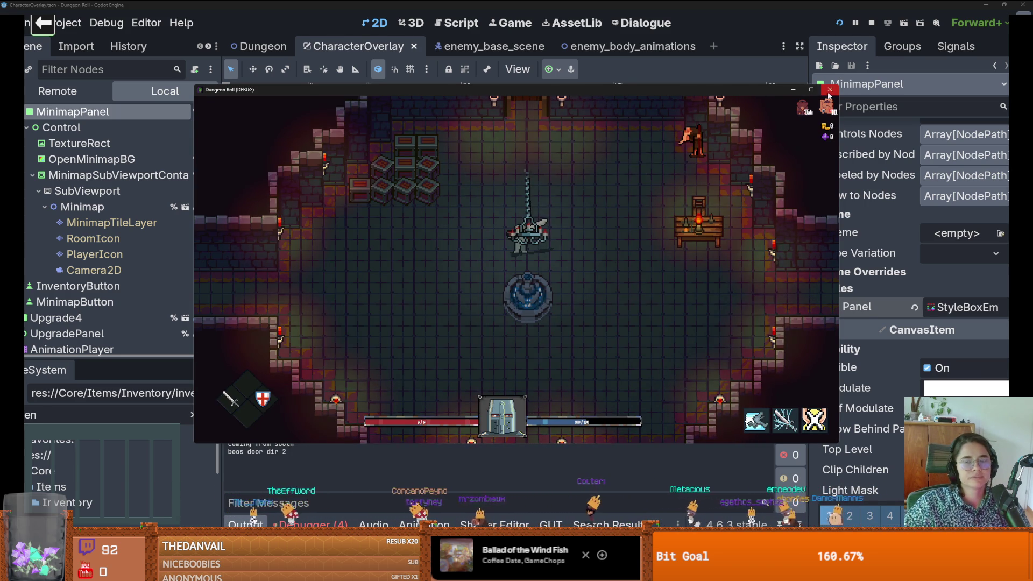
click(803, 108)
click(802, 108)
click(801, 109)
click(801, 109)
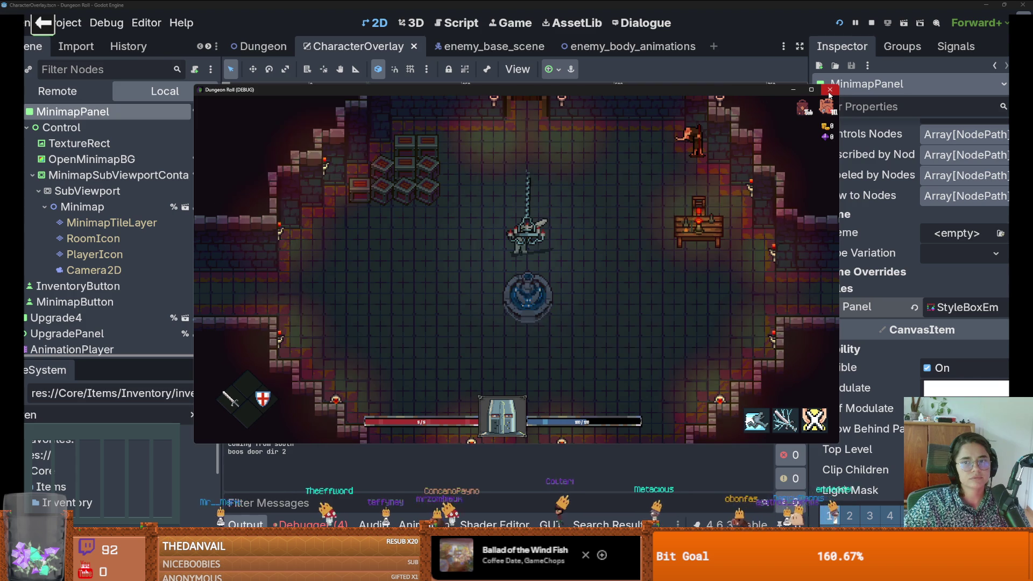
key(F8)
key(ctrl+s)
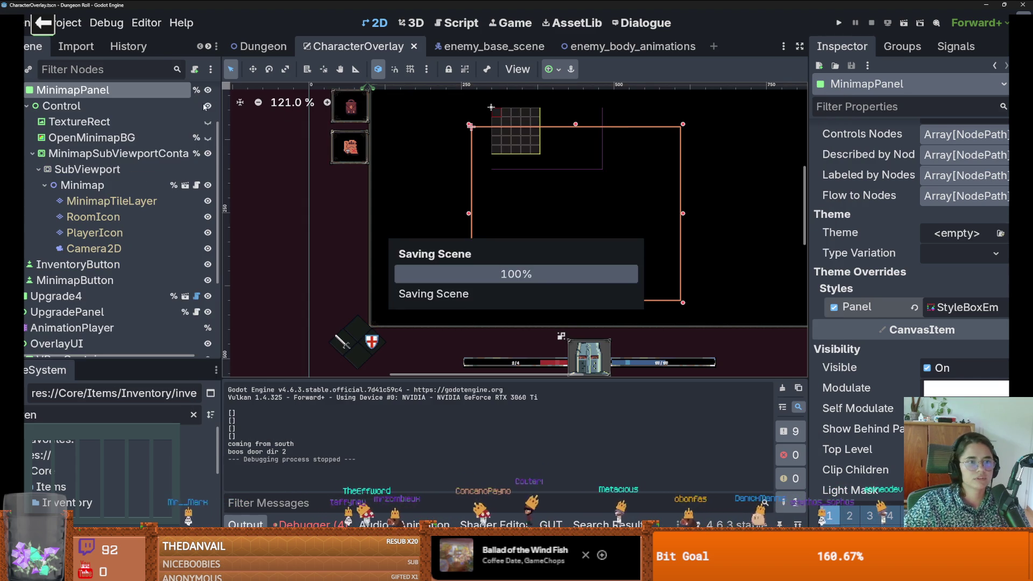
scroll(194, 124, up, 2)
Step: Add a hide() call as the last line of _ready in menu_panel.gd and save it
click(196, 126)
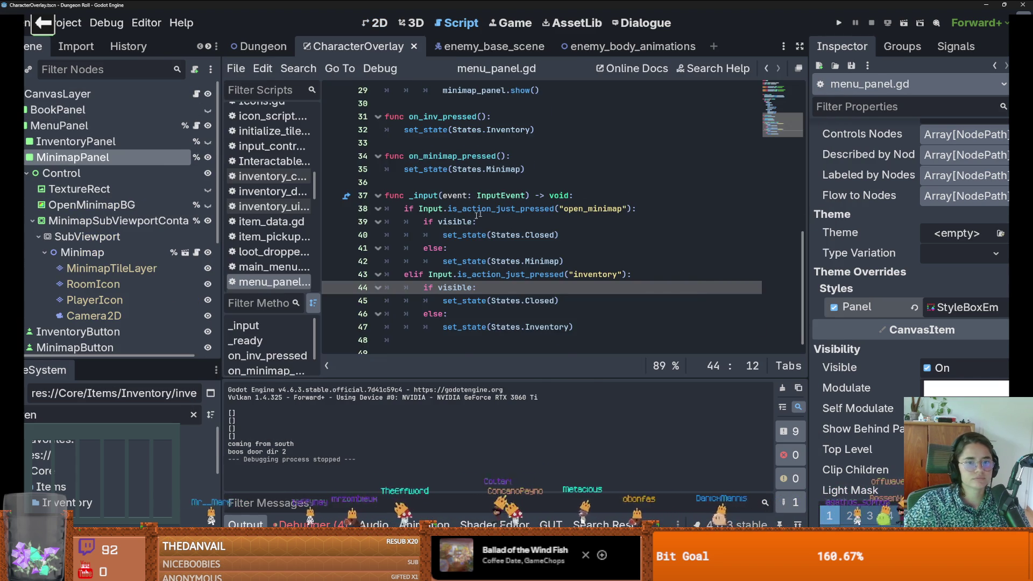
scroll(460, 222, up, 8)
click(665, 220)
key(Return)
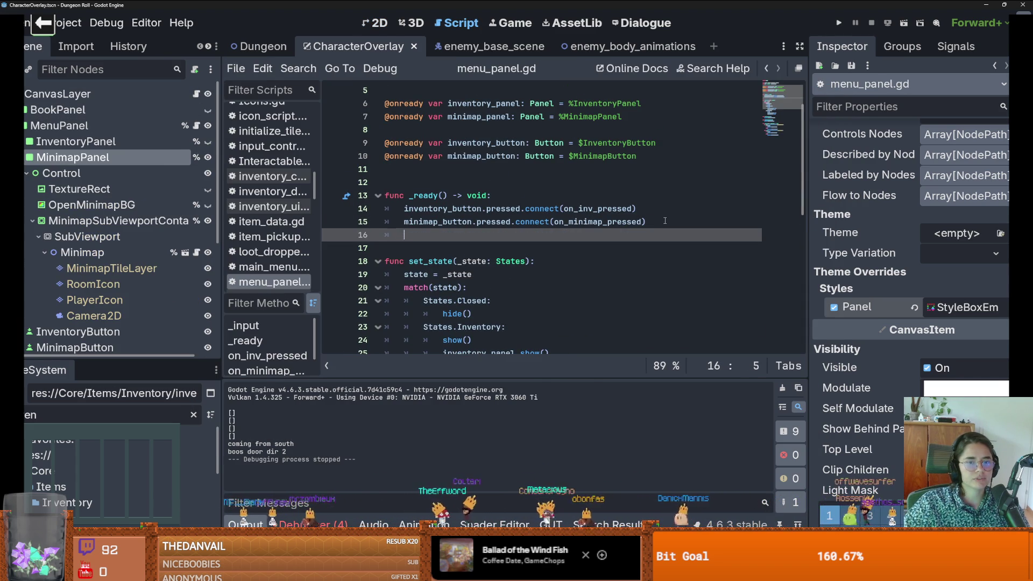
text(hide()
key(ctrl+s)
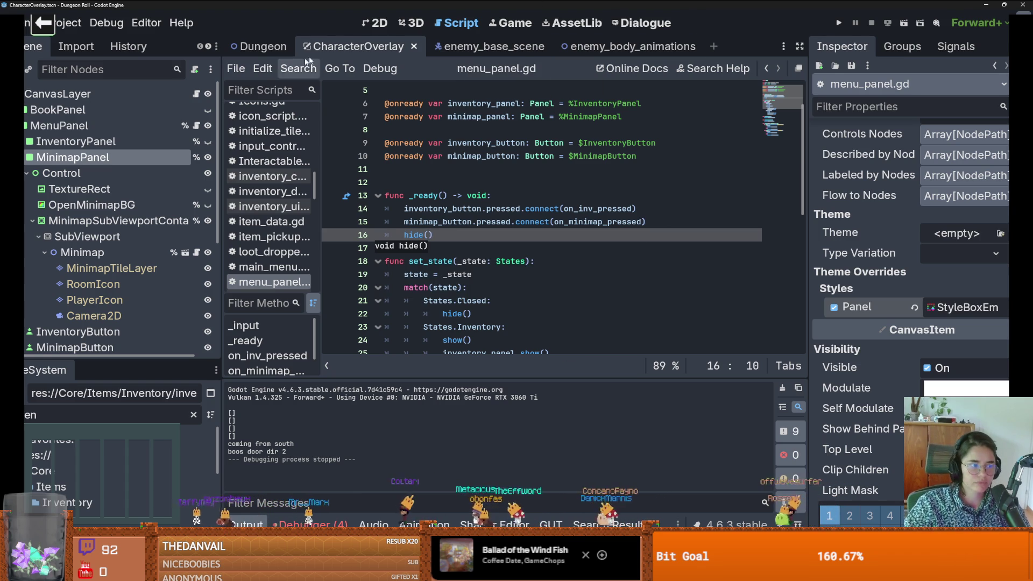
click(379, 22)
scroll(479, 185, down, 1)
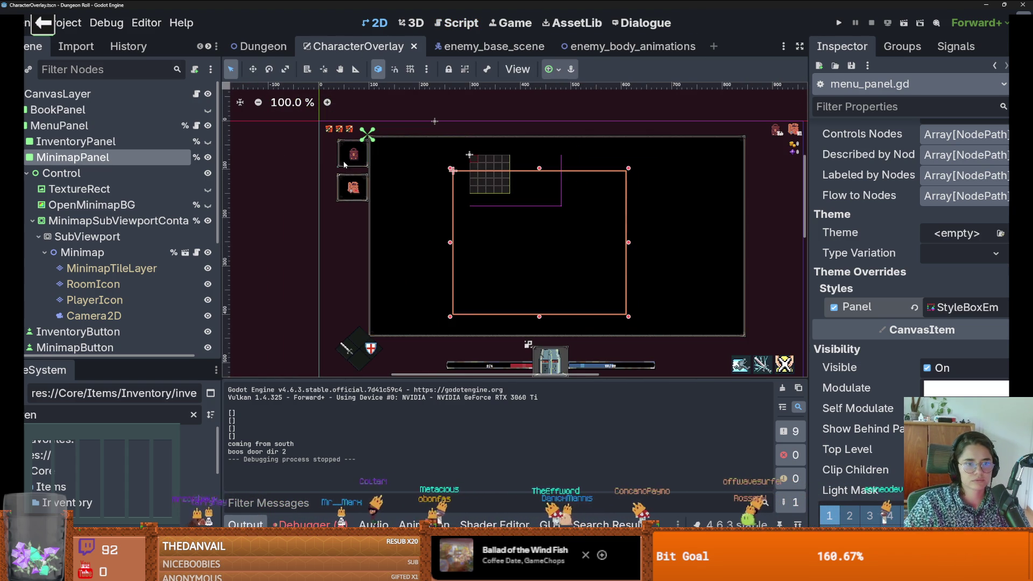
Step: Add a Button child to MenuPanel and drag it to (726, -12) at the panel's top-right corner
right_click(105, 127)
click(123, 148)
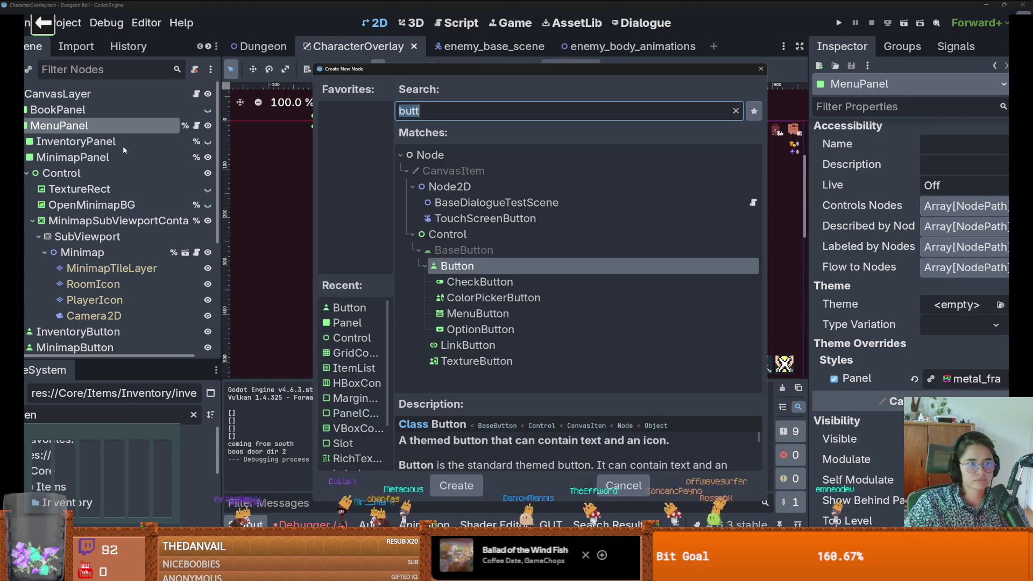
text(button)
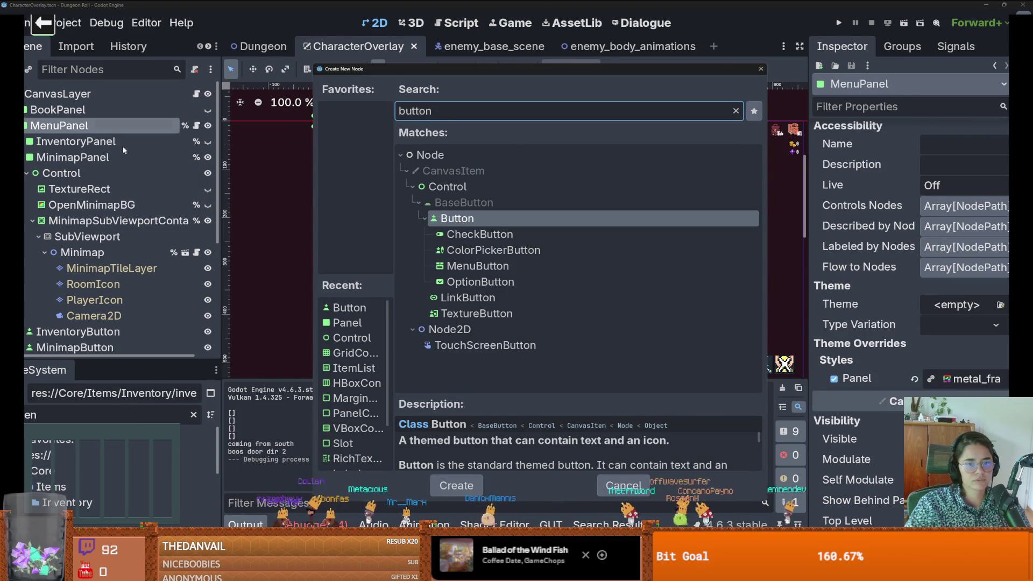
key(Return)
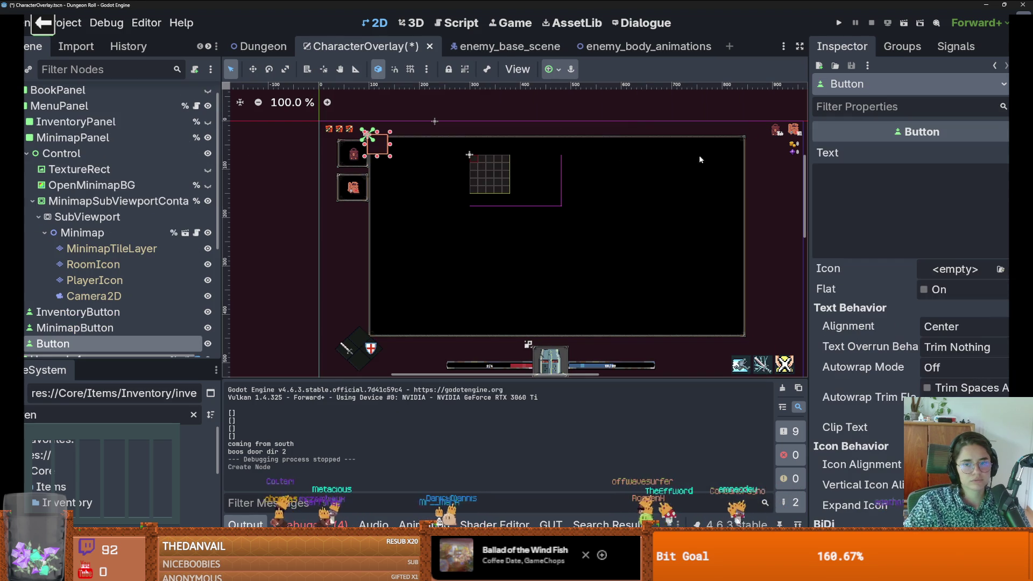
drag(363, 154, 720, 149)
scroll(752, 118, up, 5)
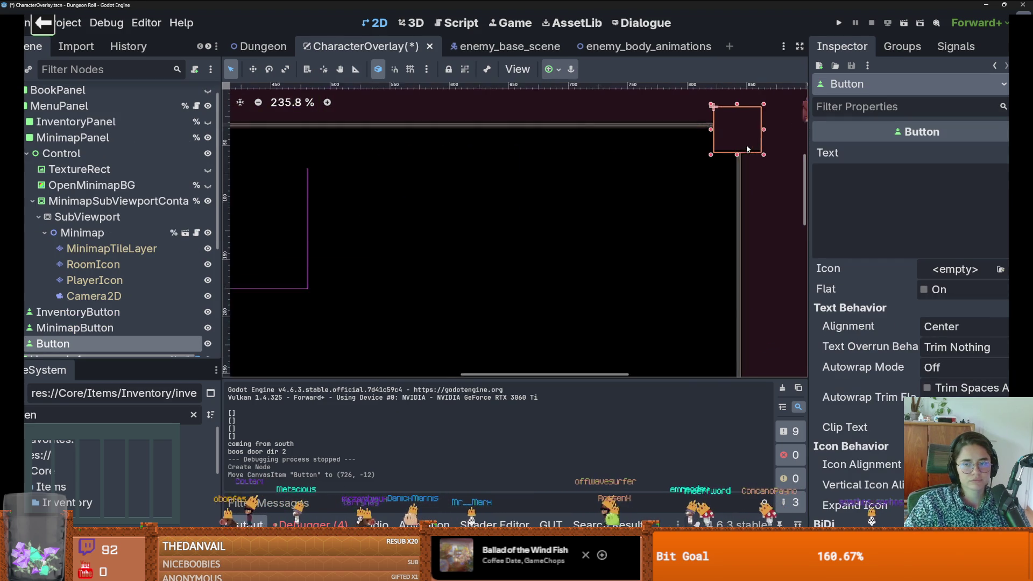
Step: Resize the new button to 20×20 and set its Text to x
drag(766, 104, 754, 111)
click(867, 201)
text(x)
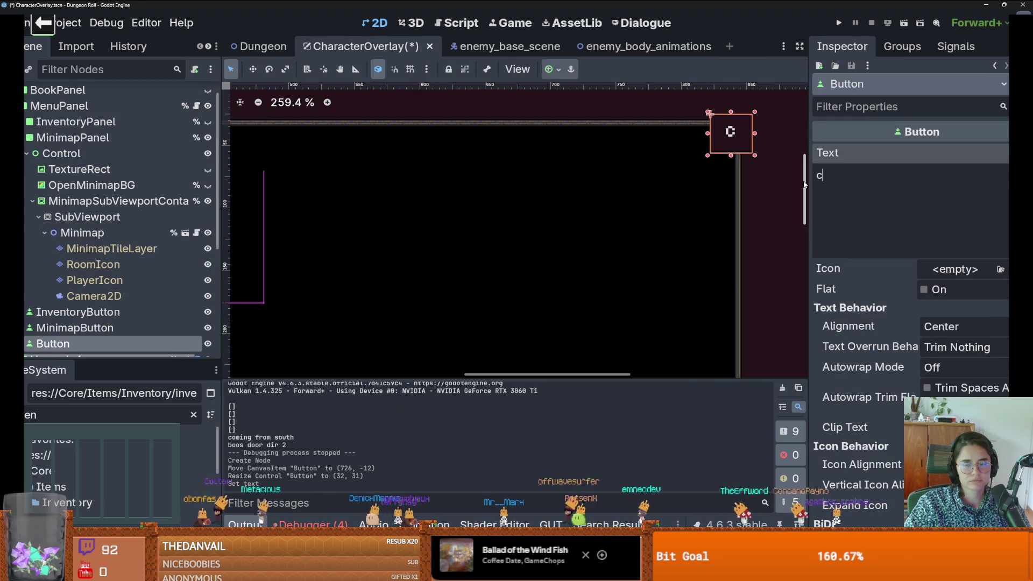
scroll(709, 137, up, 1)
mouse_move(763, 157)
mouse_down()
mouse_move(745, 137)
mouse_move(757, 139)
mouse_up()
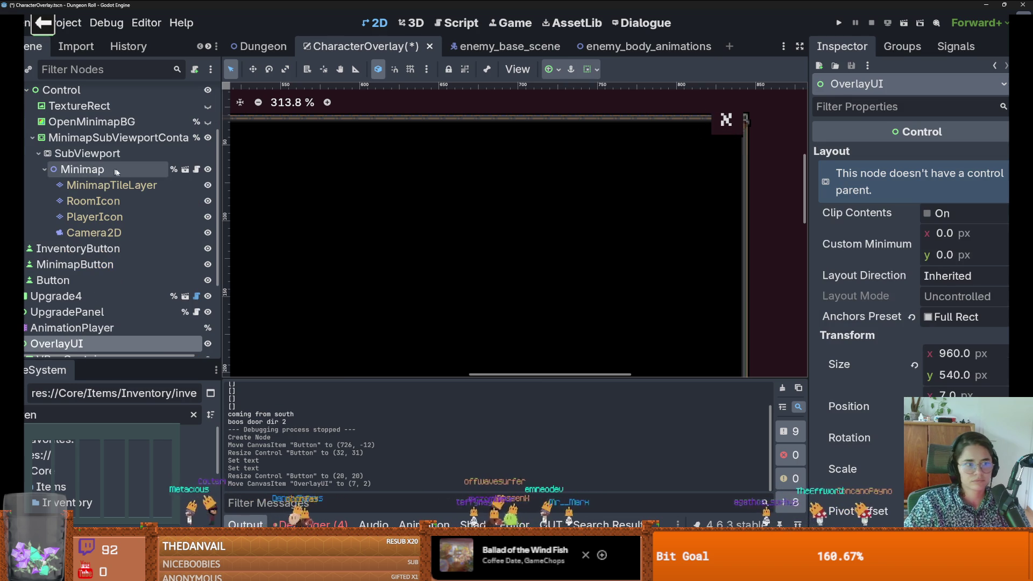
scroll(78, 226, up, 3)
Step: Rename the Button node to CloseButton in the Scene dock
drag(59, 173, 59, 157)
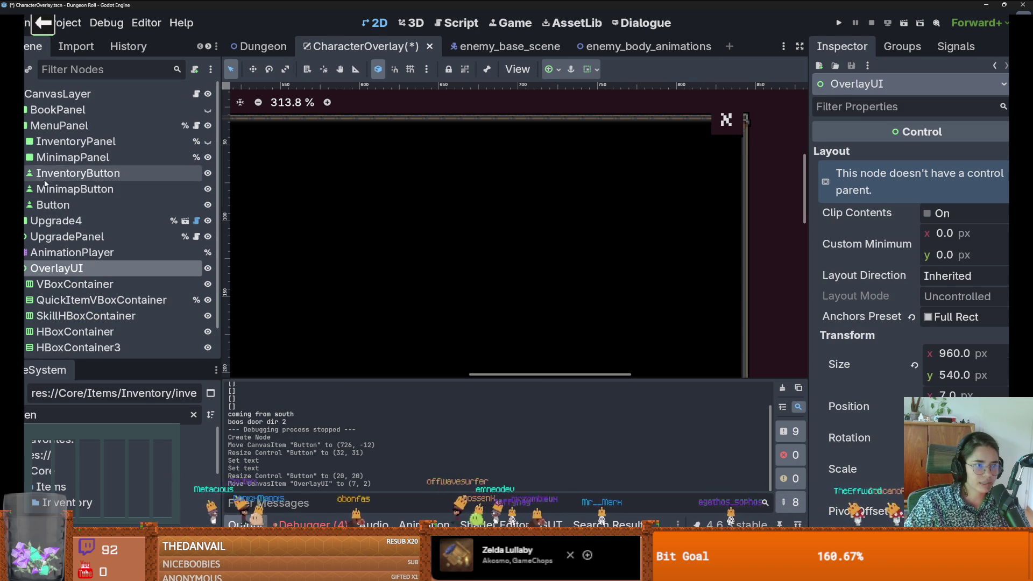
double_click(57, 206)
text(Close)
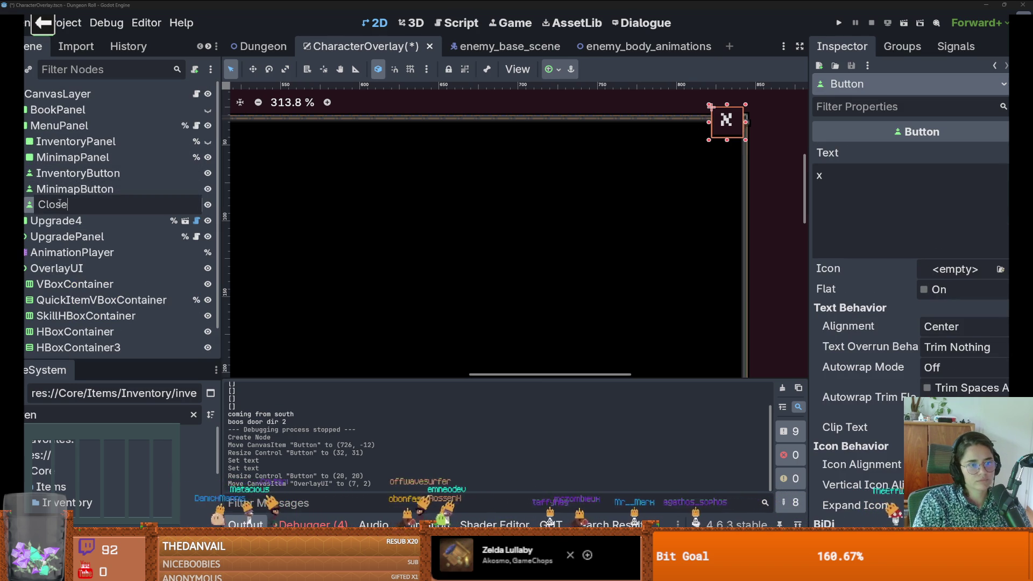
text(Button)
key(Return)
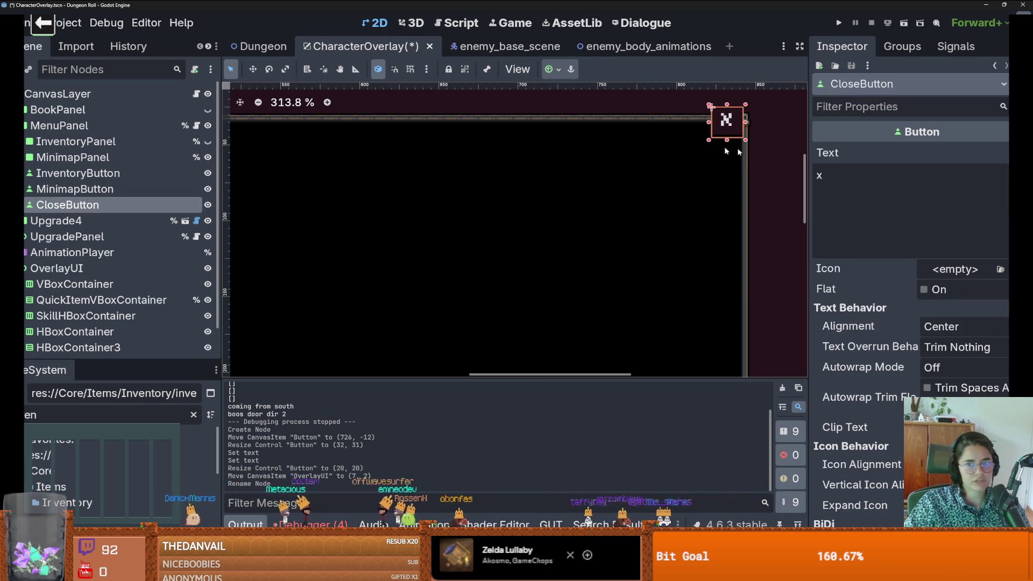
scroll(822, 233, down, 5)
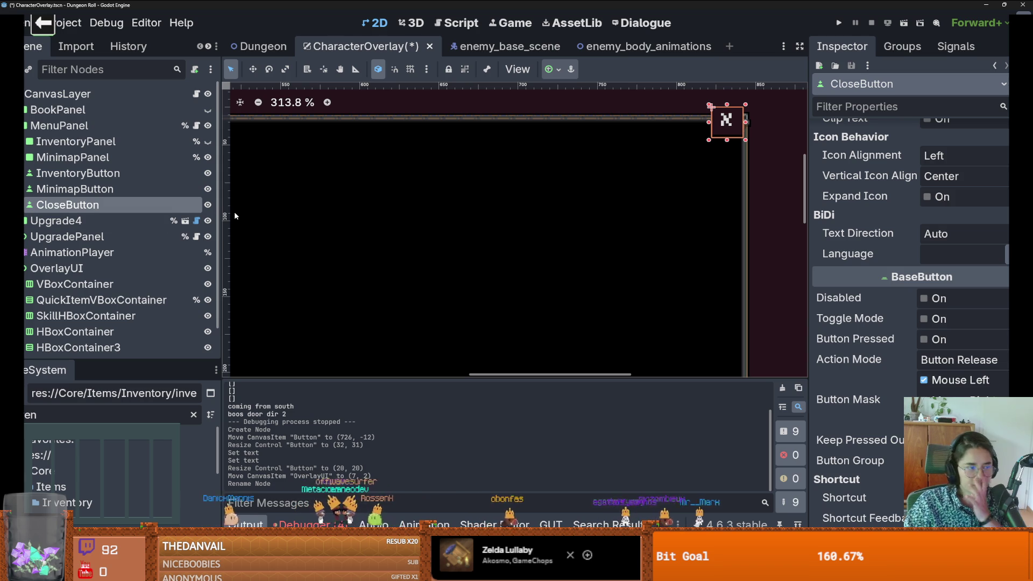
scroll(879, 350, down, 15)
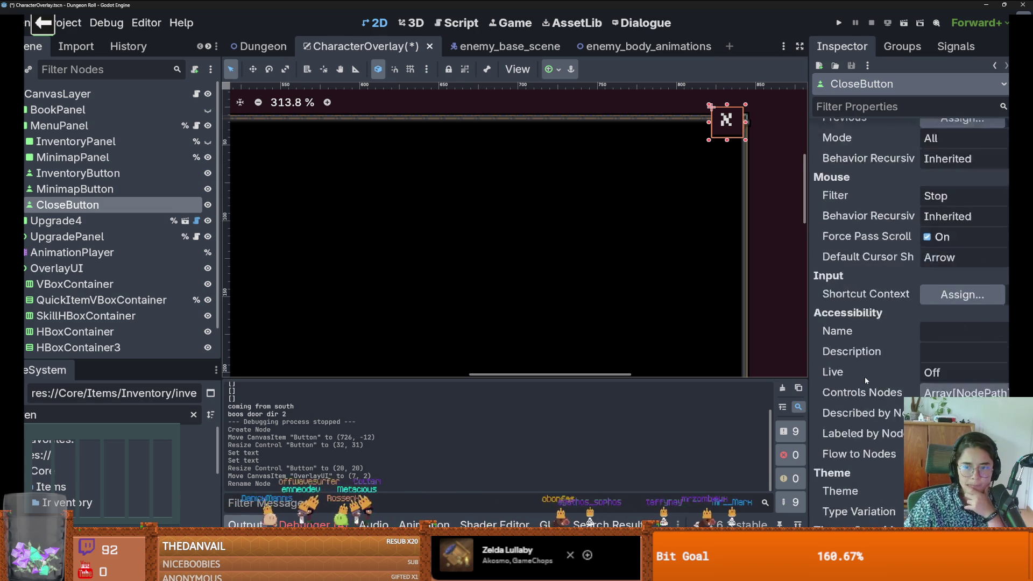
scroll(864, 376, down, 4)
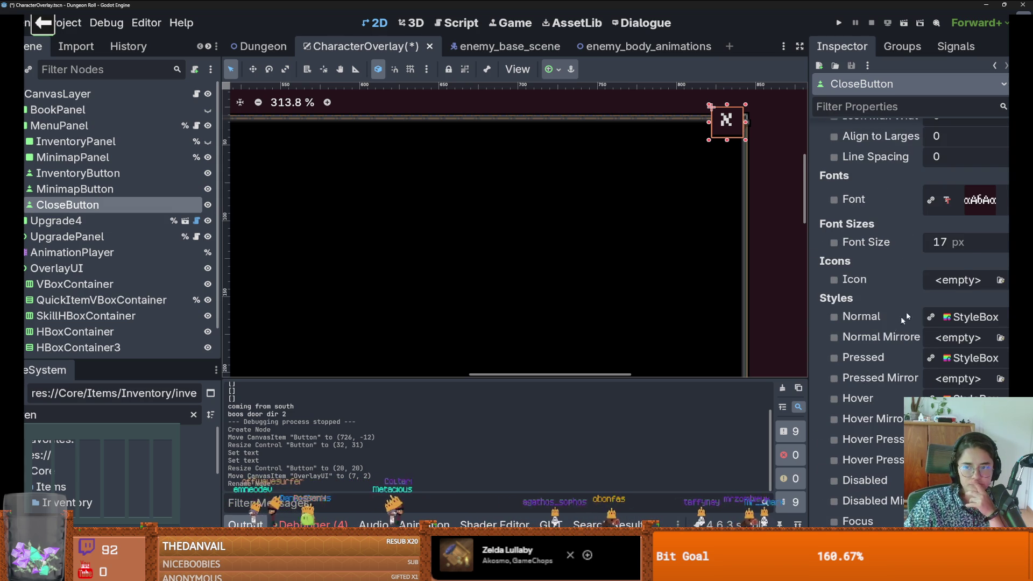
scroll(910, 321, down, 2)
Step: Try diamond_slot and quick_acess styles, settling on trinket_slot.tres as CloseButton's normal style
click(1006, 218)
click(941, 317)
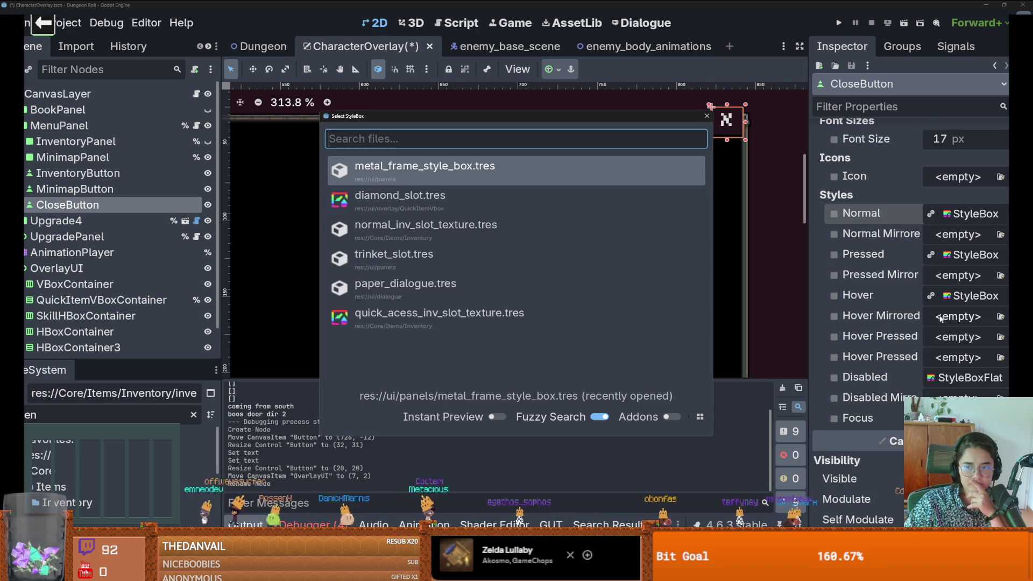
click(435, 213)
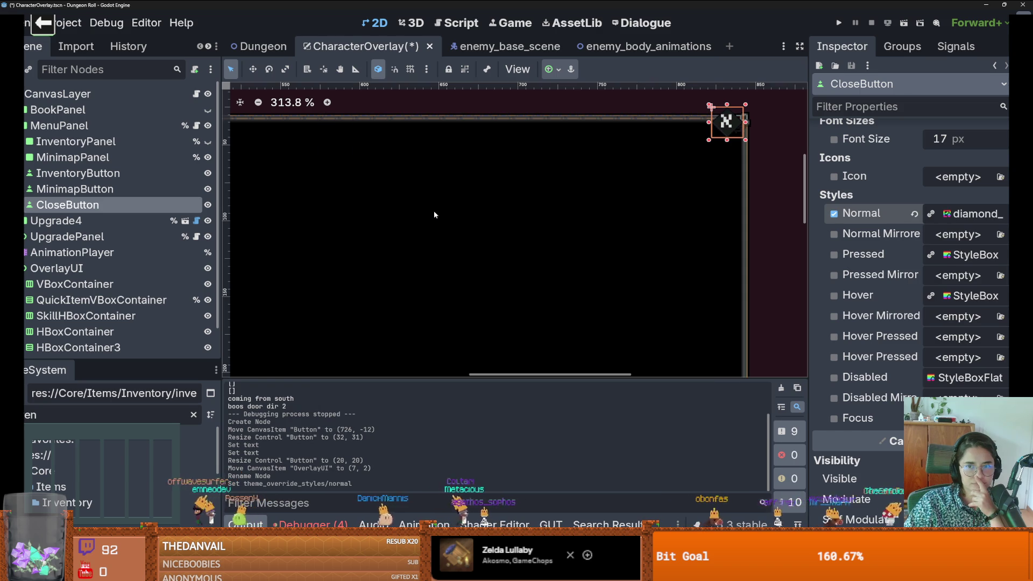
click(1007, 213)
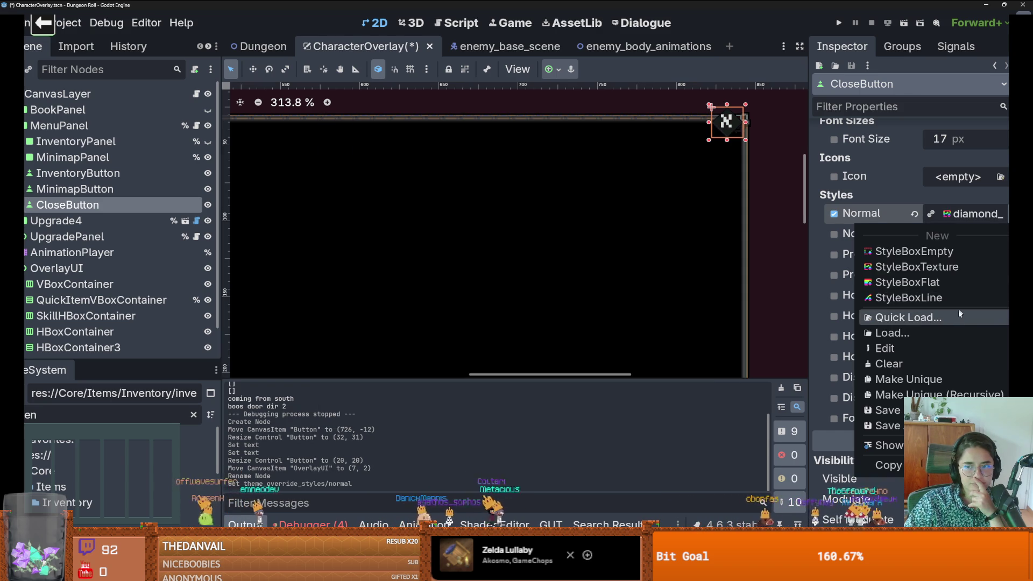
click(914, 316)
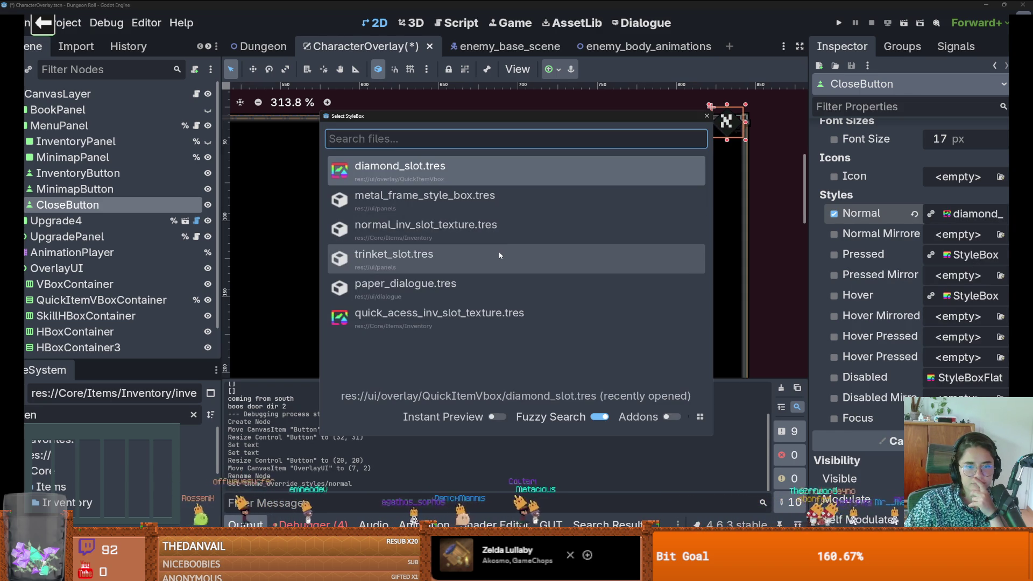
click(488, 272)
scroll(709, 140, up, 6)
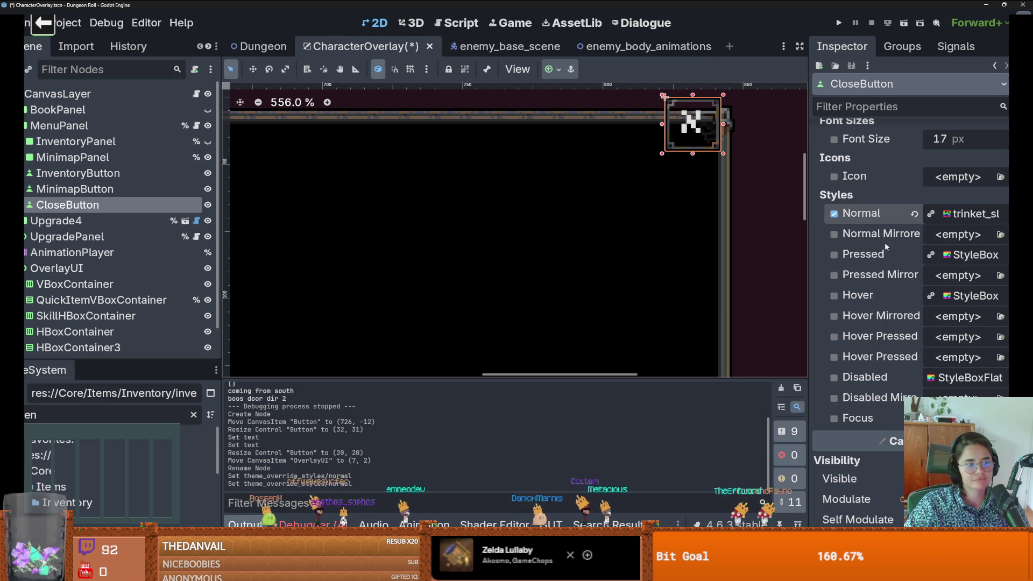
click(1003, 213)
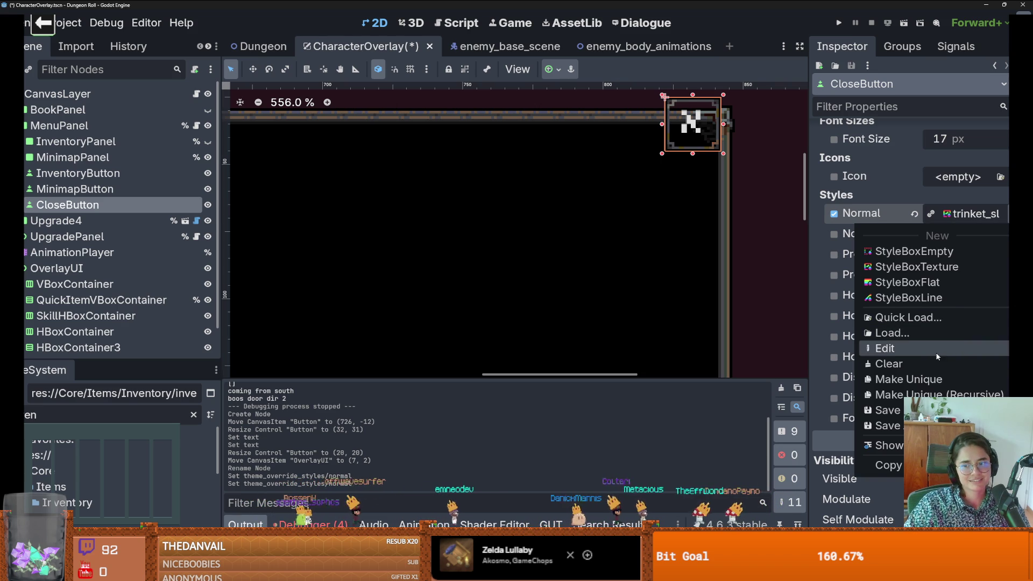
click(909, 318)
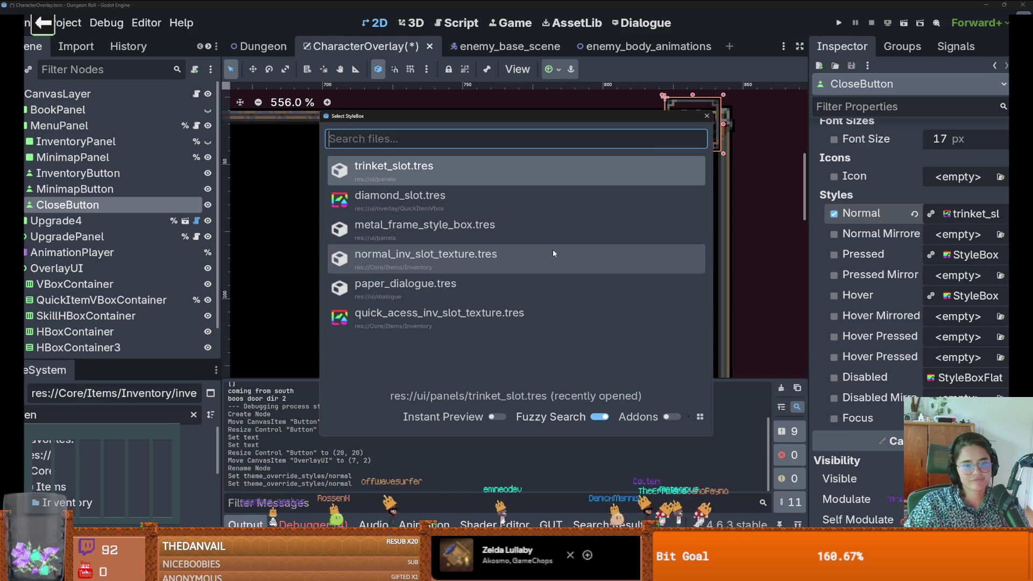
click(564, 311)
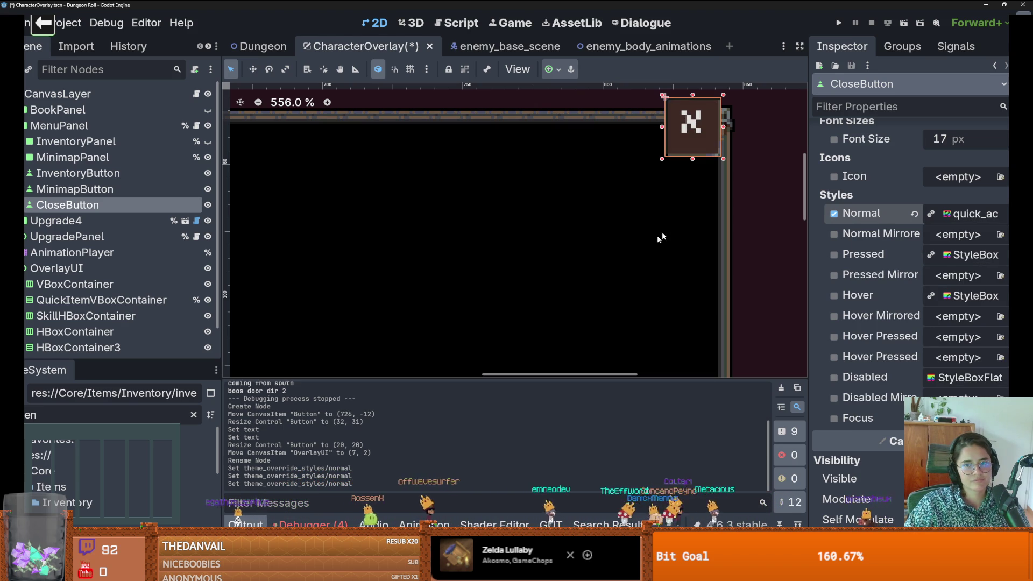
key(ctrl+z)
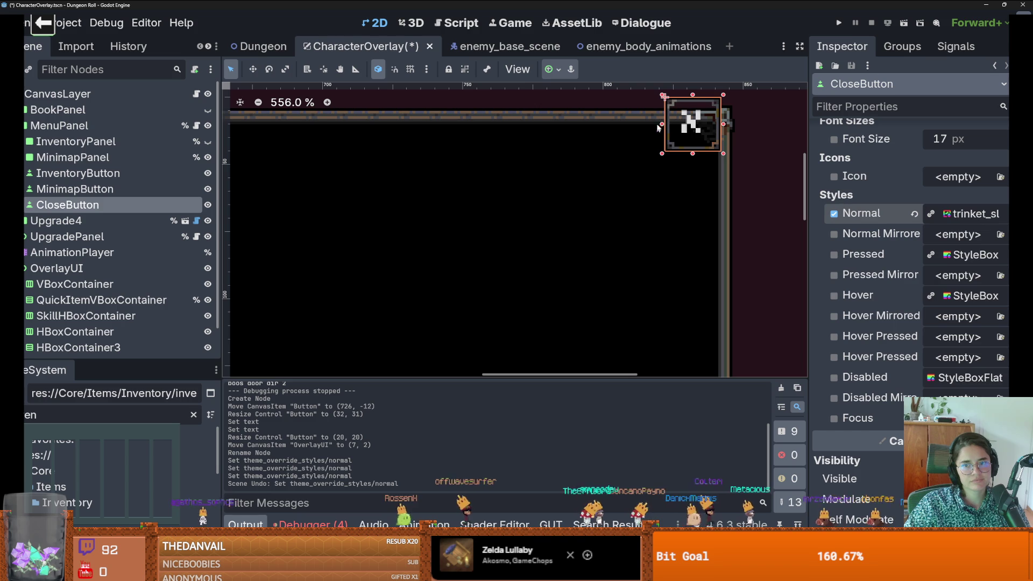
Step: Nudge CloseButton slightly lower and save the CharacterOverlay scene
mouse_move(686, 125)
mouse_down()
mouse_move(697, 142)
mouse_move(685, 148)
mouse_up()
scroll(709, 164, down, 5)
scroll(708, 163, down, 2)
click(727, 157)
key(ctrl+s)
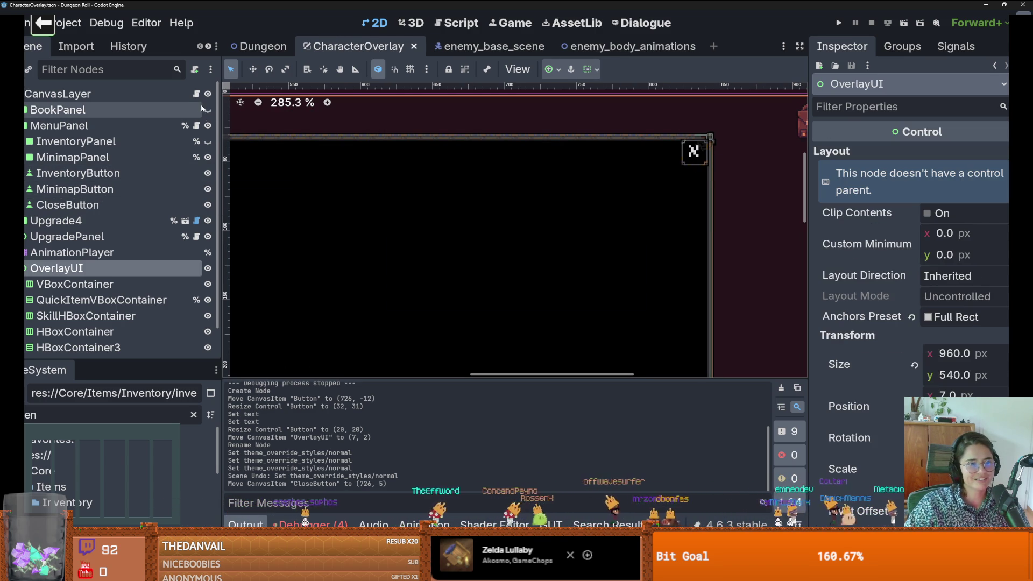
click(25, 126)
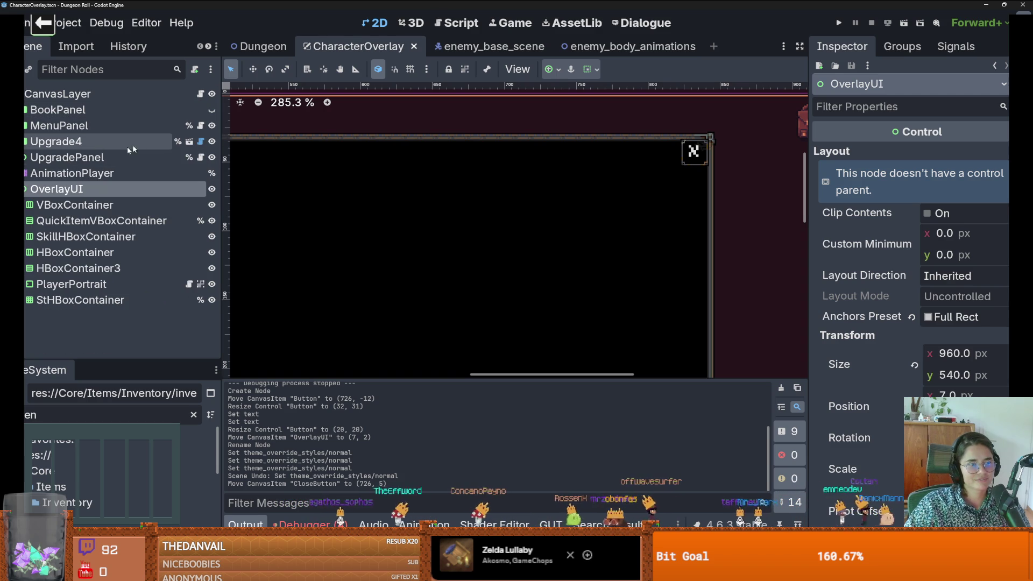
Step: Re-expand MenuPanel in the Scene dock and open its menu_panel.gd script
click(24, 125)
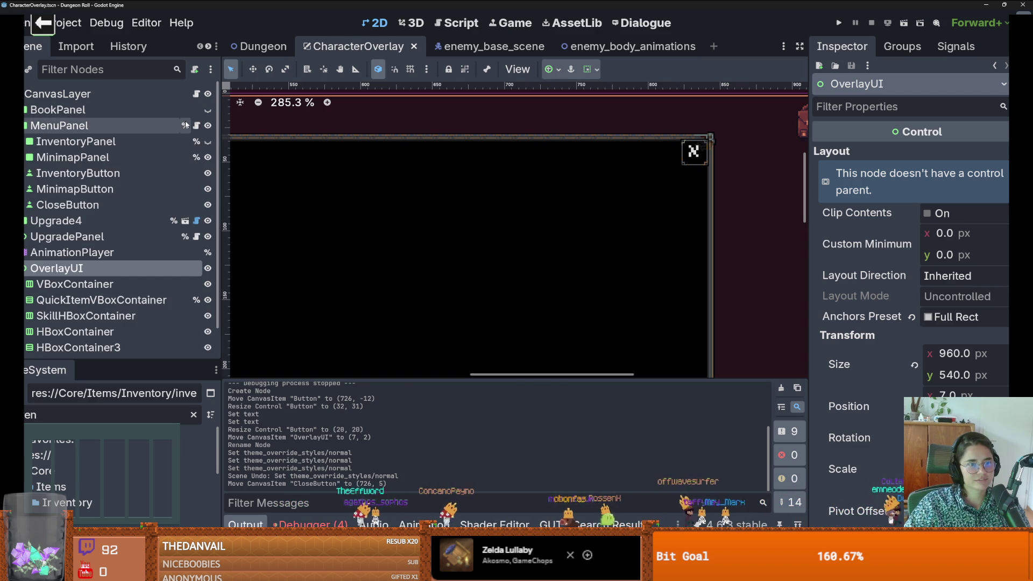
click(196, 125)
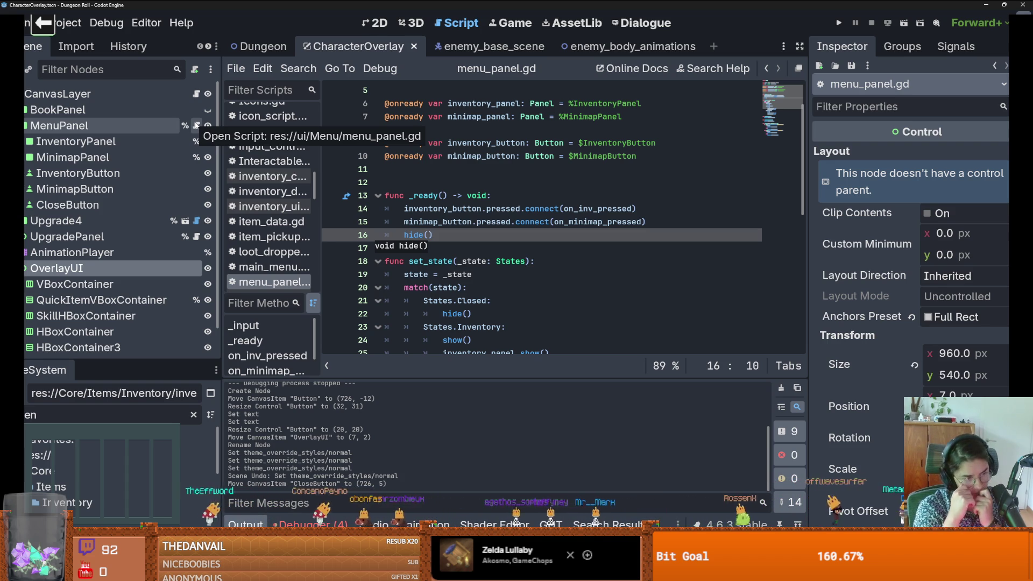
click(457, 235)
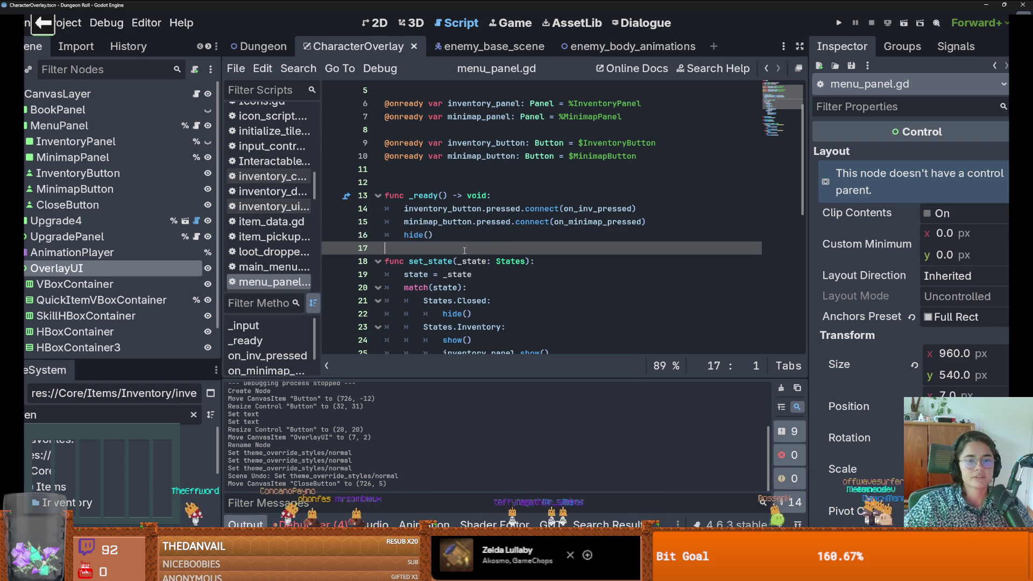
key(ctrl+s)
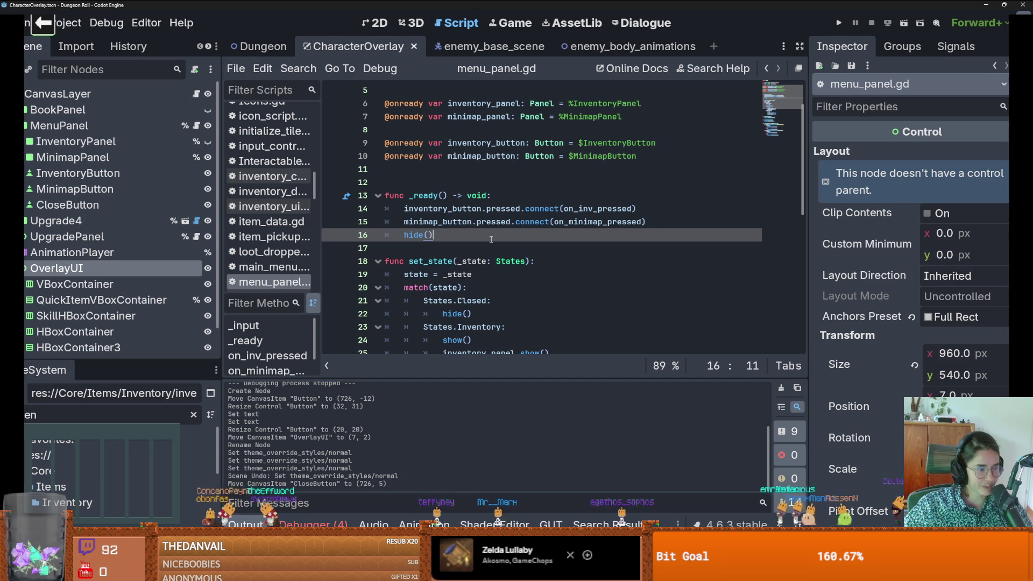
mouse_move(510, 227)
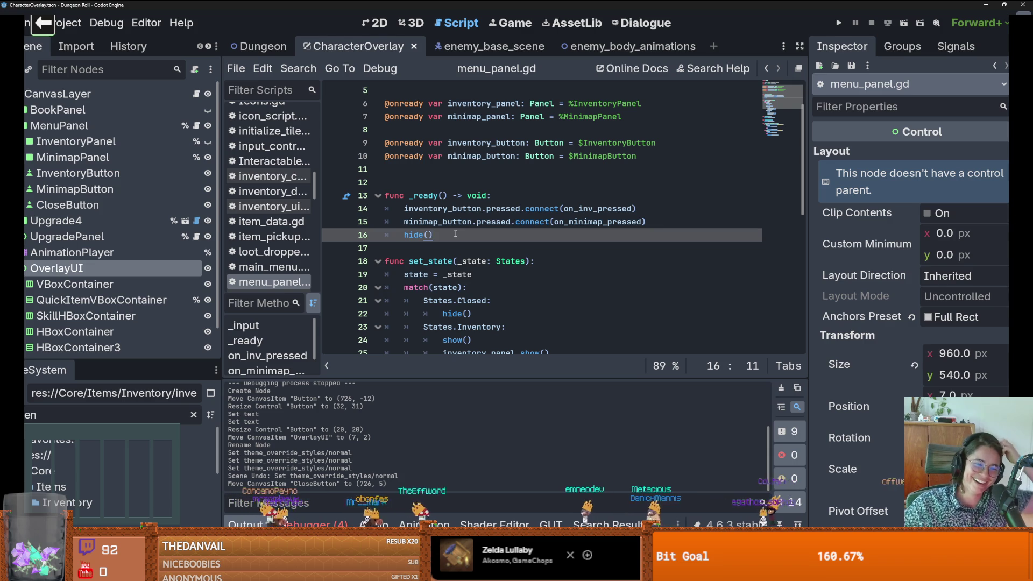
scroll(464, 237, down, 2)
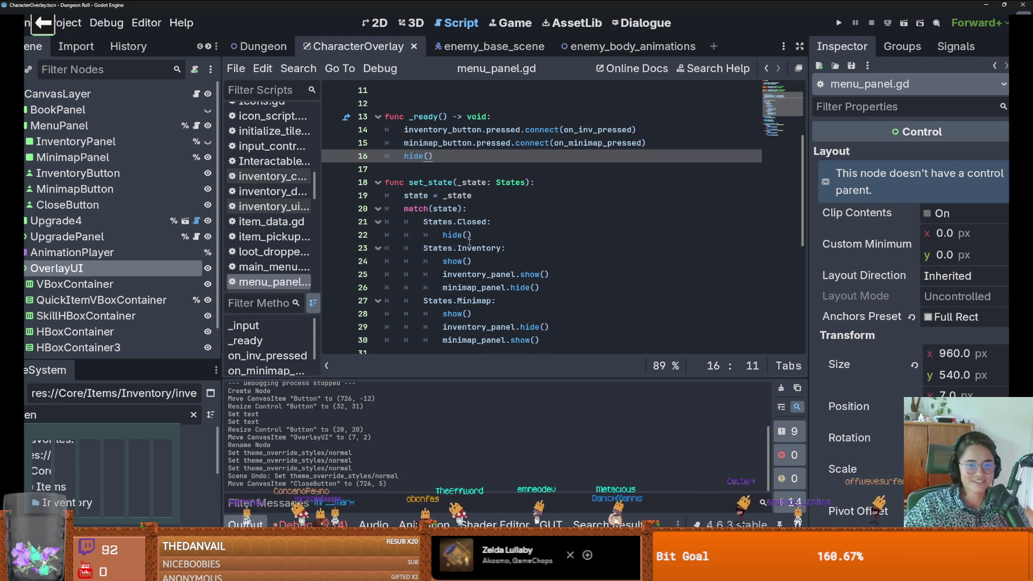
mouse_move(469, 242)
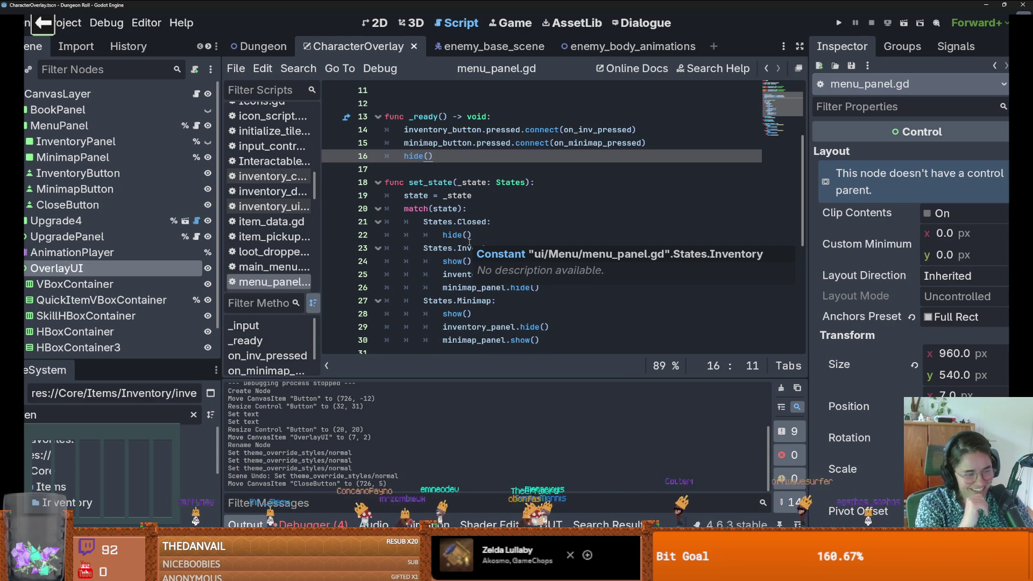
key(ctrl+s)
click(469, 182)
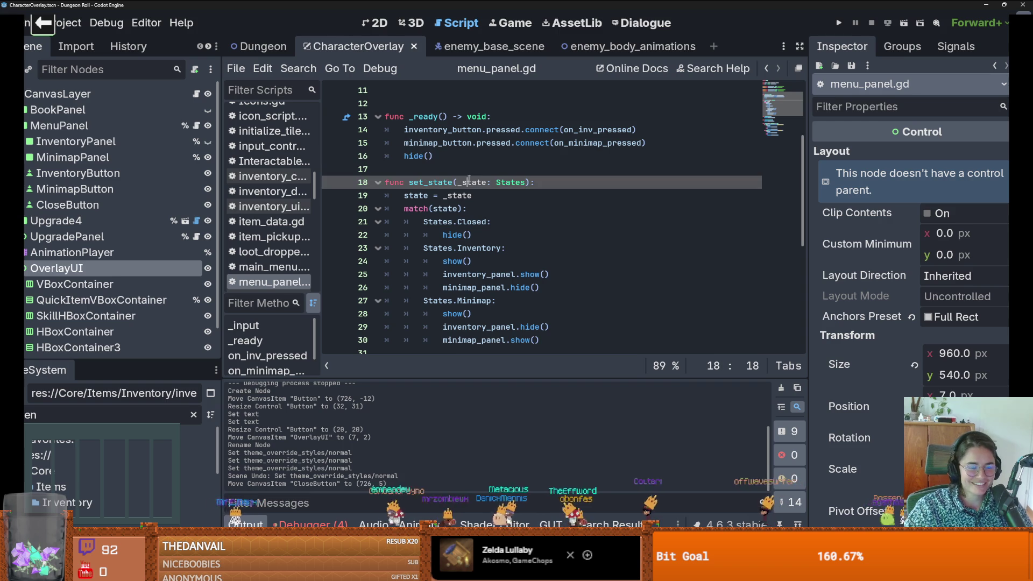
click(468, 171)
key(ctrl+s)
scroll(486, 187, down, 4)
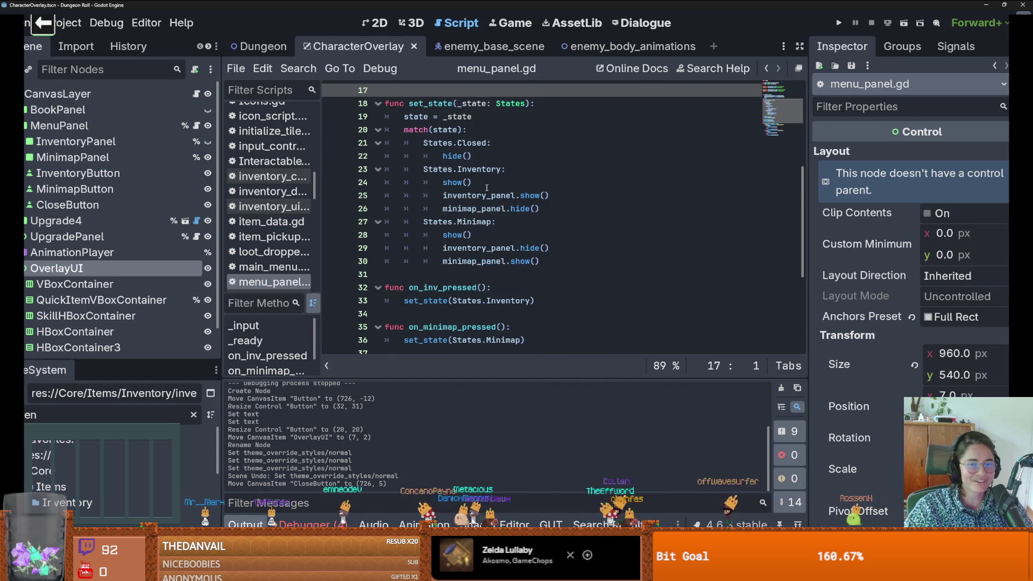
scroll(486, 187, down, 1)
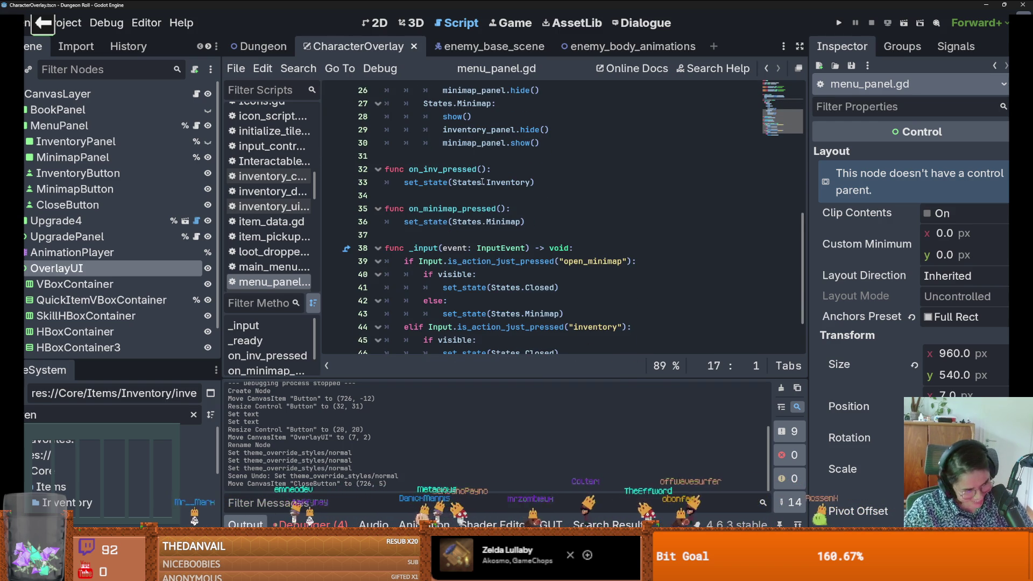
scroll(481, 182, up, 3)
scroll(479, 182, up, 4)
scroll(471, 189, down, 5)
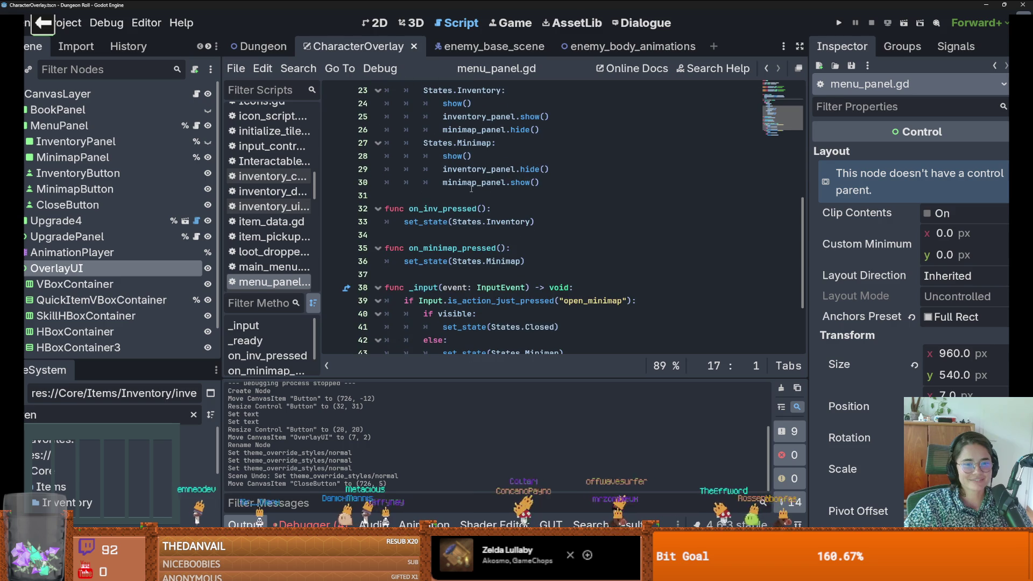
scroll(468, 200, down, 1)
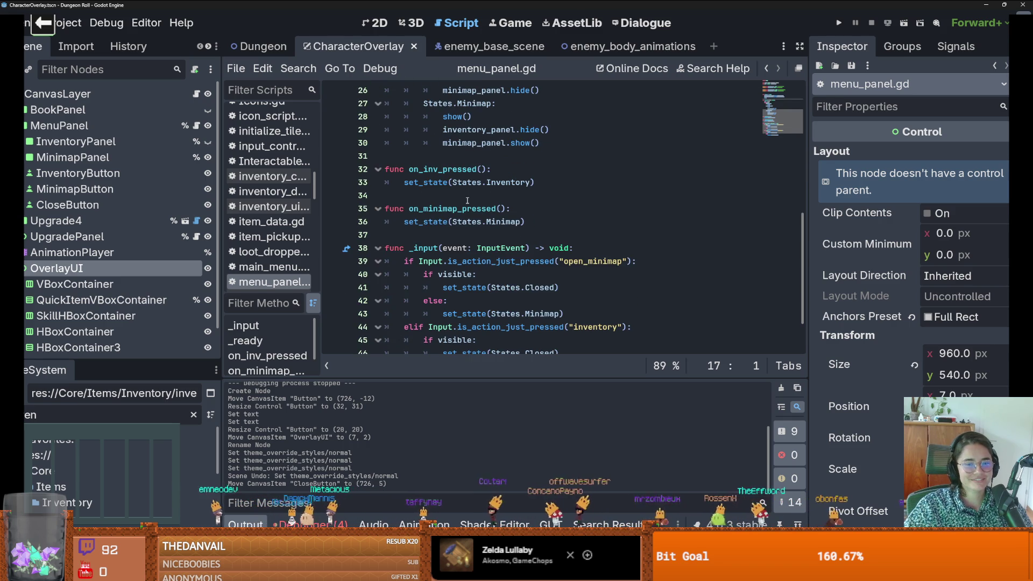
scroll(467, 201, down, 2)
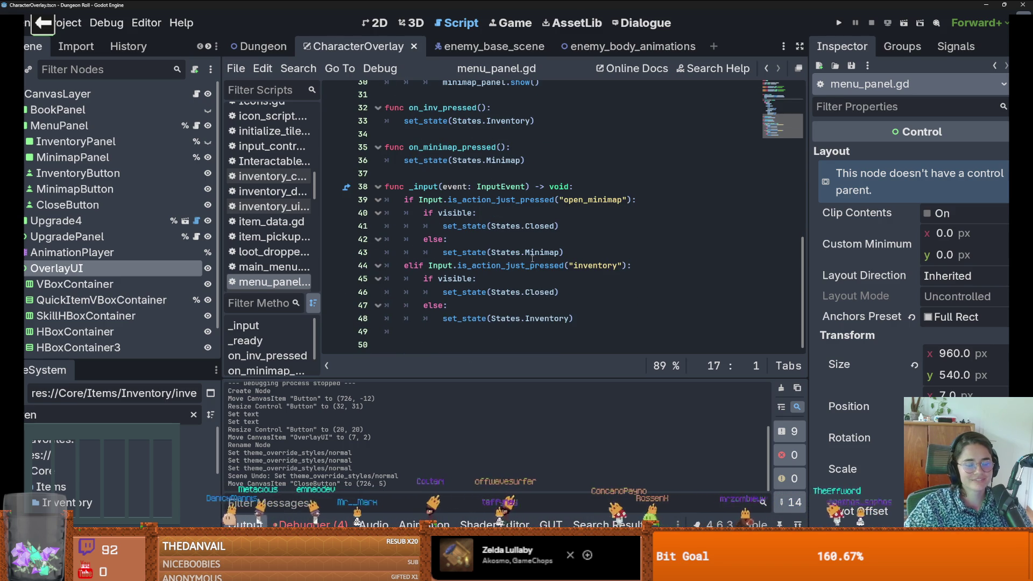
scroll(532, 259, up, 1)
scroll(532, 259, up, 1)
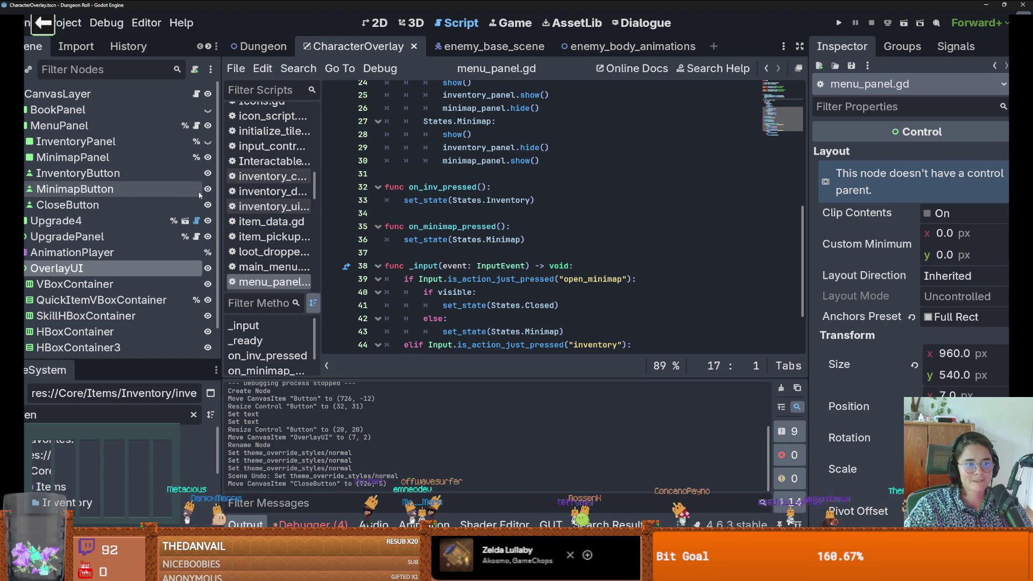
scroll(479, 220, up, 8)
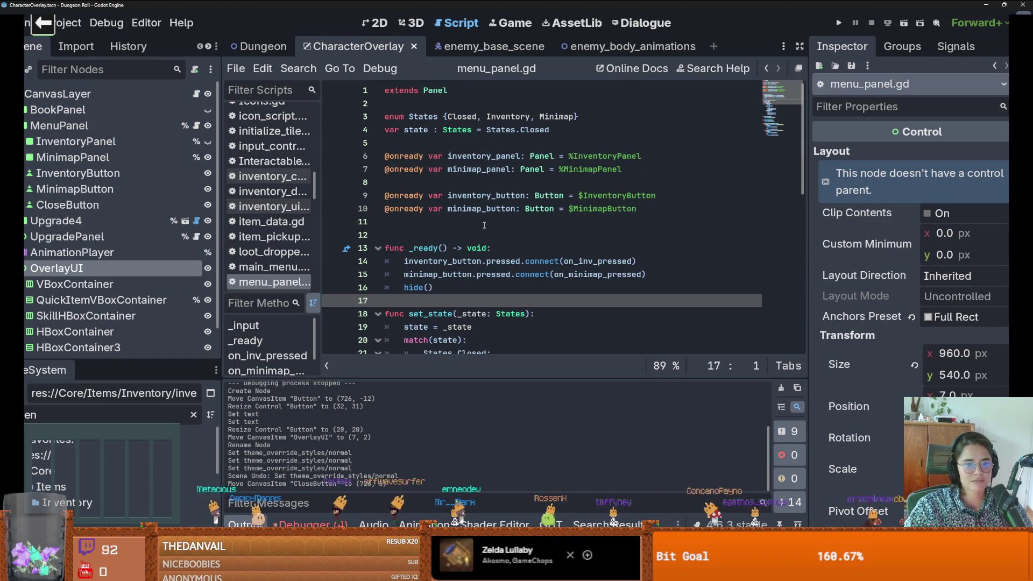
Step: Declare a close_button reference and add a close_button.pressed.connect line below the minimap connection
drag(95, 207, 439, 222)
double_click(487, 226)
click(442, 274)
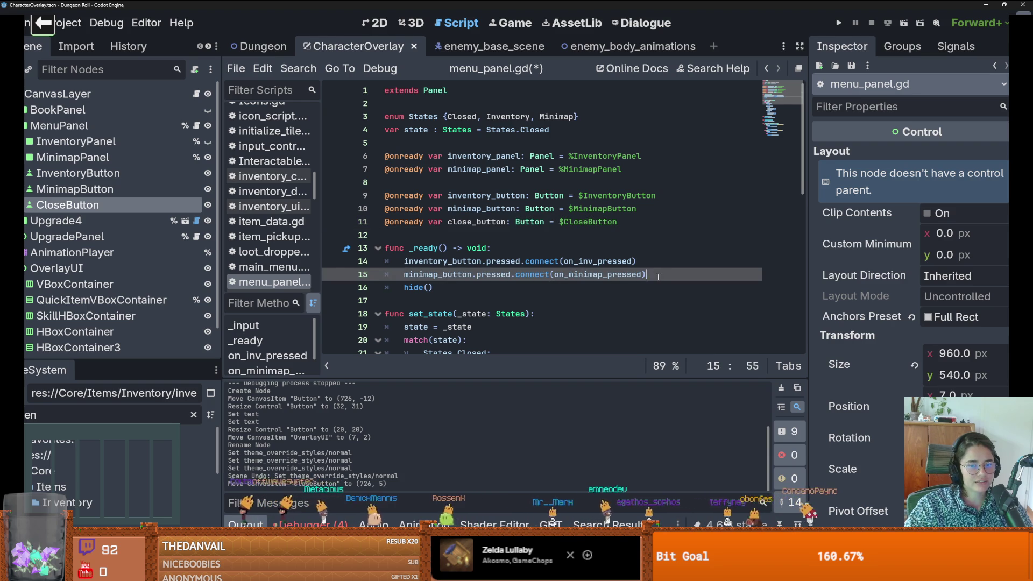
key(Return)
text(close_button.pre)
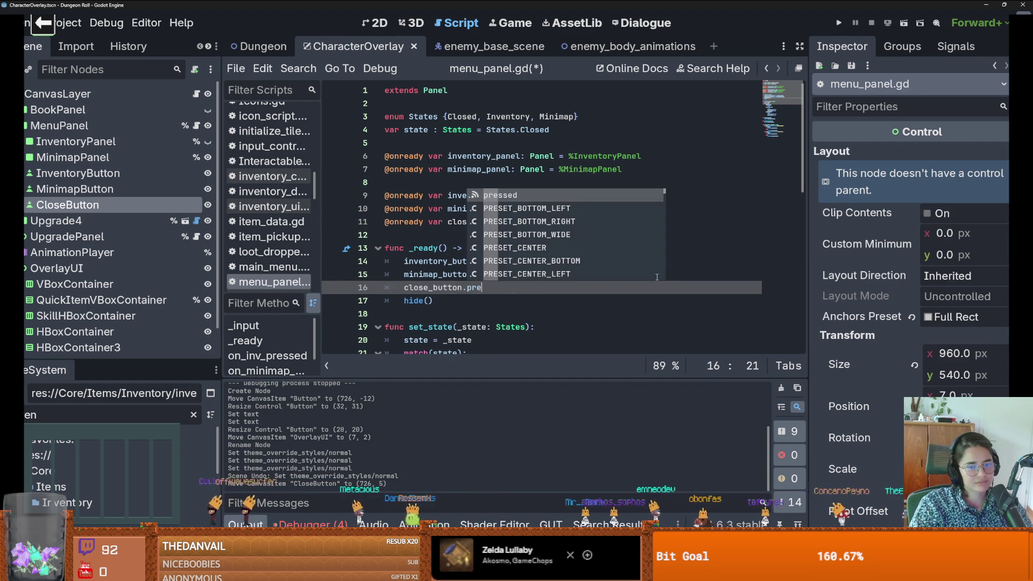
key(Return)
text(.connec)
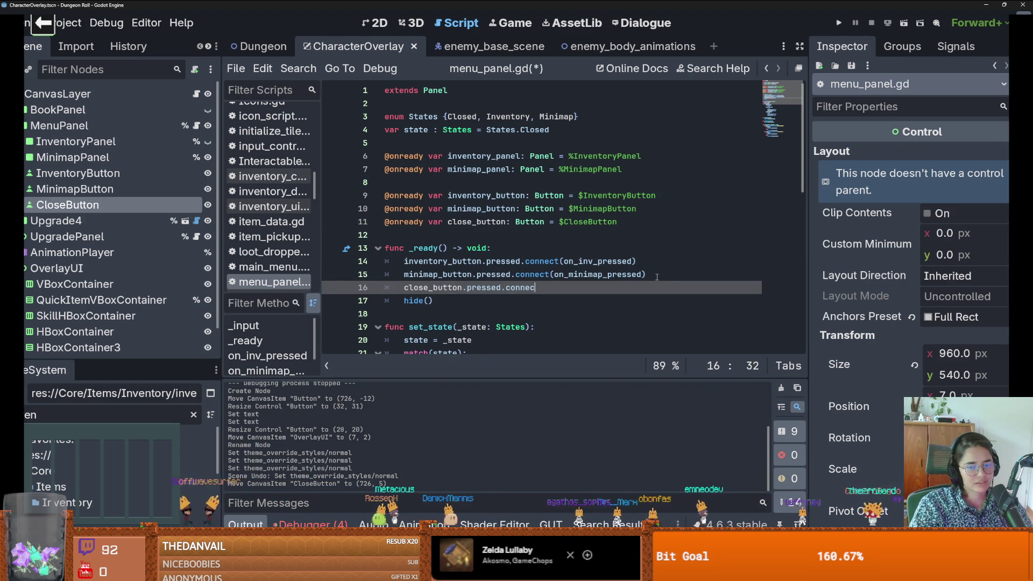
text(()
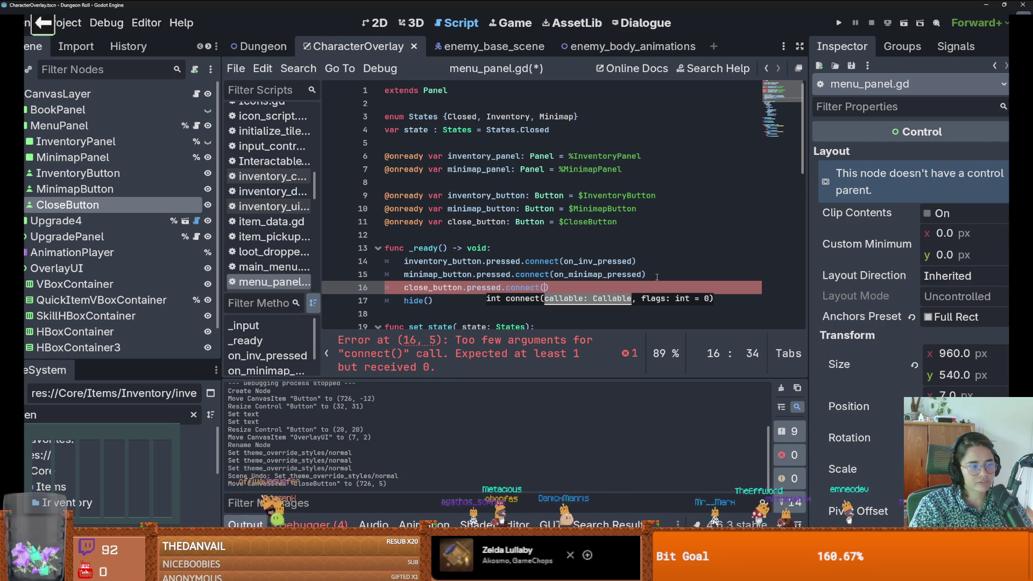
text(o)
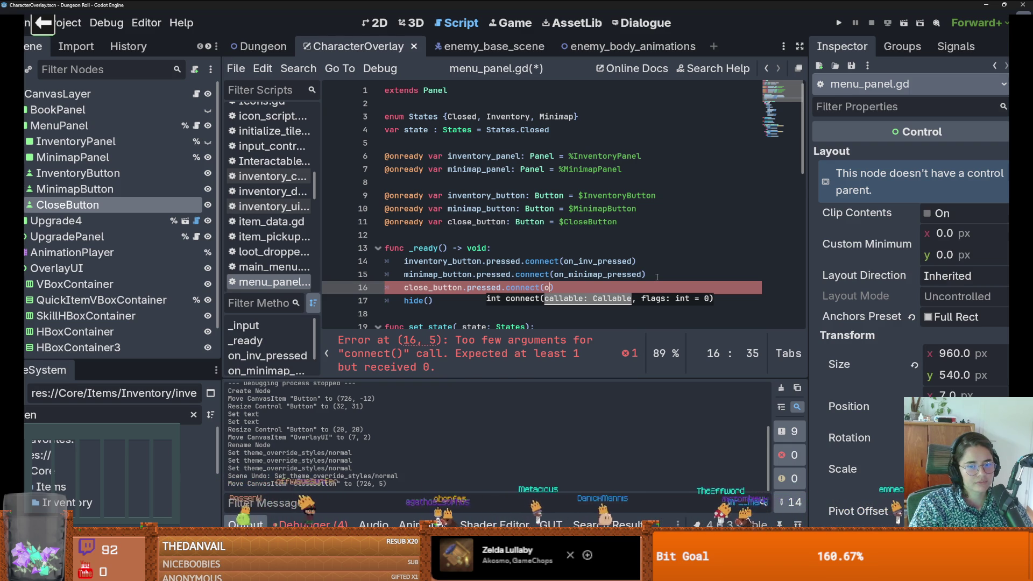
key(BackSpace)
text(_menu)
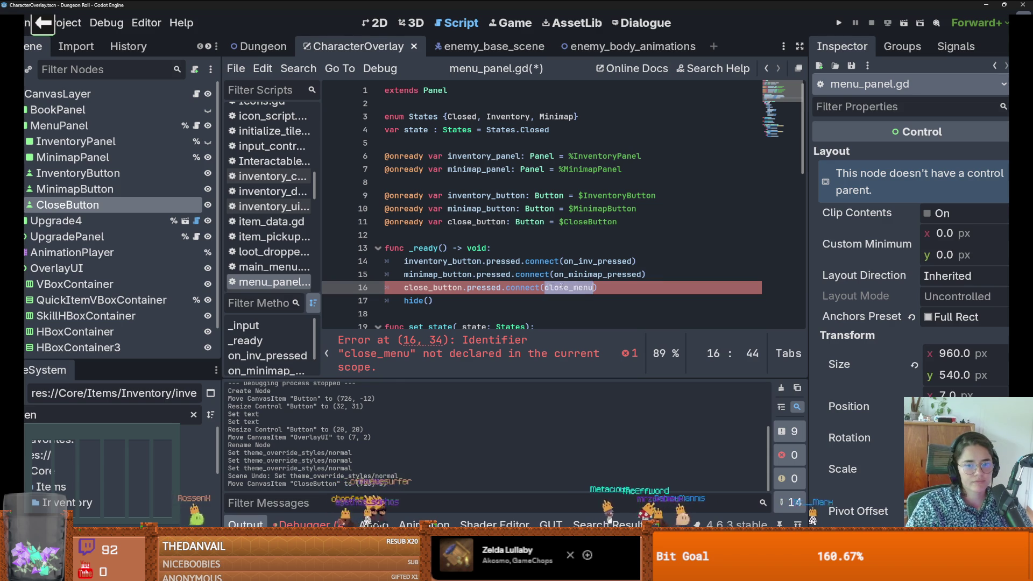
Step: Replace the close_menu argument on line 16 with a .bind call
scroll(410, 273, down, 1)
click(410, 272)
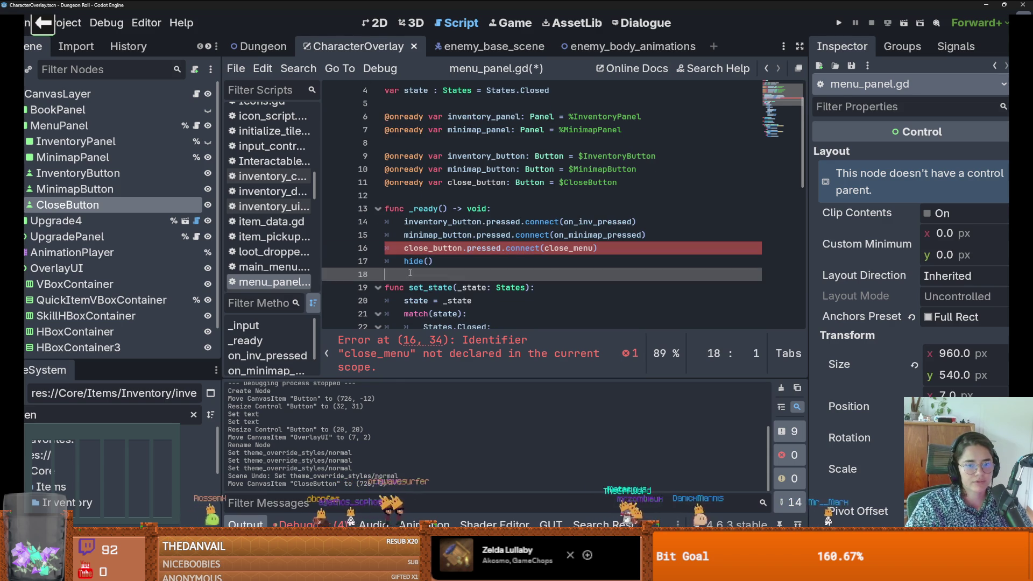
double_click(579, 248)
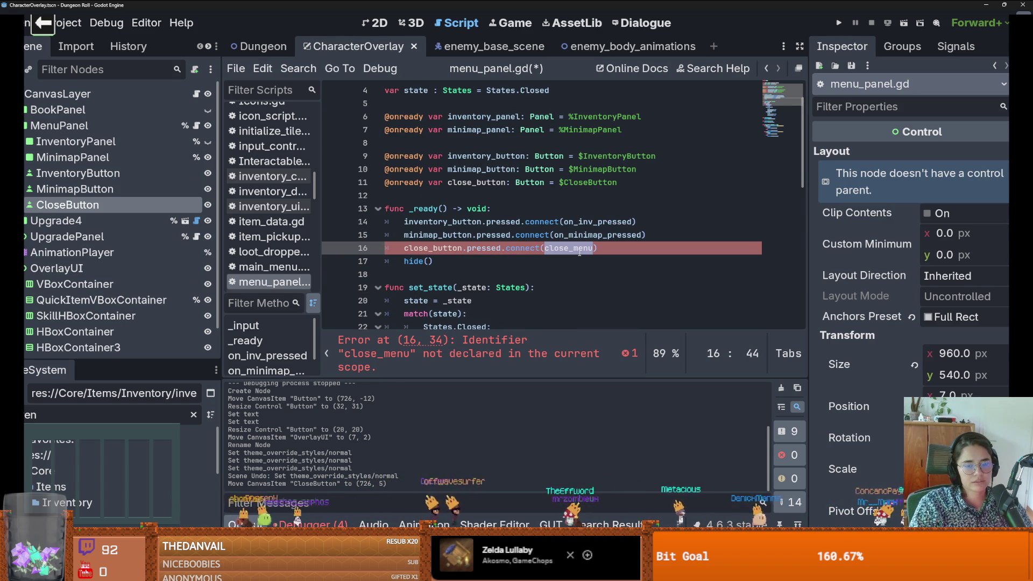
key(BackSpace)
key(BackSpace)
text(bin)
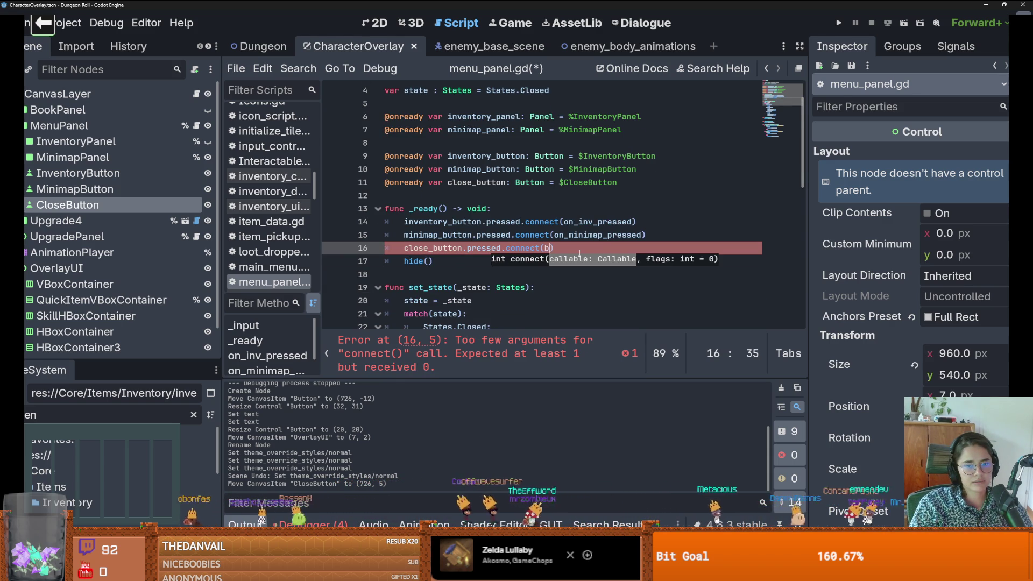
key(BackSpace)
key(BackSpace)
key(BackSpace)
key(BackSpace)
text(.bi)
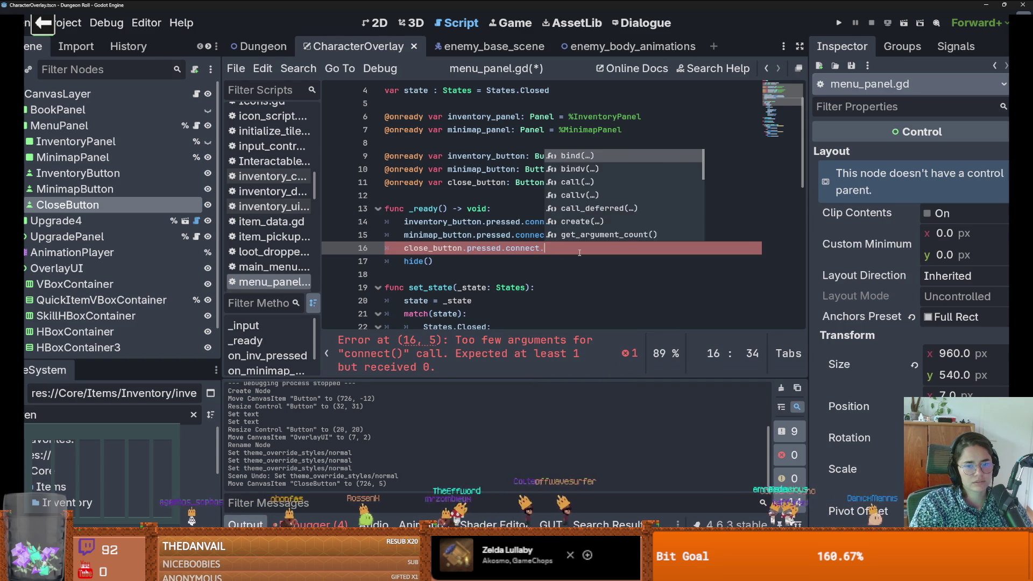
key(Return)
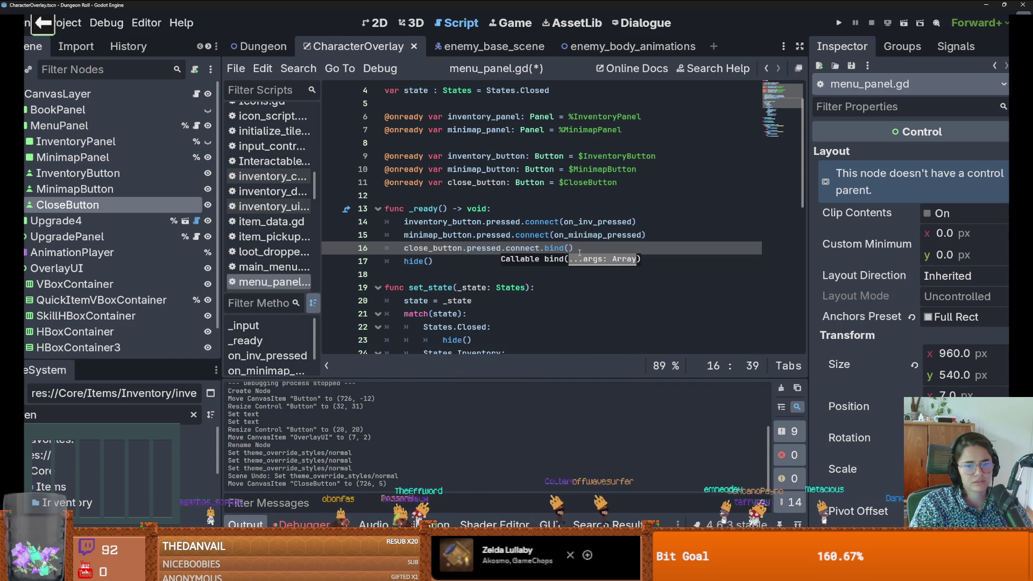
scroll(463, 253, down, 2)
Step: Fill bind with set_state(States.Closed) copied from lines 19 and 22, then run the game
drag(527, 208, 409, 209)
click(569, 169)
text(set_state(_state: States))
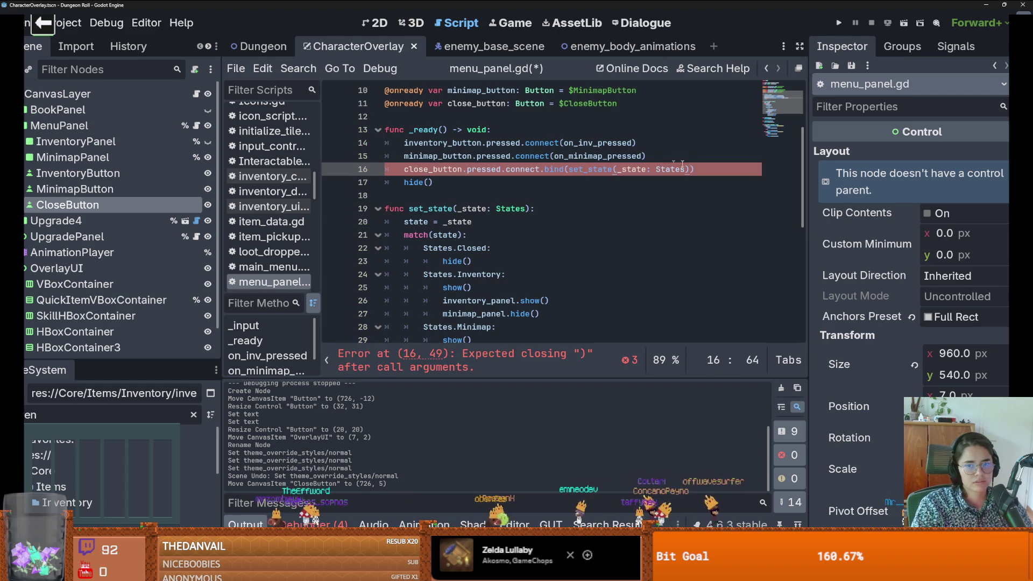
scroll(549, 225, down, 1)
drag(489, 208, 423, 209)
key(ctrl+c)
drag(681, 130, 618, 130)
key(ctrl+v)
click(473, 183)
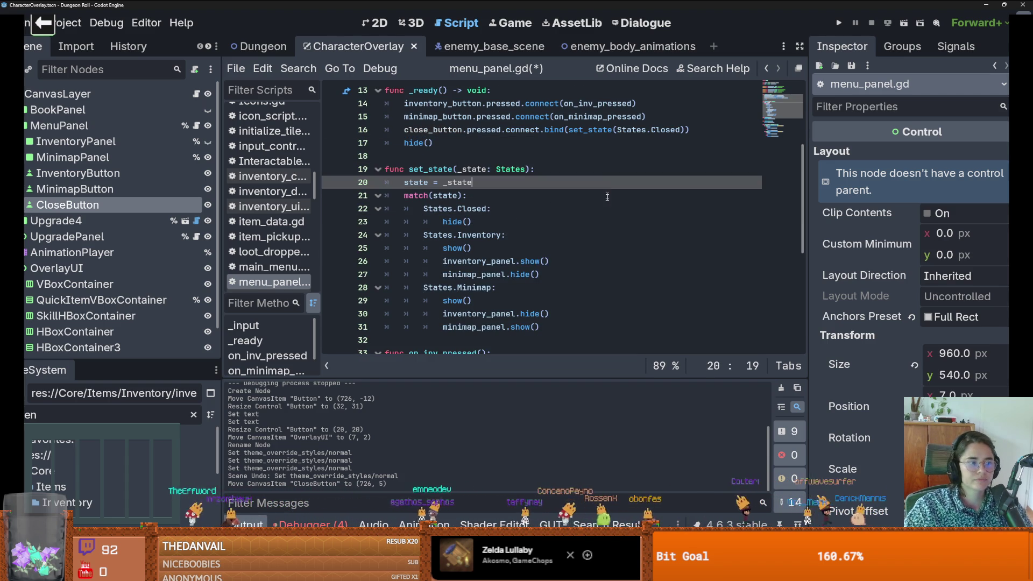
click(838, 22)
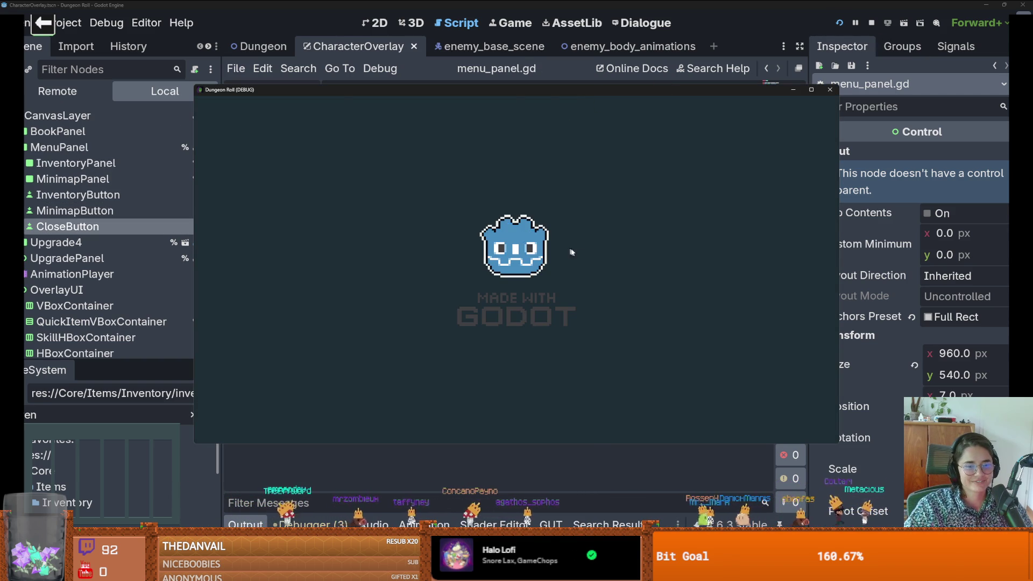
Step: Open the inventory panel with Tab in the running game, then stop it
key(Tab)
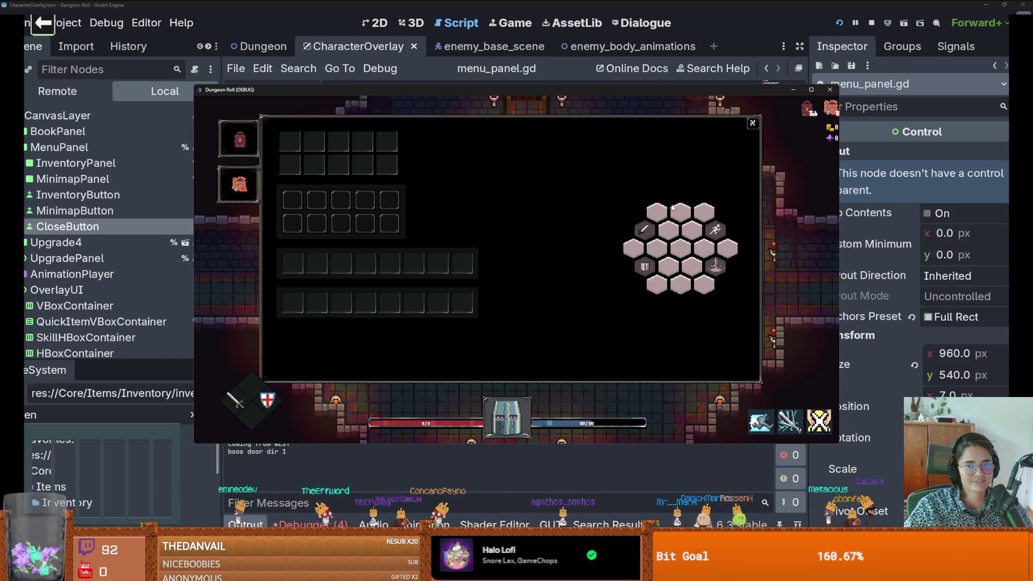
click(829, 89)
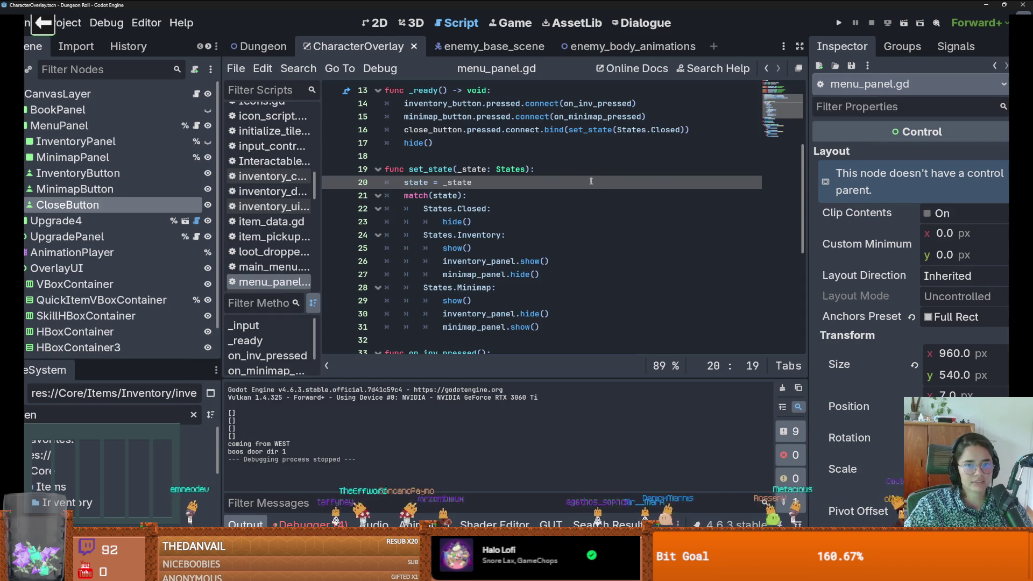
scroll(594, 181, up, 1)
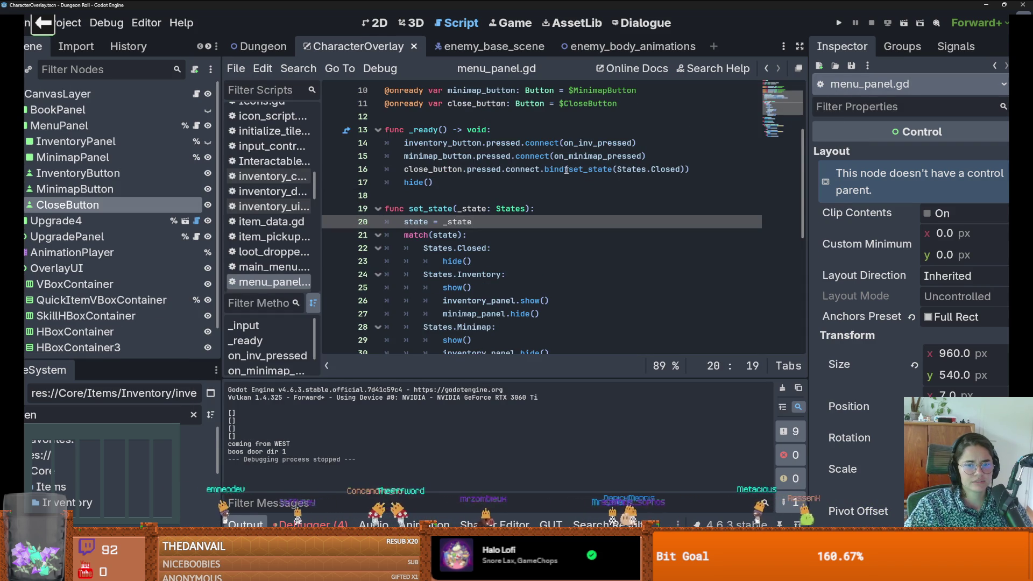
Step: Rewrite line 16 as connect(bind(set_state(States.Closed)))
click(546, 168)
key(BackSpace)
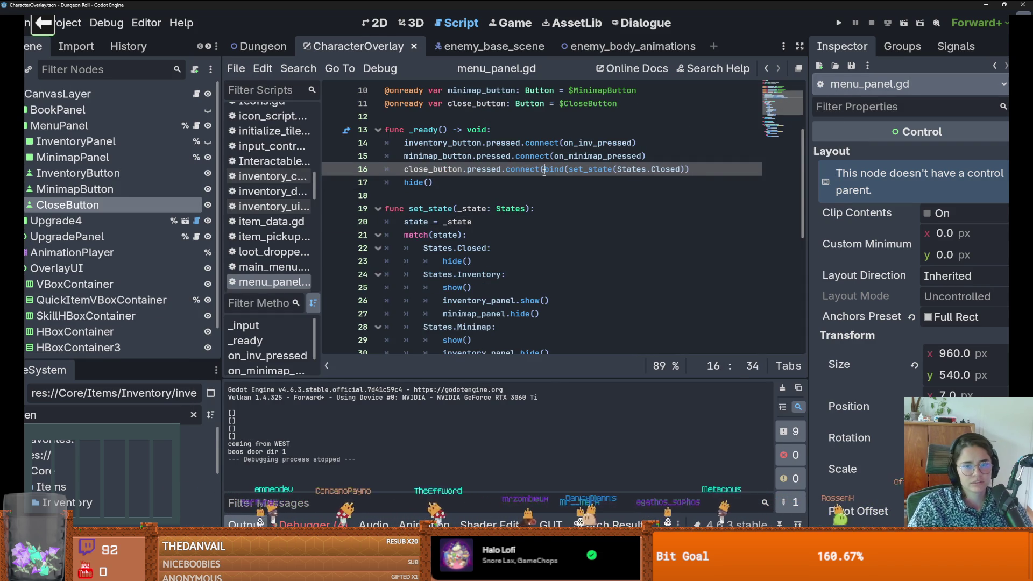
text(()
key(End)
key(Right)
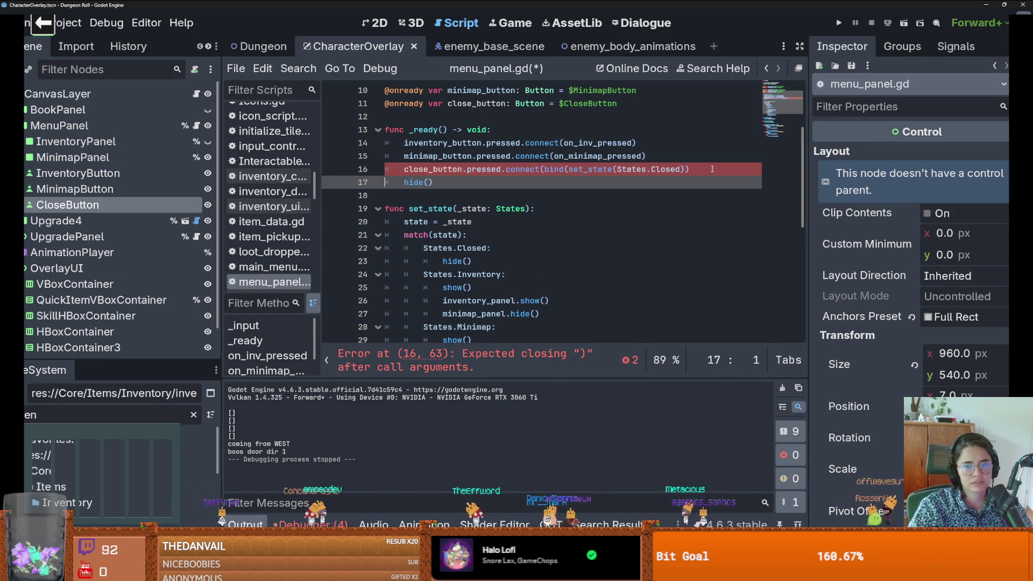
click(712, 169)
key(ctrl+z)
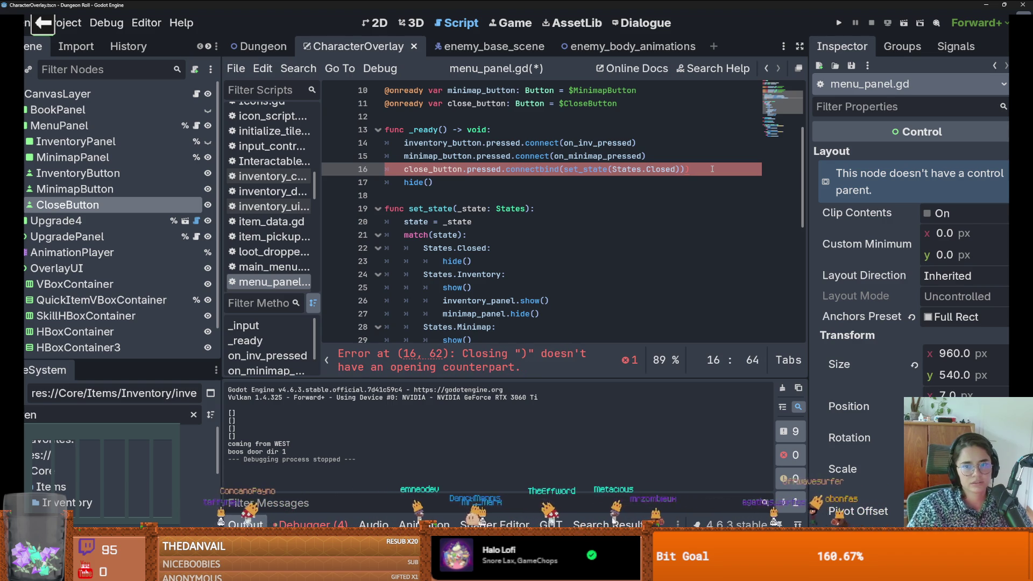
mouse_move(675, 174)
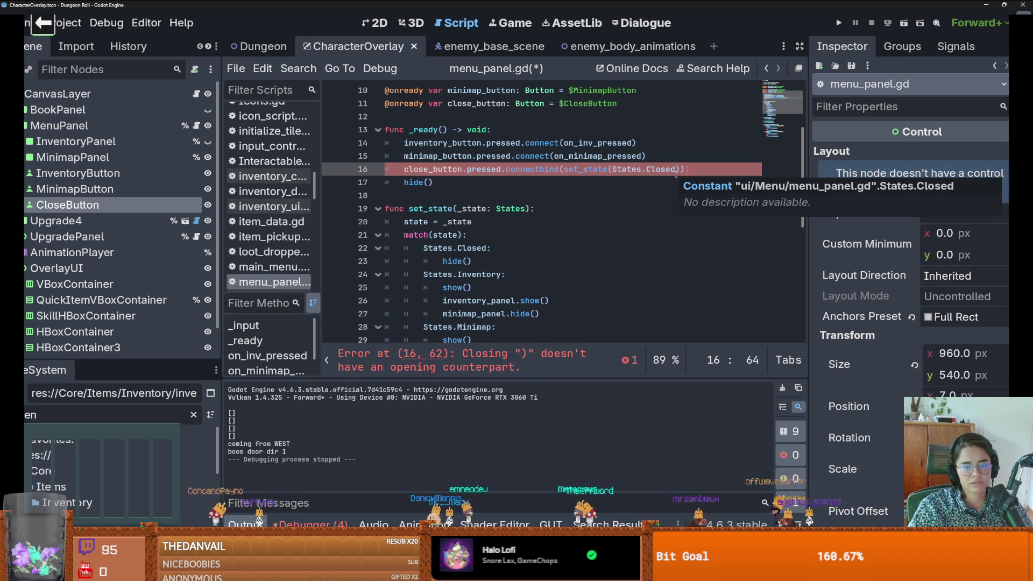
click(561, 176)
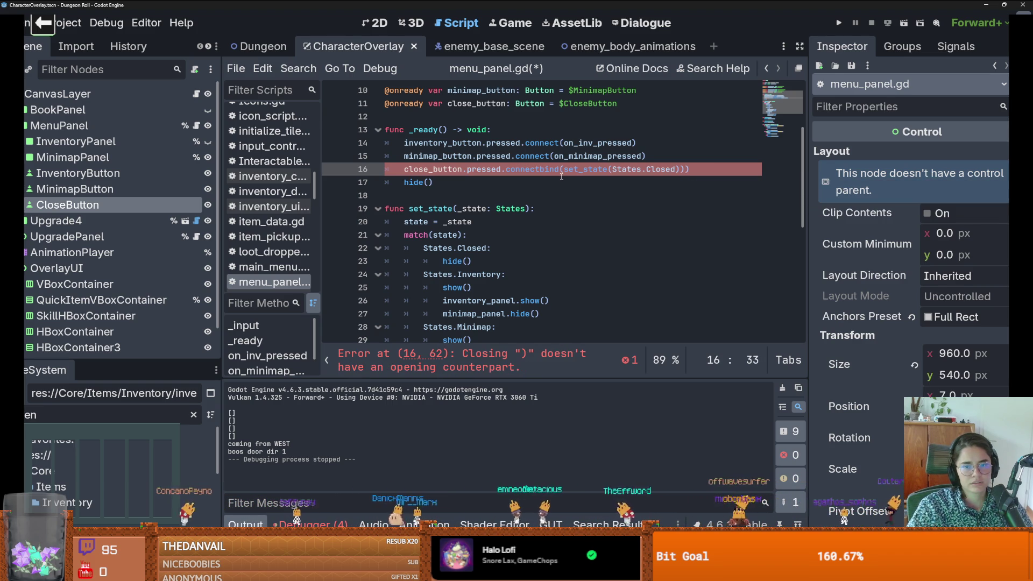
text(()
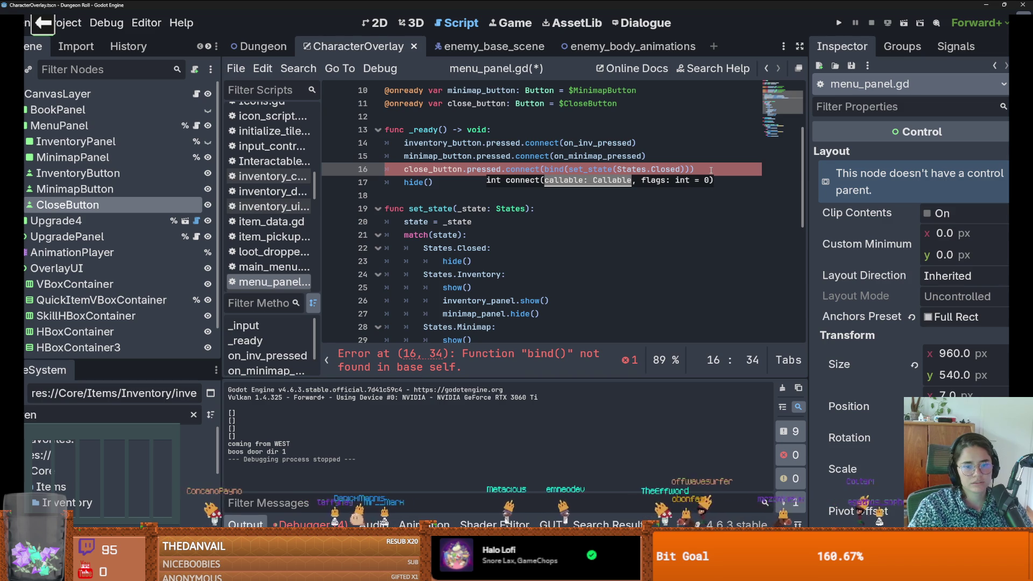
double_click(554, 169)
click(299, 68)
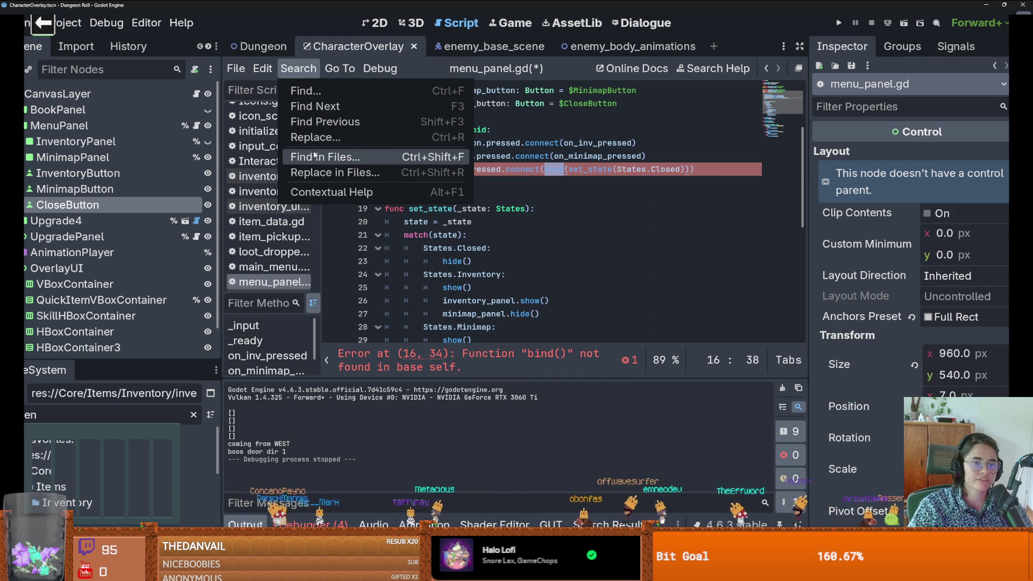
Step: Find bind across project files, then change line 16 to connect(set_state.bind(States.Closed))
click(317, 156)
click(517, 342)
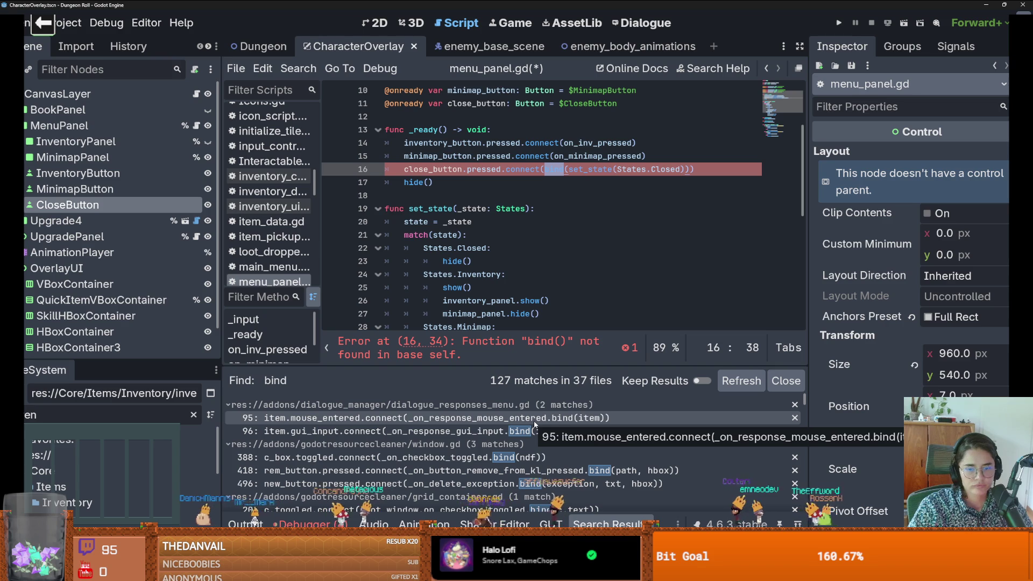
double_click(412, 208)
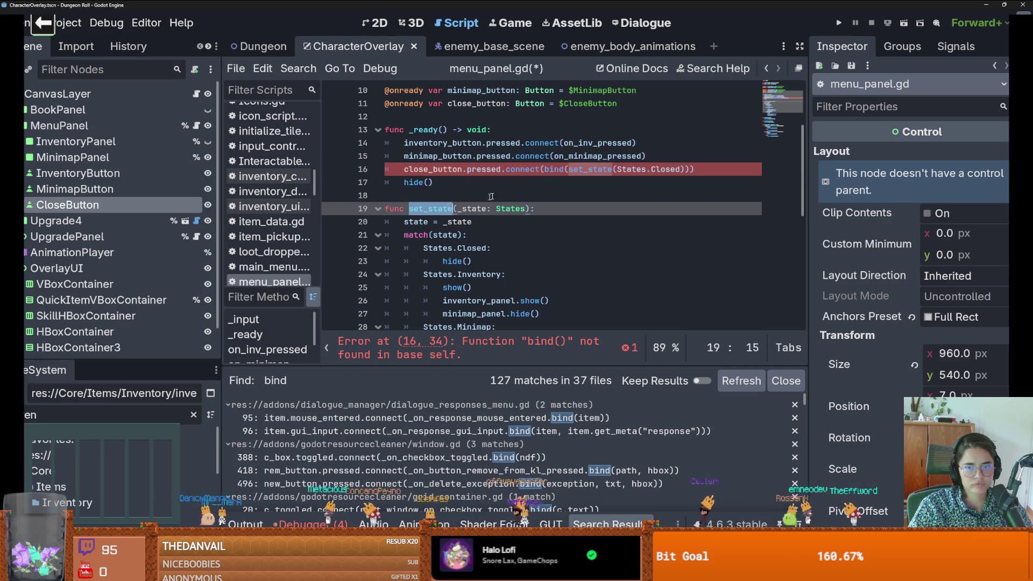
click(543, 168)
key(ctrl+v)
text(.)
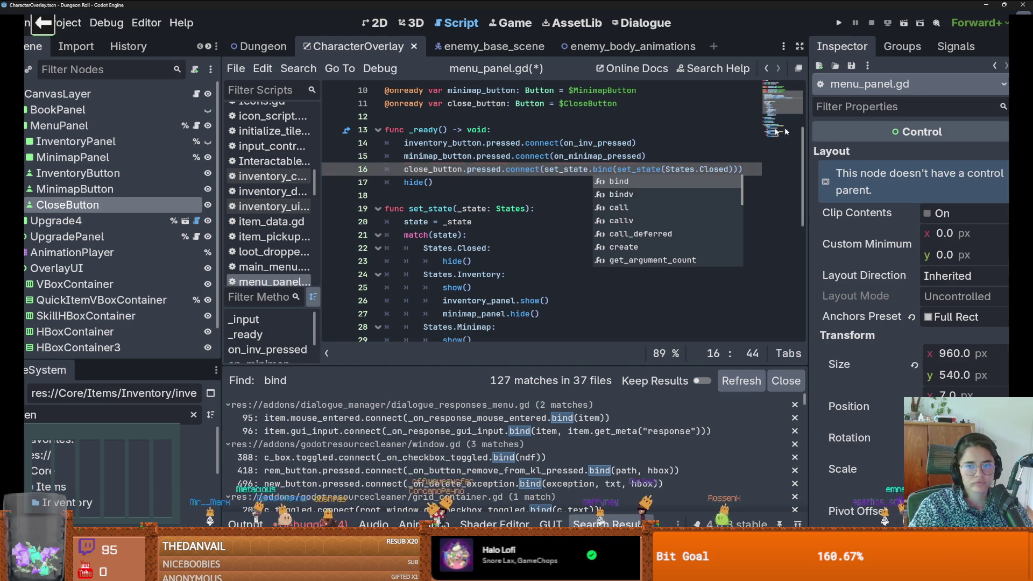
key(Return)
key(ctrl+shift+Right)
key(Delete)
key(Delete)
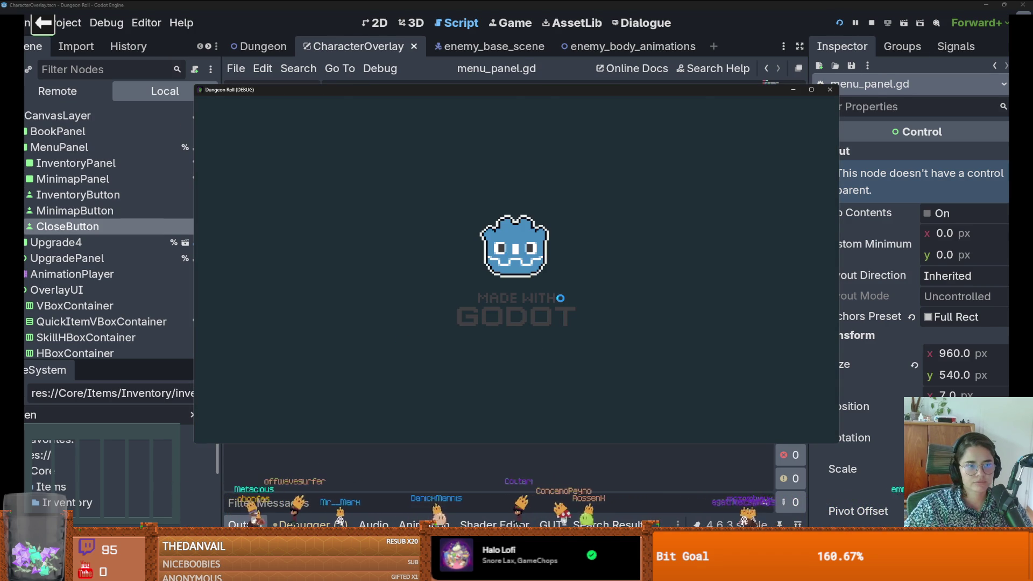
Step: Toggle the inventory and minimap panels with Tab in the running game, then stop it with F8
key(Tab)
key(Tab)
key(Tab)
key(Tab)
key(Tab)
key(Tab)
key(Tab)
key(Tab)
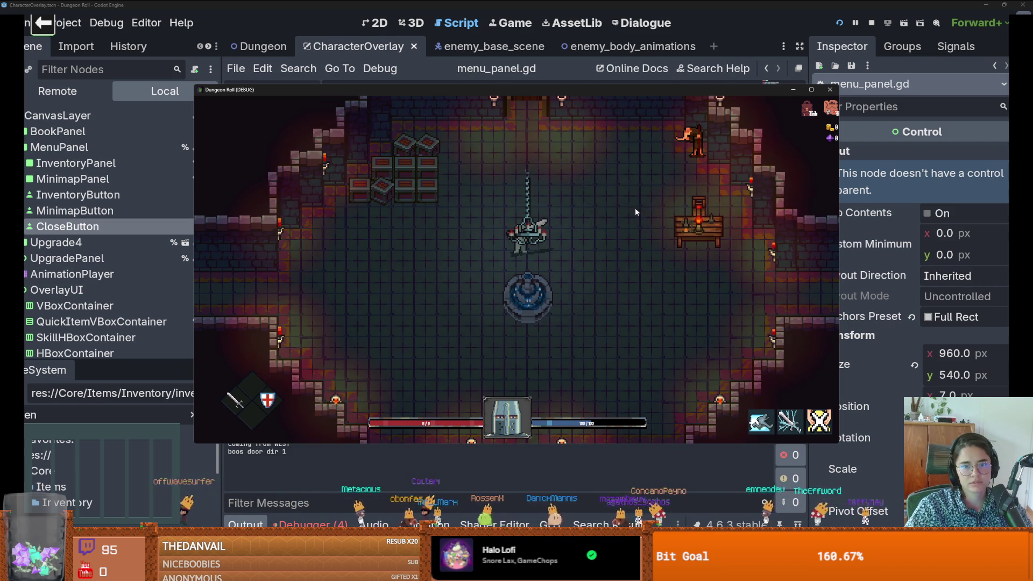
key(Tab)
key(Tab)
key(Tab)
key(Tab)
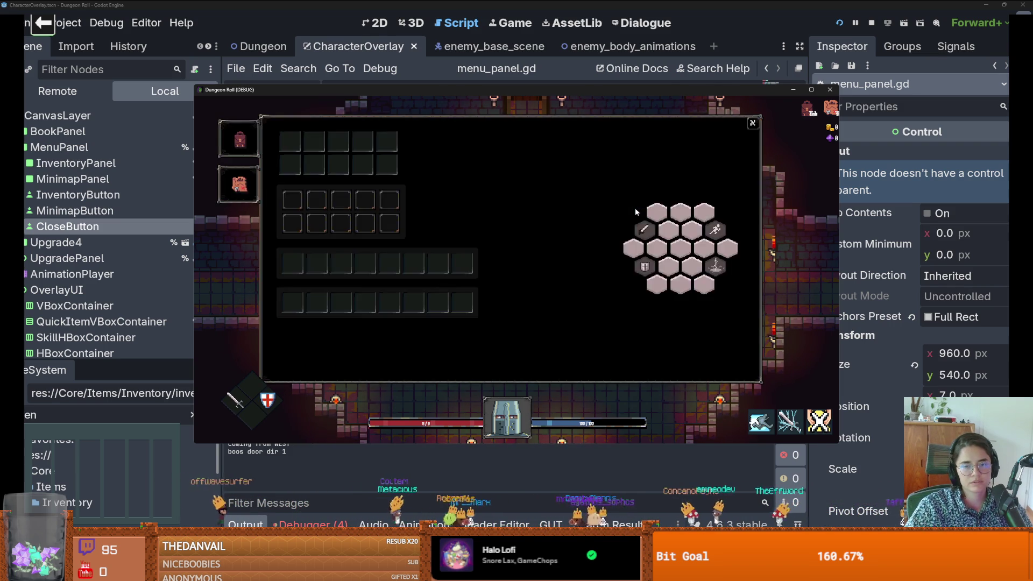
key(Tab)
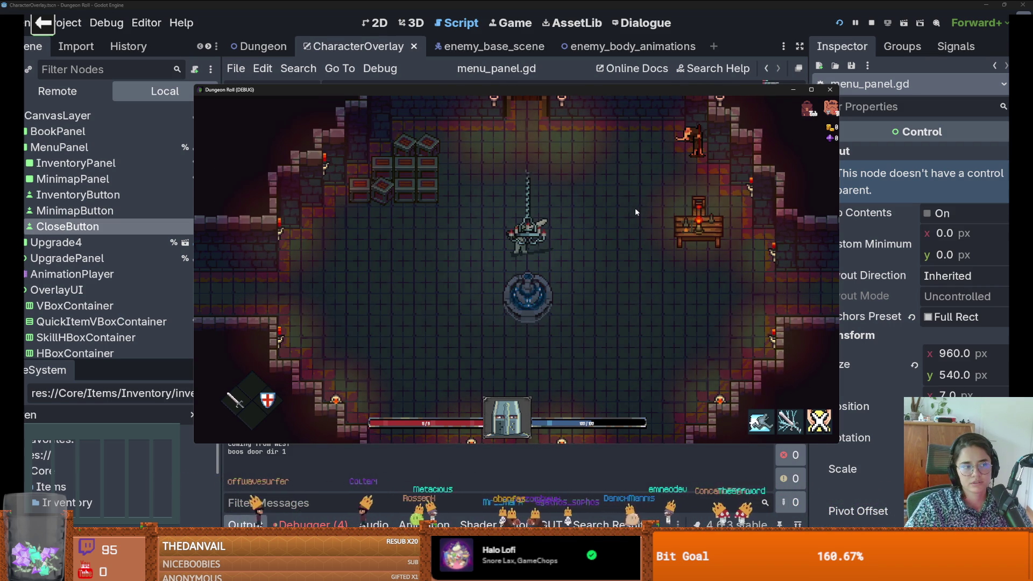
key(Tab)
key(Tab)
key(Tab)
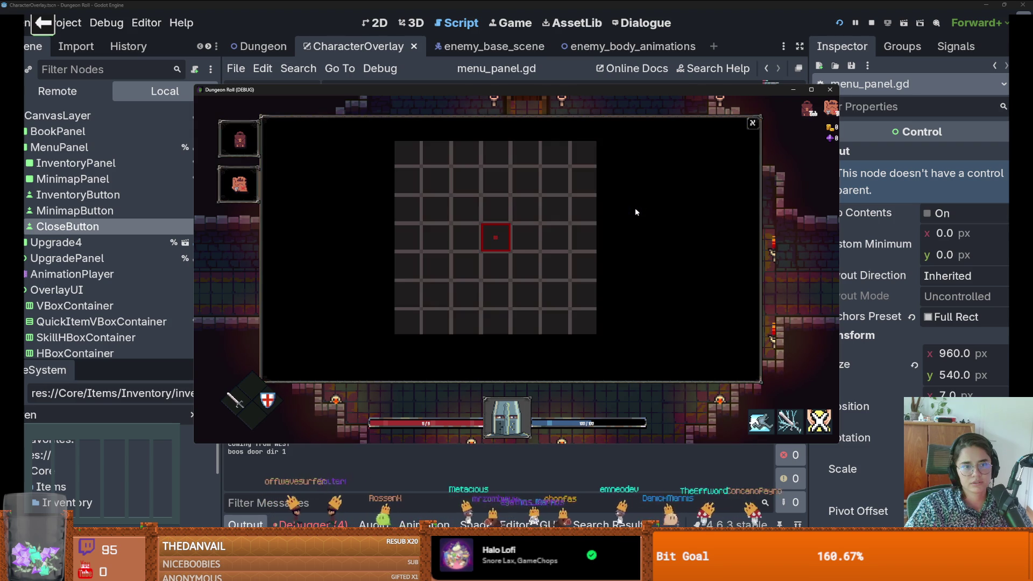
key(Tab)
key(Tab)
key(Tab)
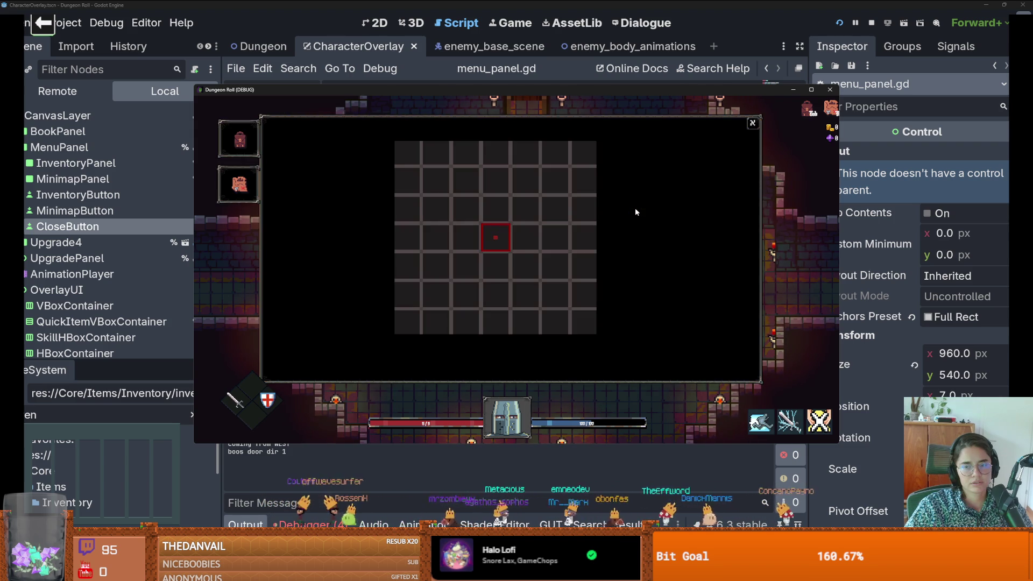
key(Tab)
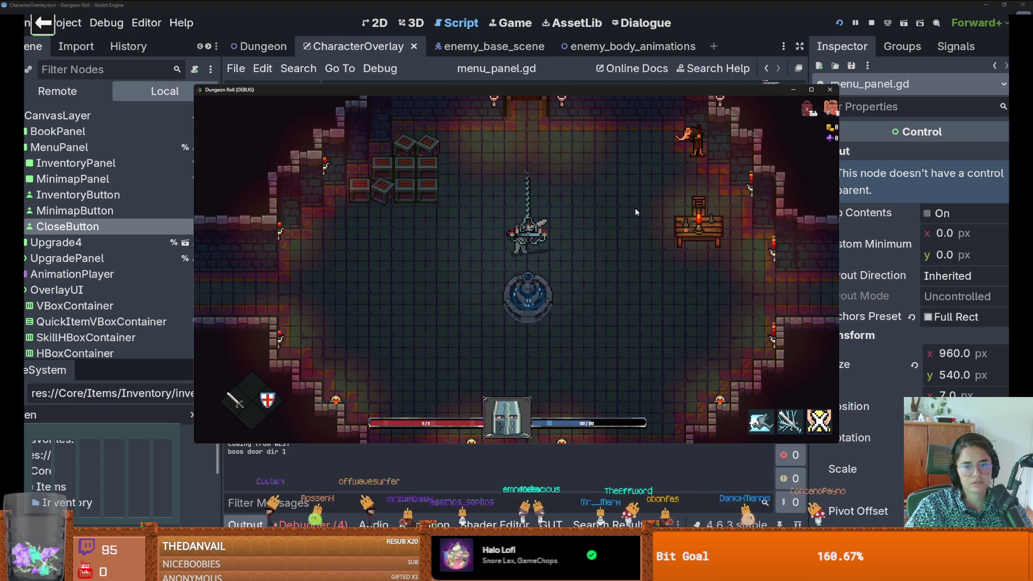
key(F8)
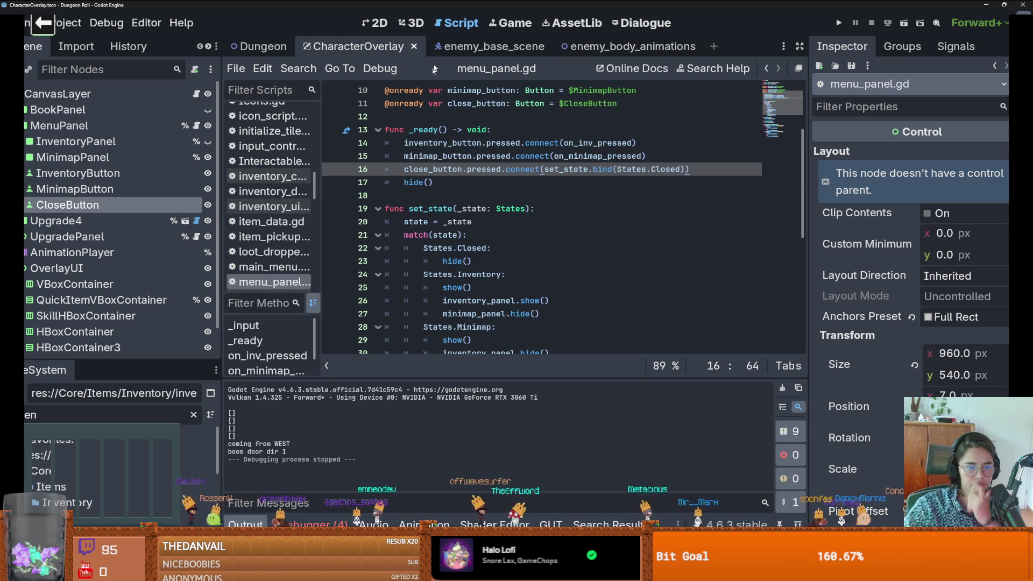
Step: Change line 41 to check 'visible and state == States.Minimap'
scroll(455, 236, down, 5)
scroll(455, 235, down, 2)
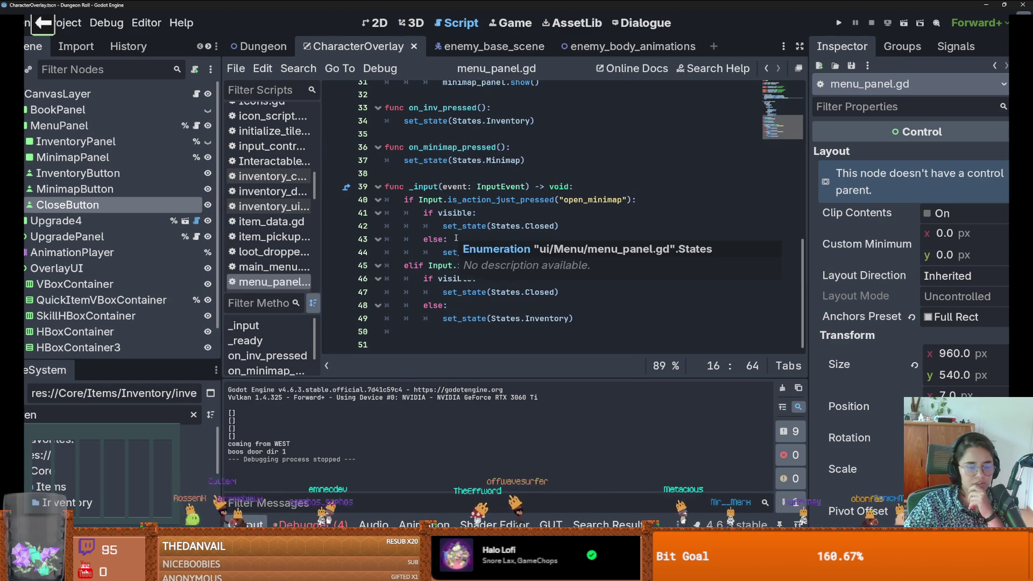
double_click(456, 214)
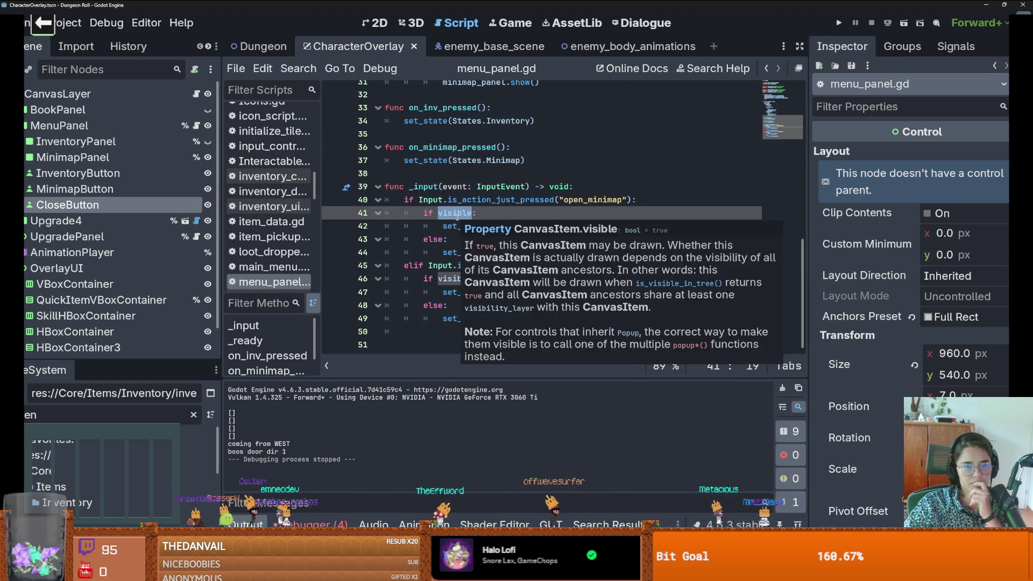
click(443, 229)
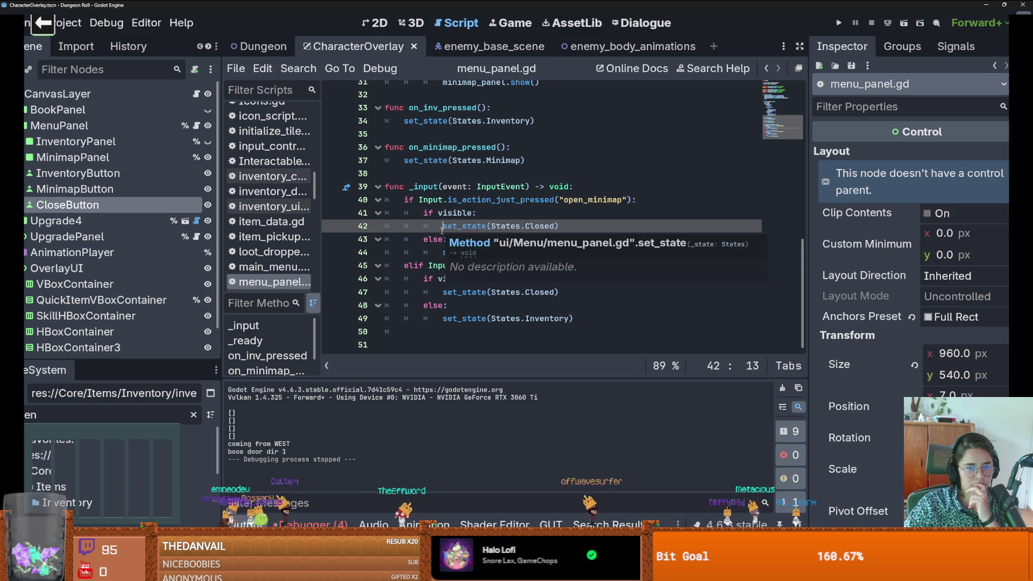
click(522, 217)
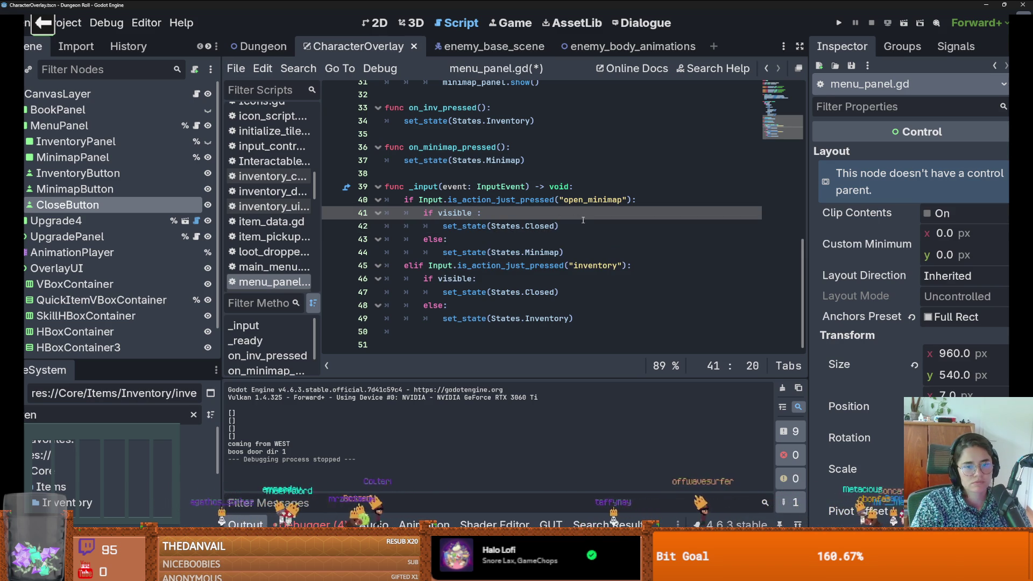
text(and)
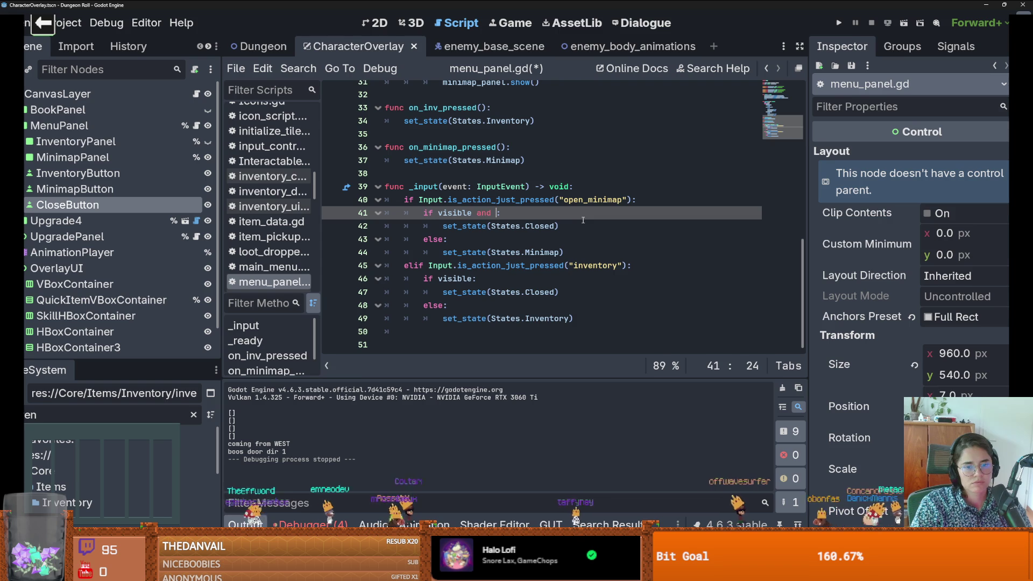
scroll(583, 220, up, 1)
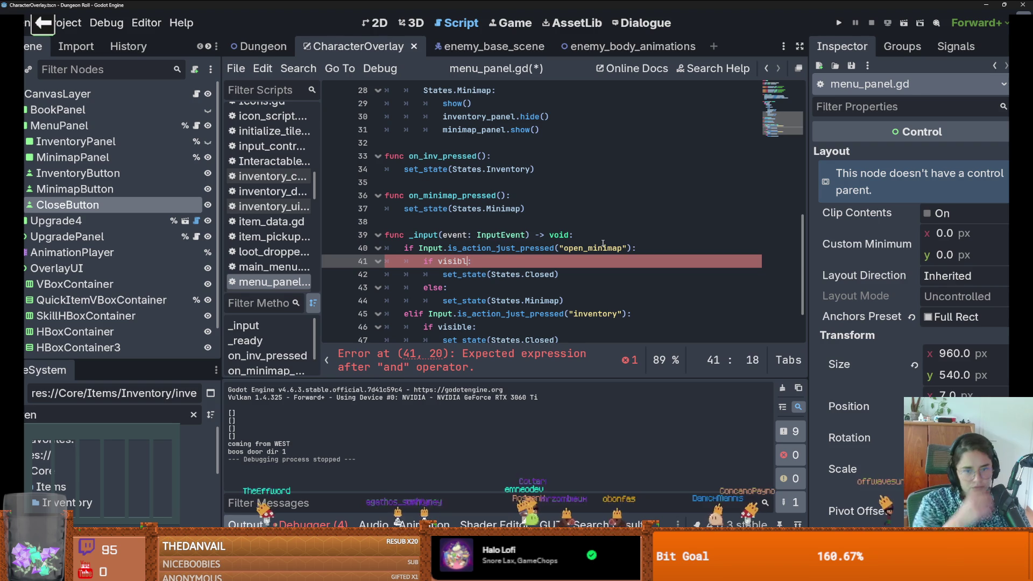
key(BackSpace)
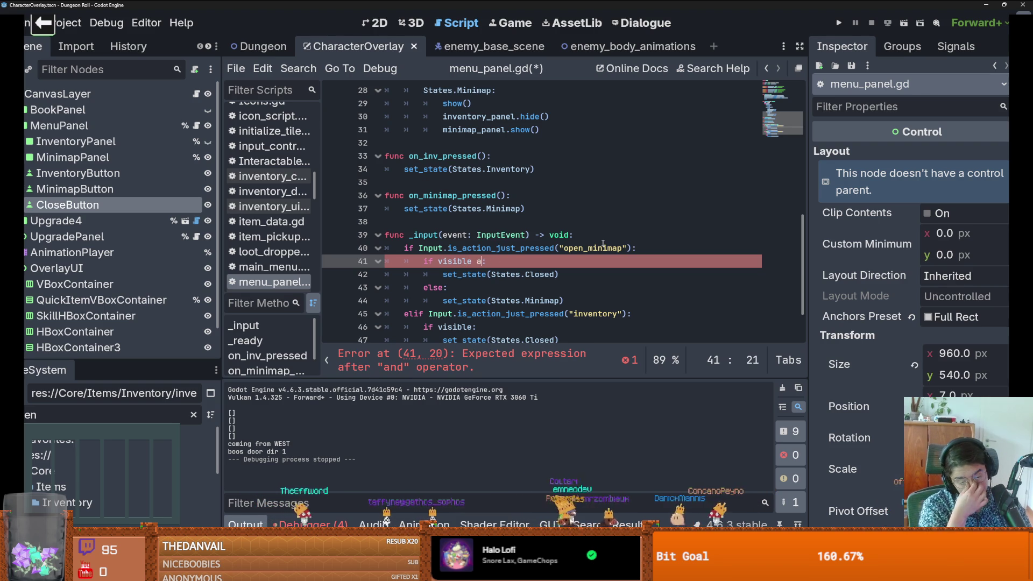
key(BackSpace)
key(BackSpace)
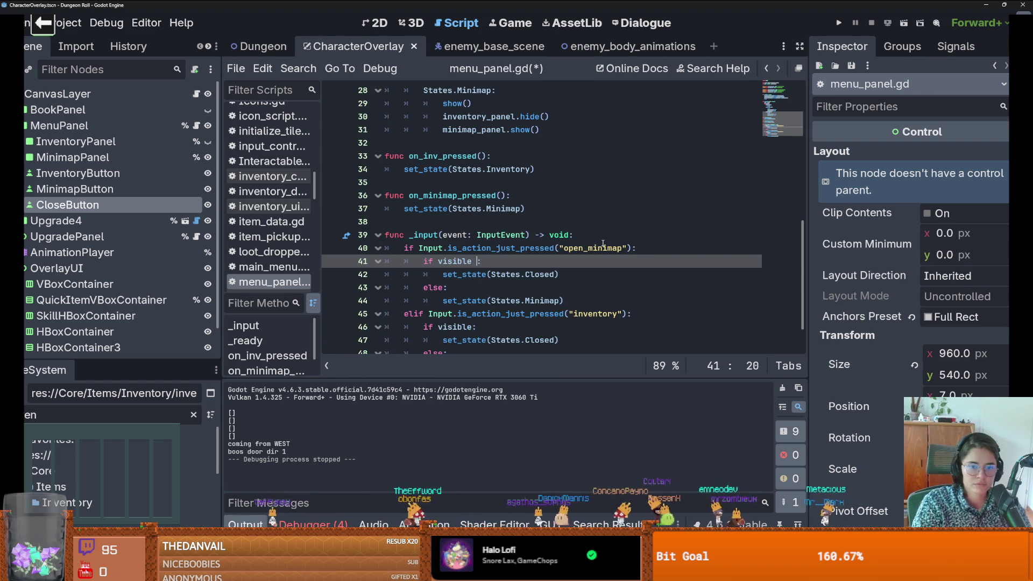
text(e == )
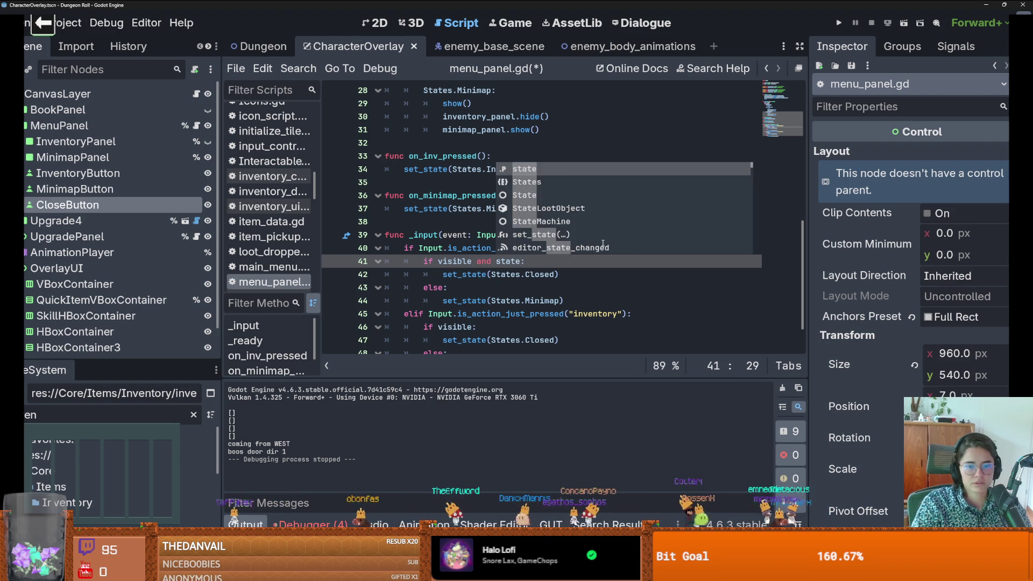
text(States.M)
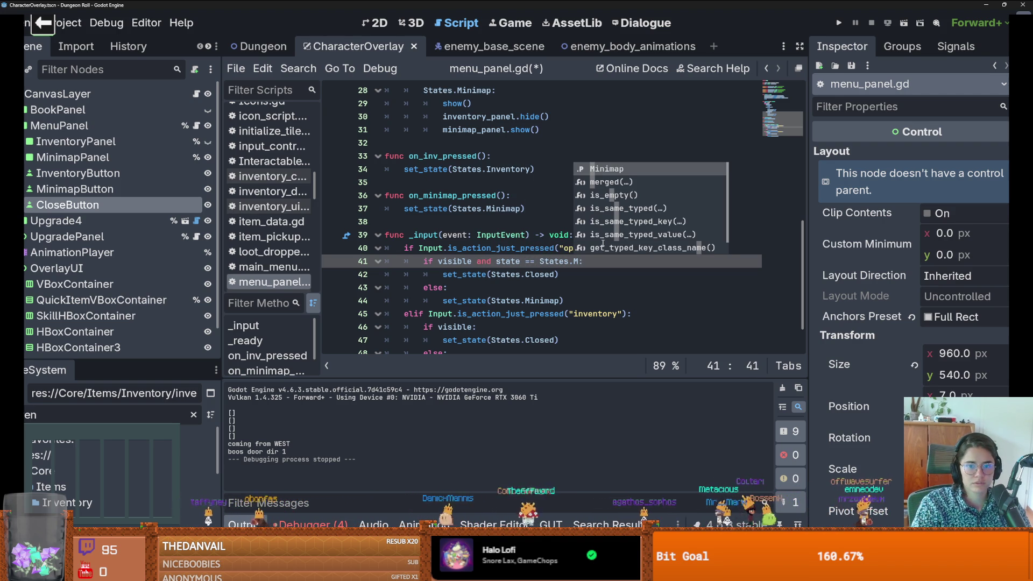
key(Return)
key(ctrl+shift+Left)
key(ctrl+shift+Left)
key(ctrl+shift+Left)
key(ctrl+c)
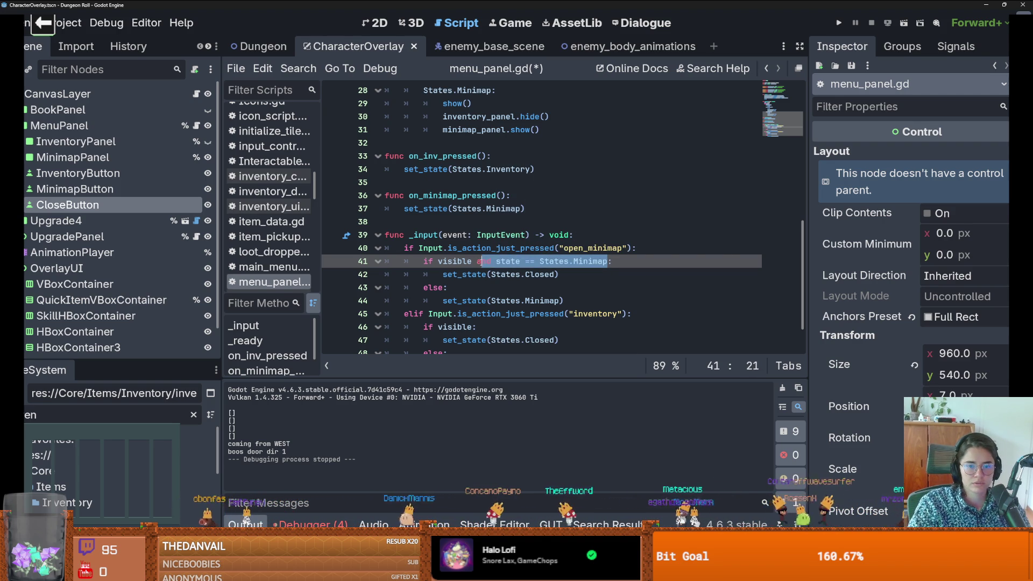
Step: Make line 46 check 'visible and state == States.Inventory', then relaunch the game
scroll(468, 278, down, 2)
click(472, 278)
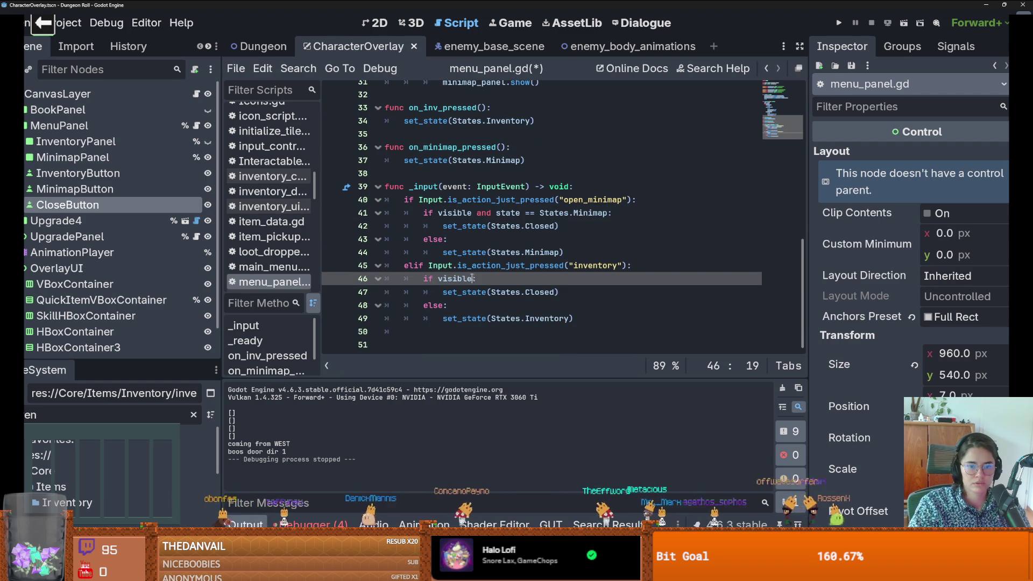
key(ctrl+v)
double_click(598, 278)
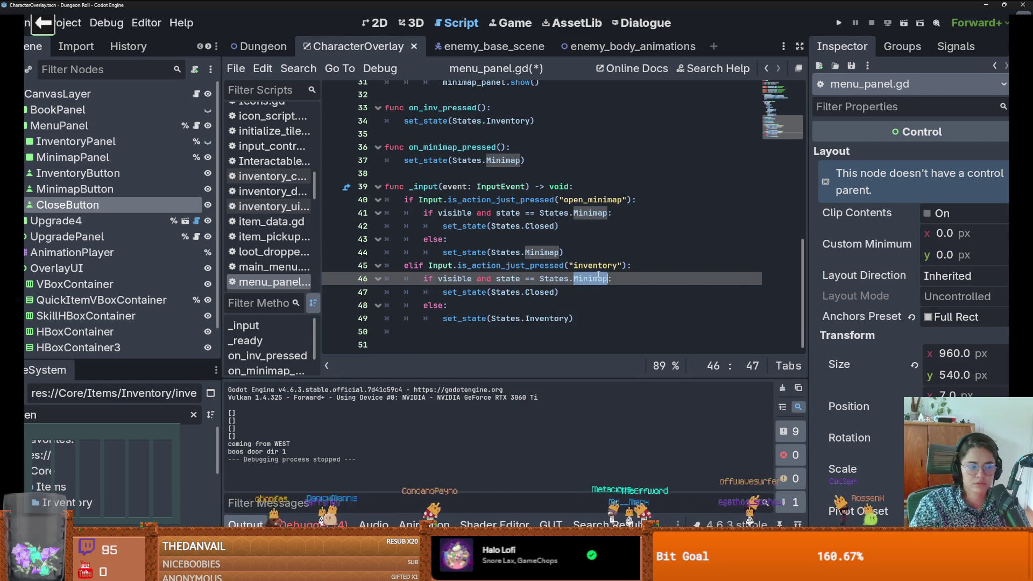
text(I)
key(Return)
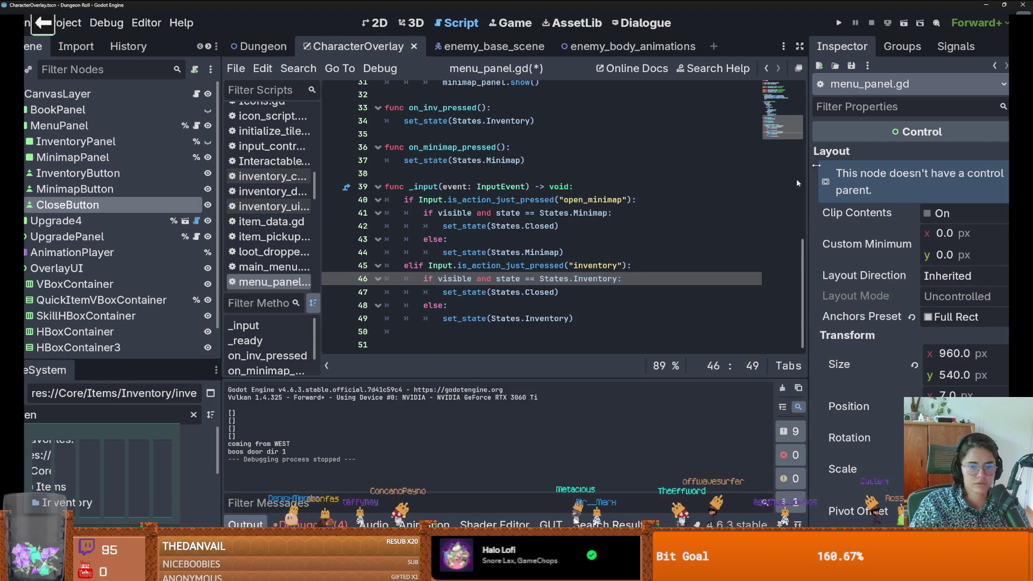
click(837, 23)
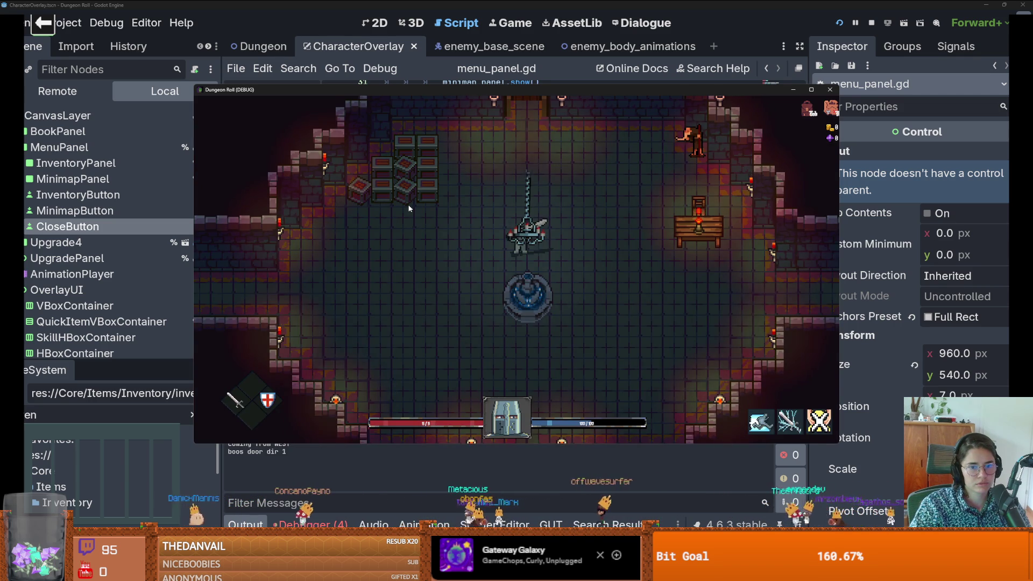
Step: Switch the menu panel between minimap and inventory repeatedly with the M and I keys
key(i)
key(m)
key(i)
key(m)
key(i)
key(m)
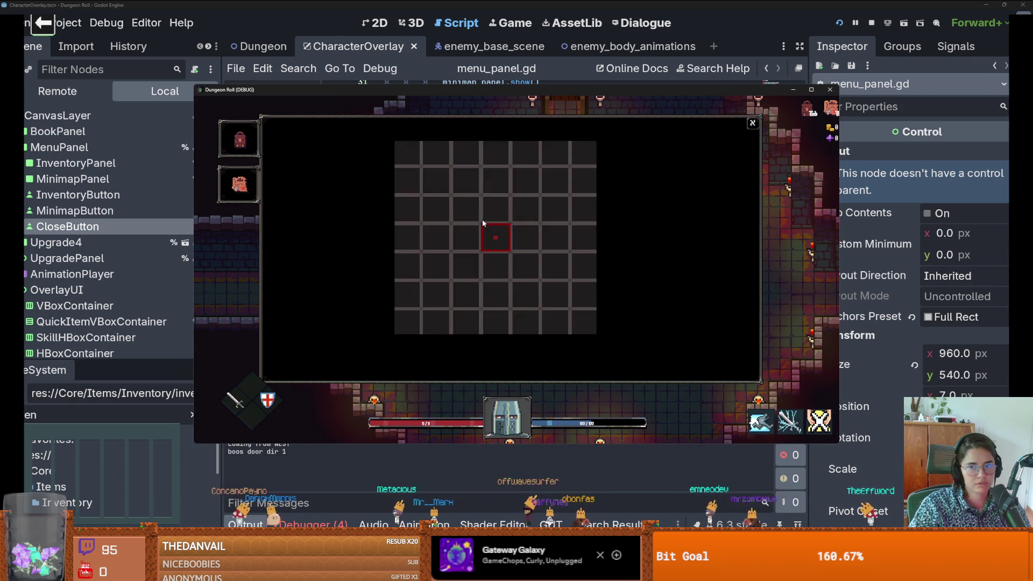
key(i)
key(i)
key(m)
Step: Flip views via the panel tabs and keys, close it with X, and return to the debugger
key(m)
key(m)
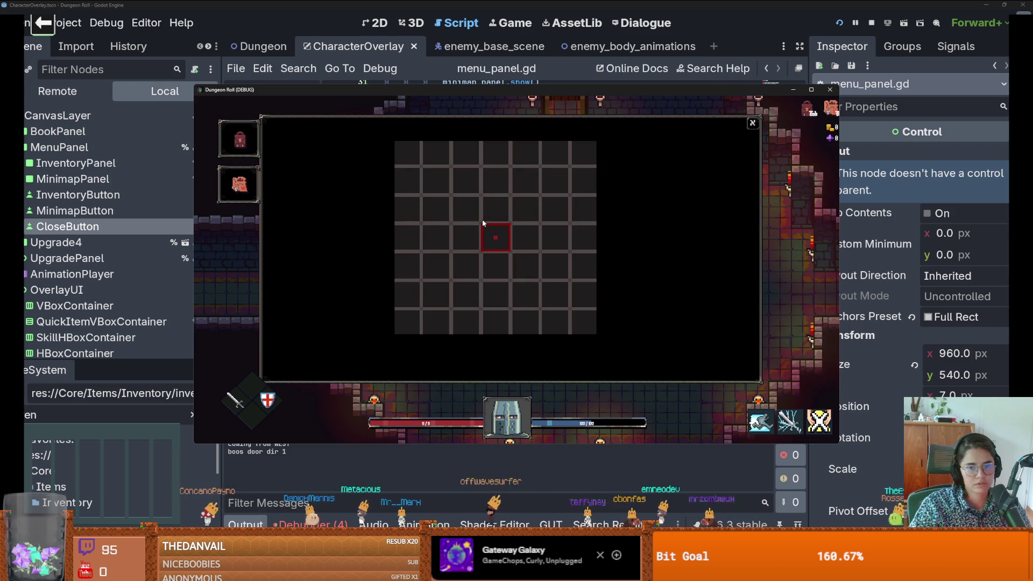
click(241, 138)
click(238, 184)
key(i)
key(m)
key(i)
click(749, 123)
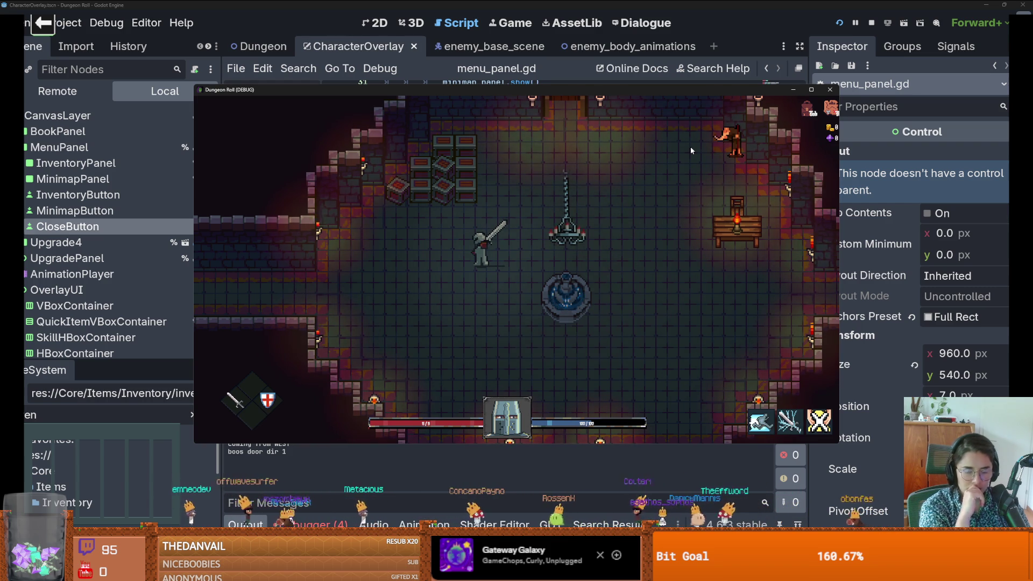
click(338, 524)
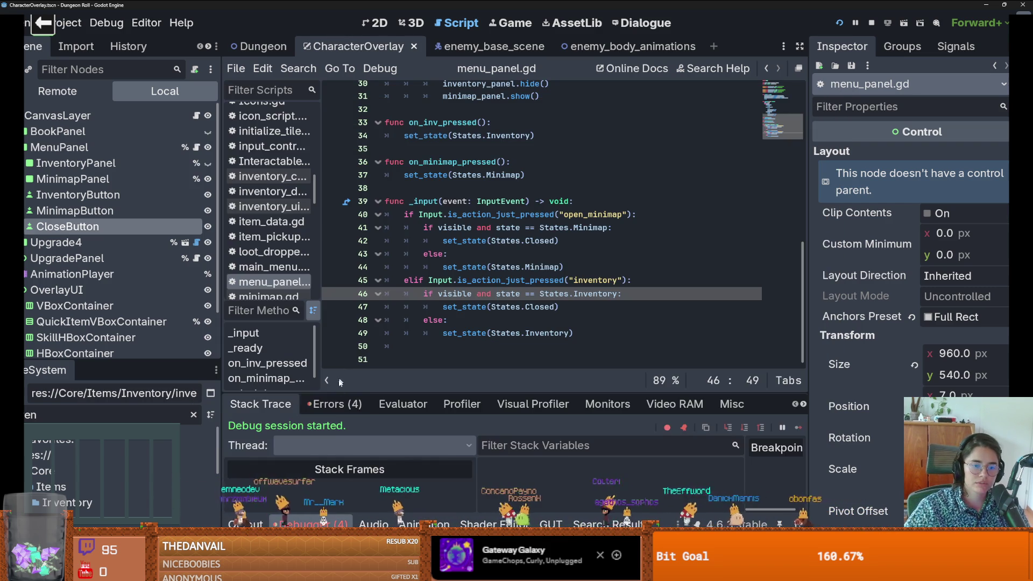
Step: Trace the Minimap node-not-found error in the Debugger's Errors list to arena.gd line 16
click(331, 403)
drag(410, 393, 407, 185)
double_click(376, 325)
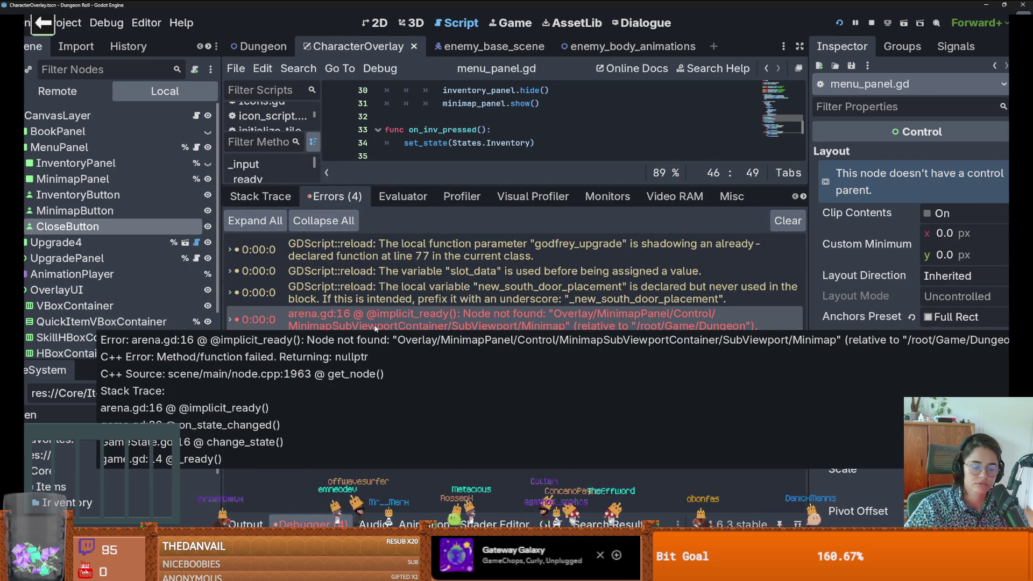
double_click(376, 325)
drag(495, 184, 528, 392)
Step: Delete the old $Overlay node path from line 16's minimap variable, then switch to the Dungeon scene
scroll(498, 242, right, 5)
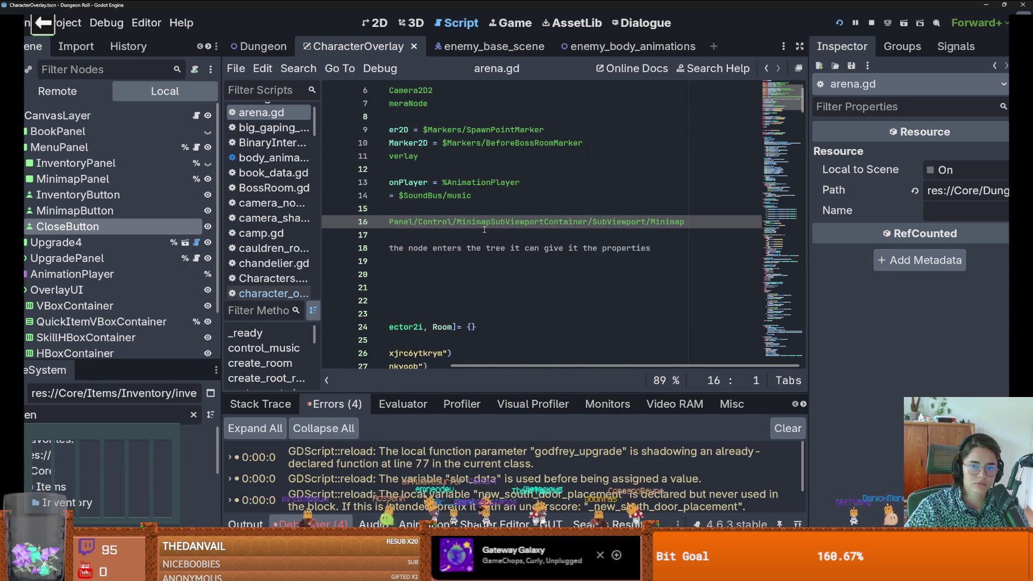
scroll(494, 227, left, 5)
double_click(462, 222)
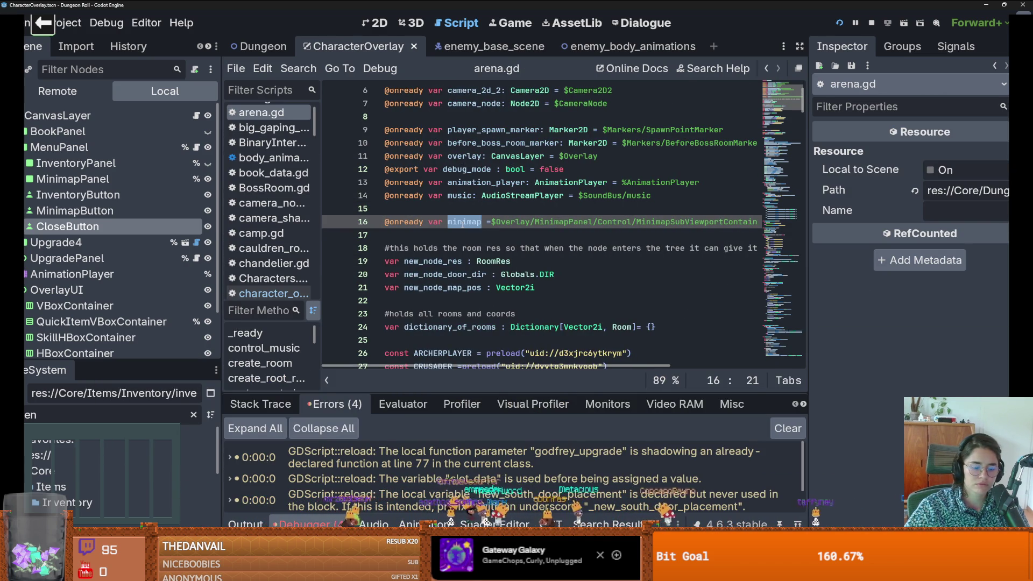
key(ctrl+f)
key(Return)
key(Return)
key(Return)
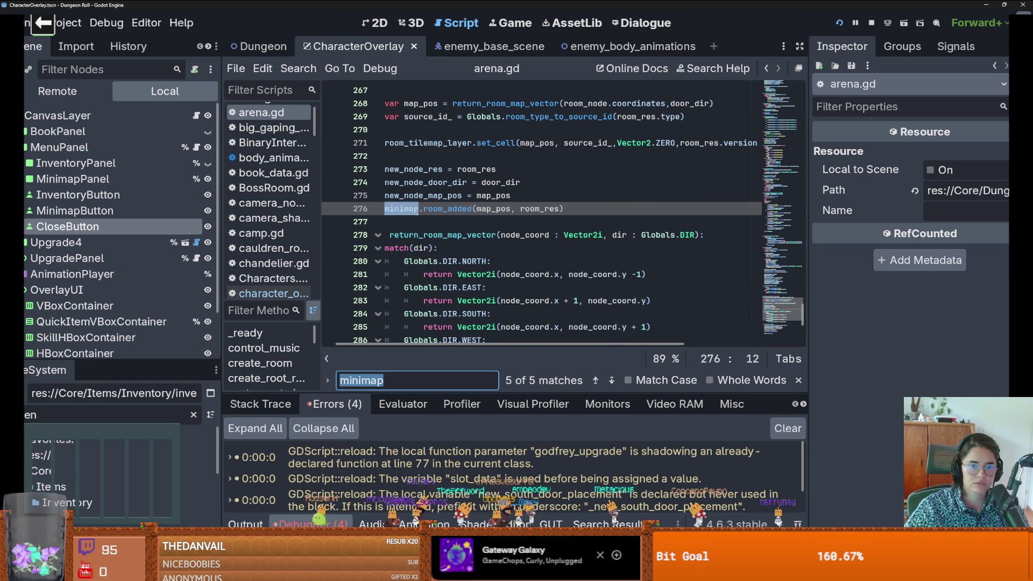
key(Return)
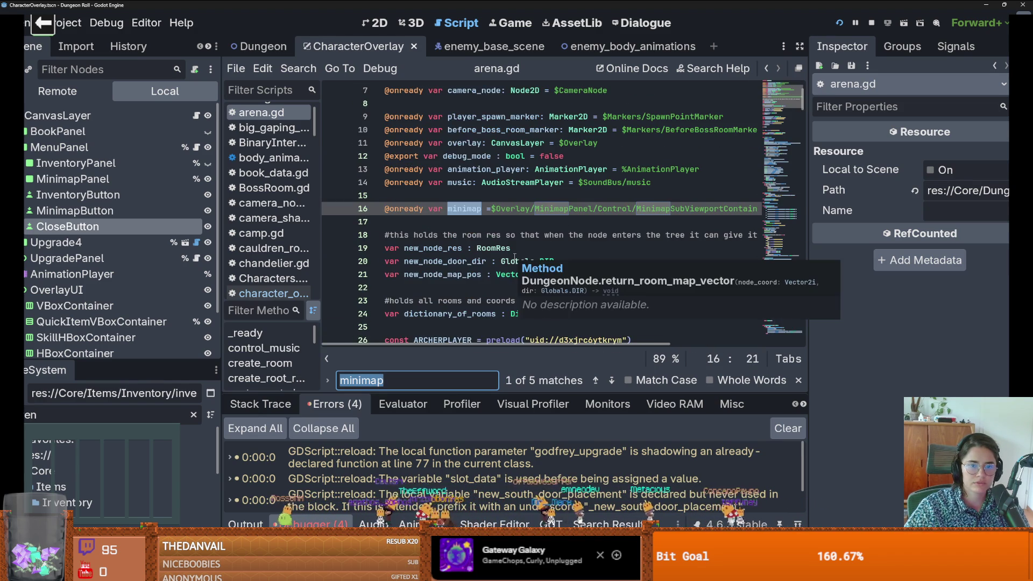
drag(462, 209, 883, 211)
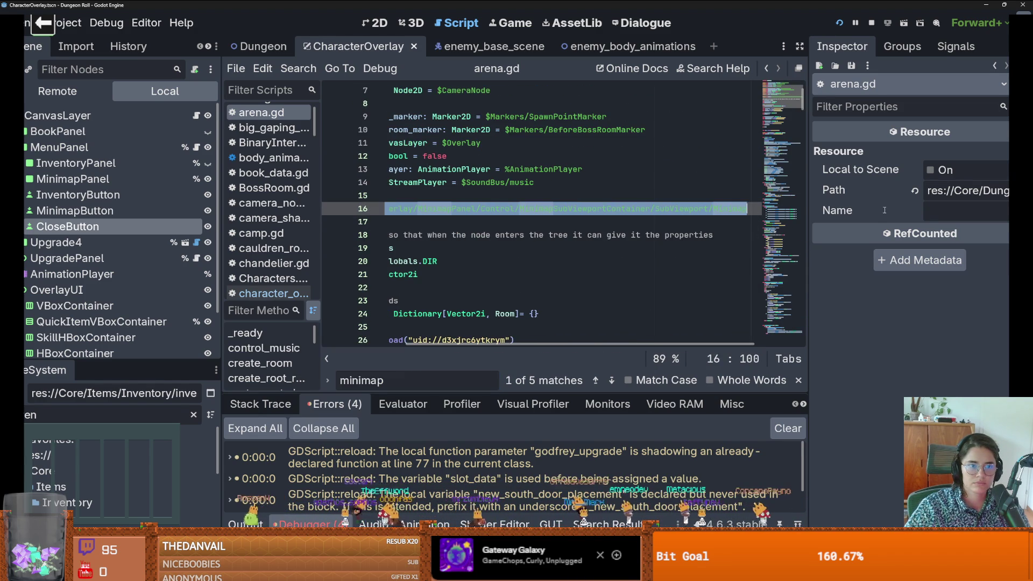
key(BackSpace)
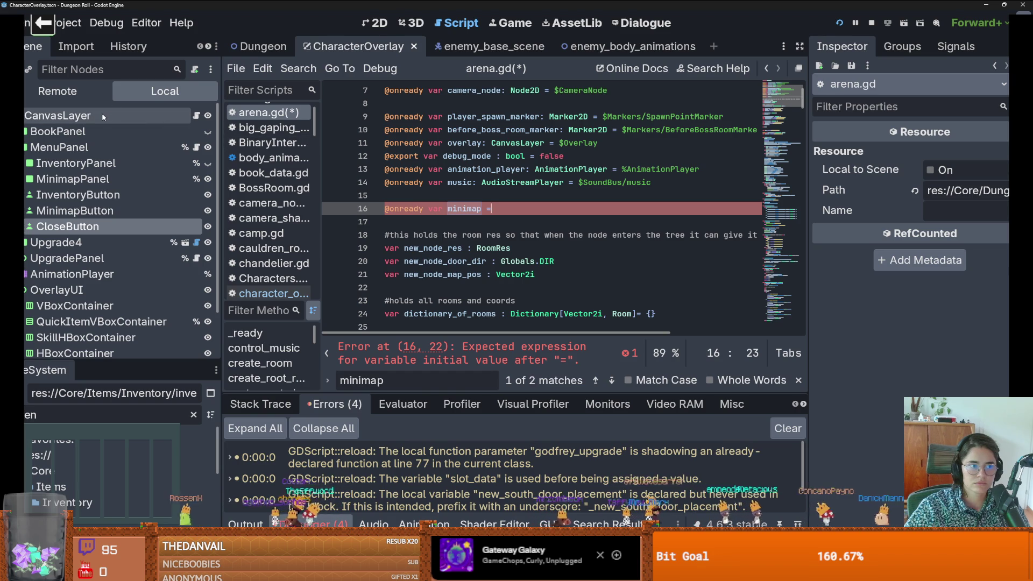
key(ctrl+shift+Tab)
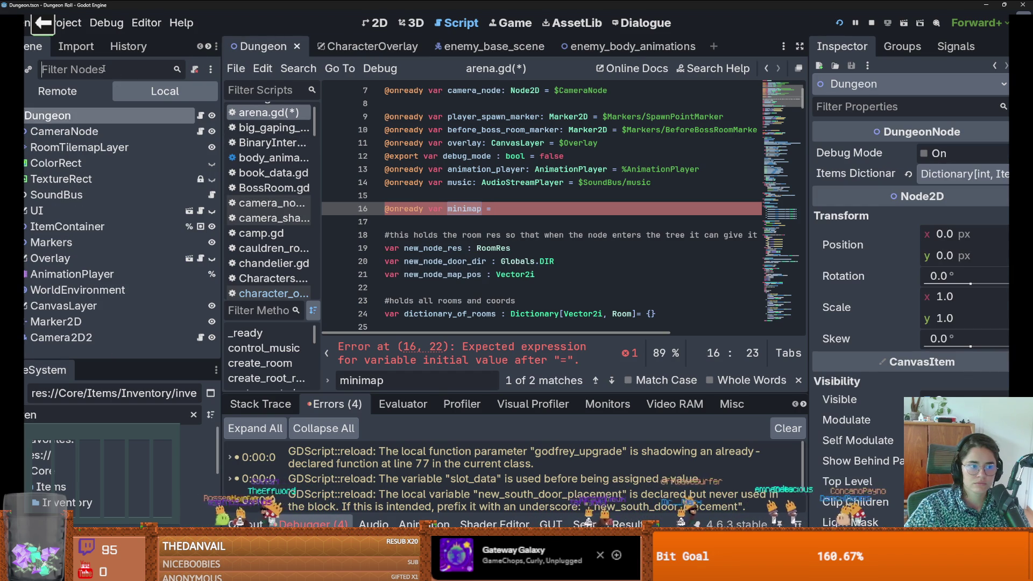
Step: Filter the Scene tree for 'mini' and drag in the Minimap node, undoing the wrong node paths
text(mini)
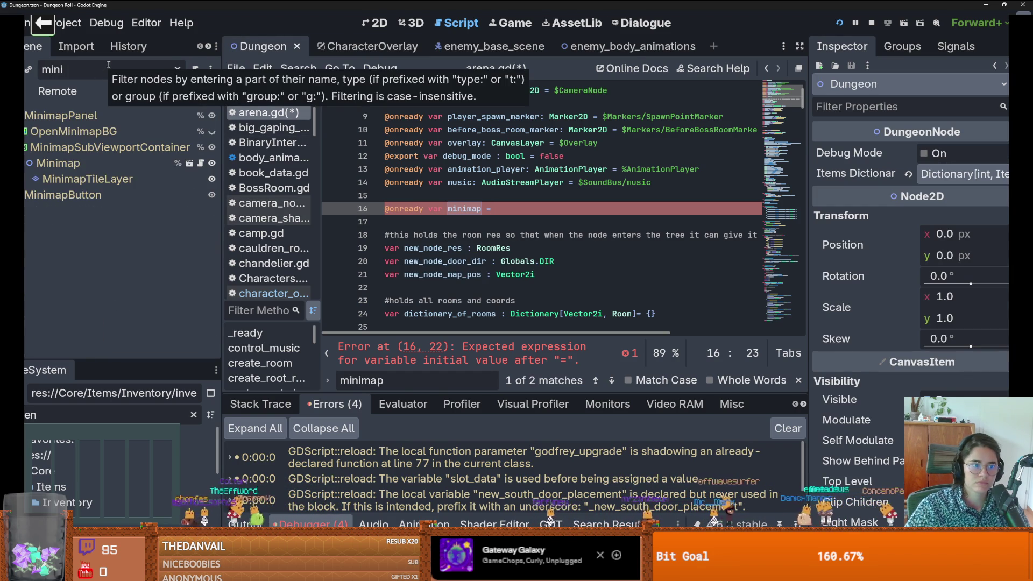
ctrl+click(58, 163)
mouse_move(58, 163)
mouse_down()
mouse_move(554, 219)
mouse_move(108, 156)
mouse_move(417, 229)
mouse_move(132, 201)
mouse_move(104, 170)
mouse_move(107, 161)
mouse_move(478, 223)
mouse_up()
right_click(106, 161)
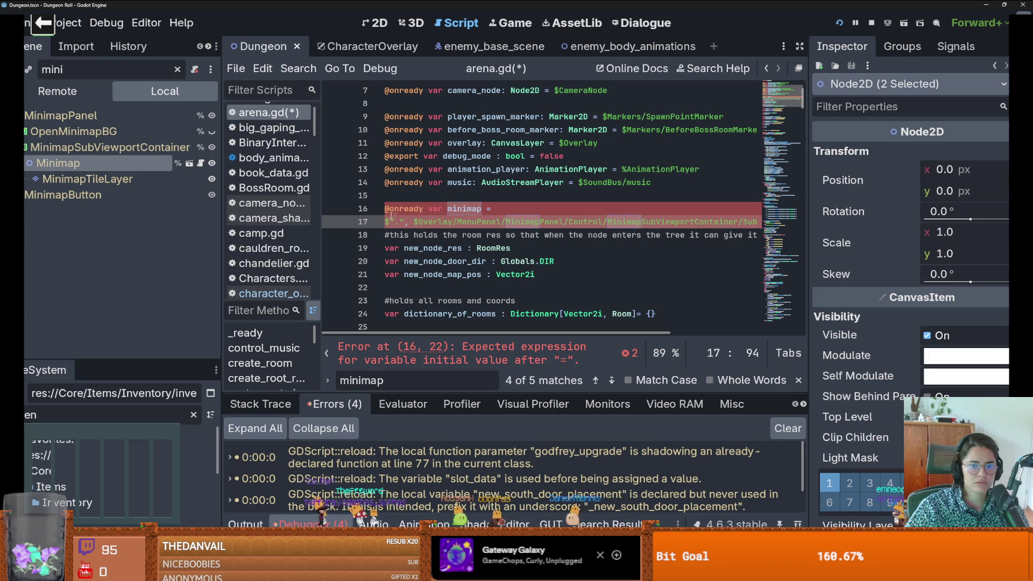
key(ctrl+z)
Step: Join the Minimap node's full path onto 'var minimap =' in arena.gd and run the project
click(200, 163)
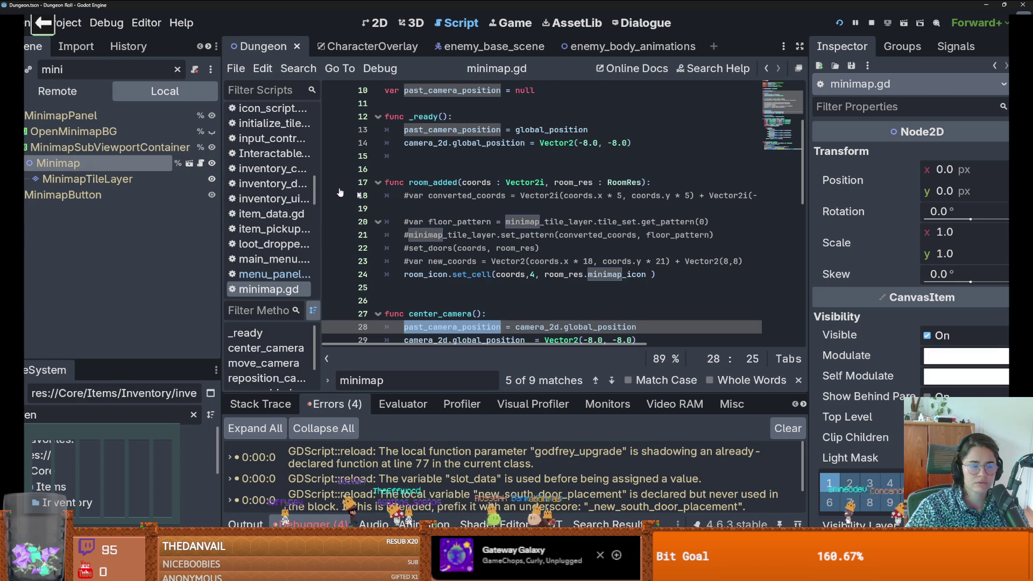
click(764, 70)
mouse_move(139, 171)
mouse_down()
mouse_move(447, 258)
mouse_move(445, 237)
mouse_move(486, 230)
mouse_up()
key(Home)
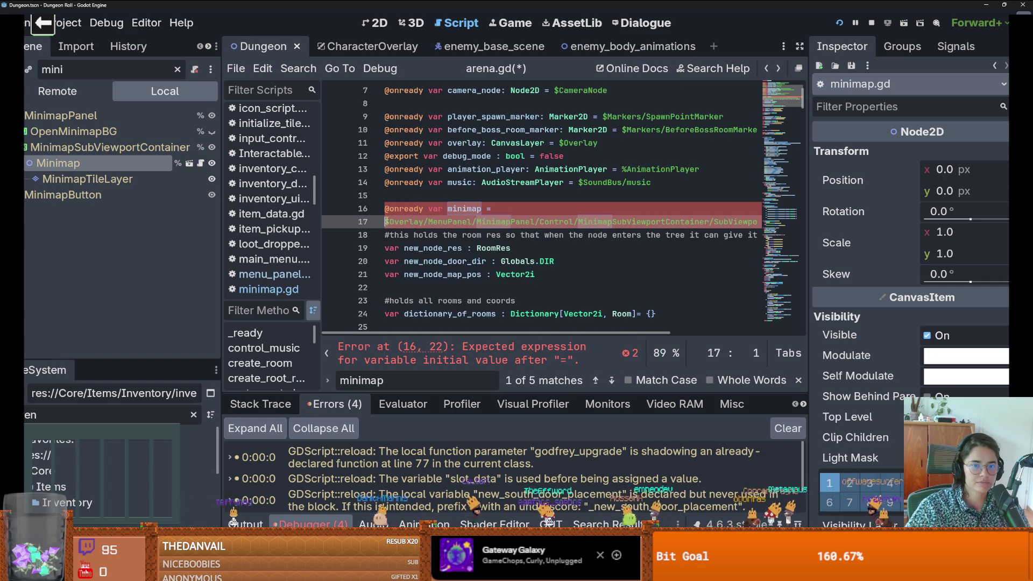
key(BackSpace)
click(840, 22)
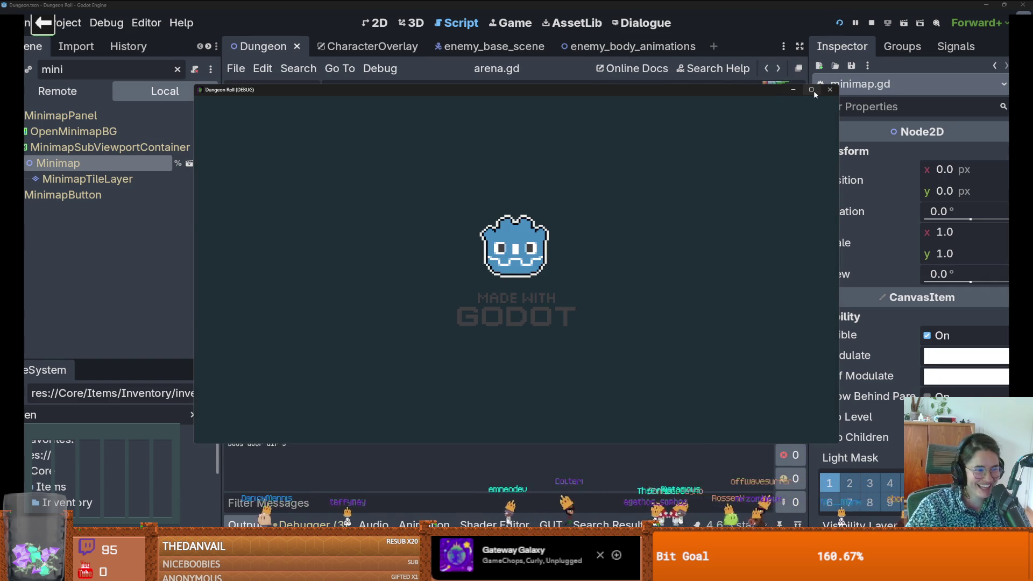
Step: Toggle the inventory panel with Tab in the running game, then stop the run and save
key(Tab)
key(Tab)
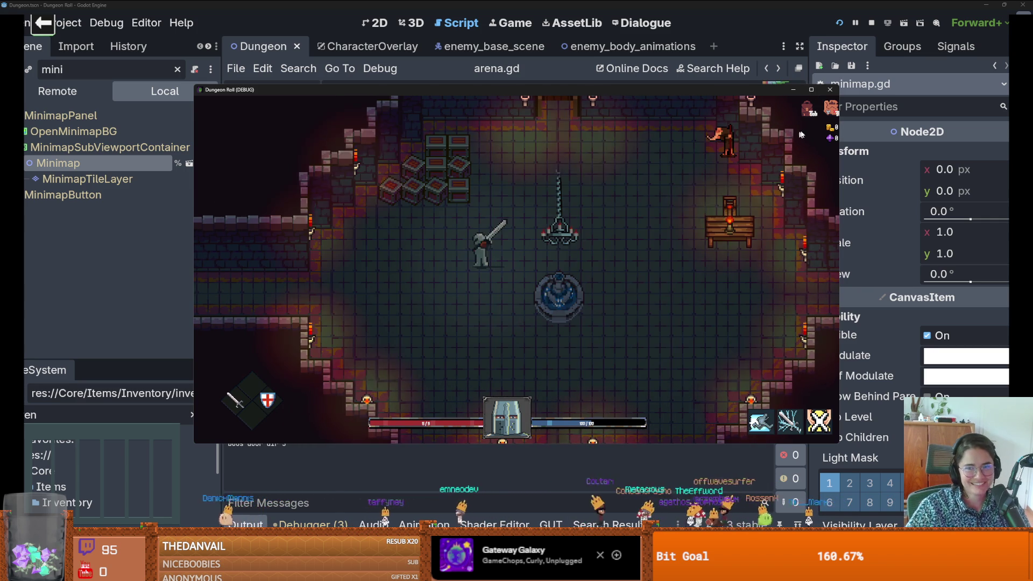
key(Tab)
key(Tab)
click(811, 89)
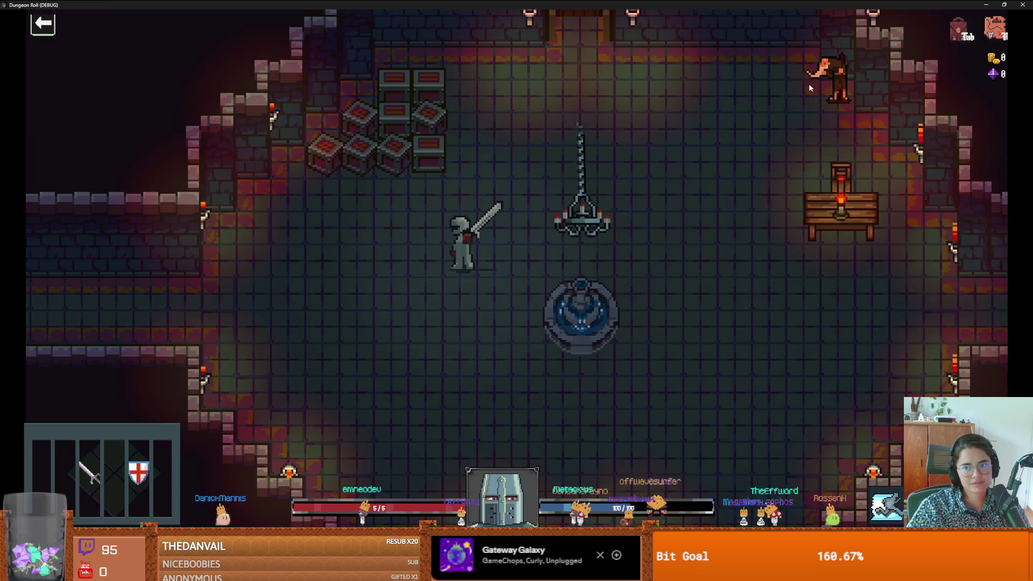
key(super+Down)
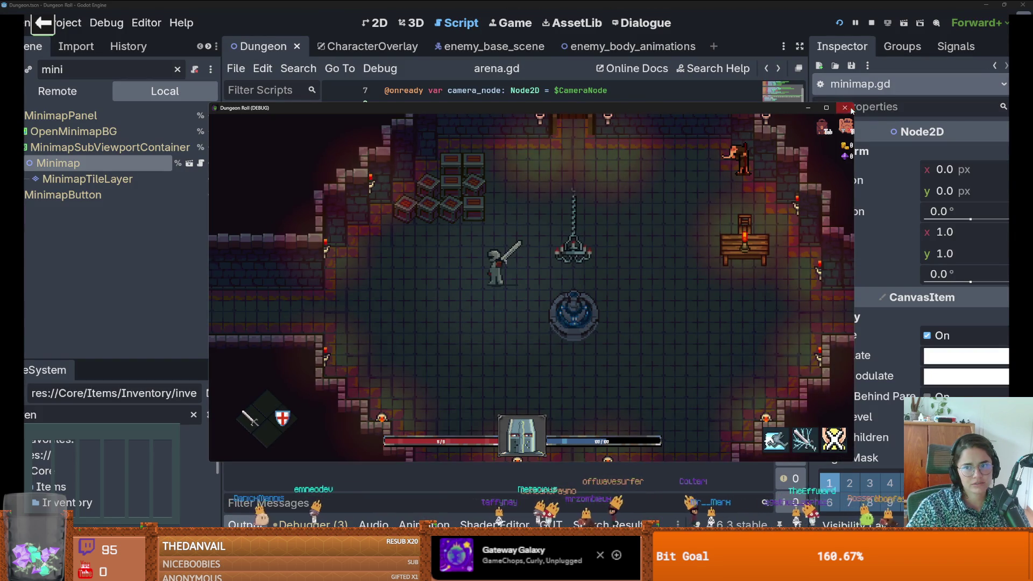
click(844, 108)
key(ctrl+s)
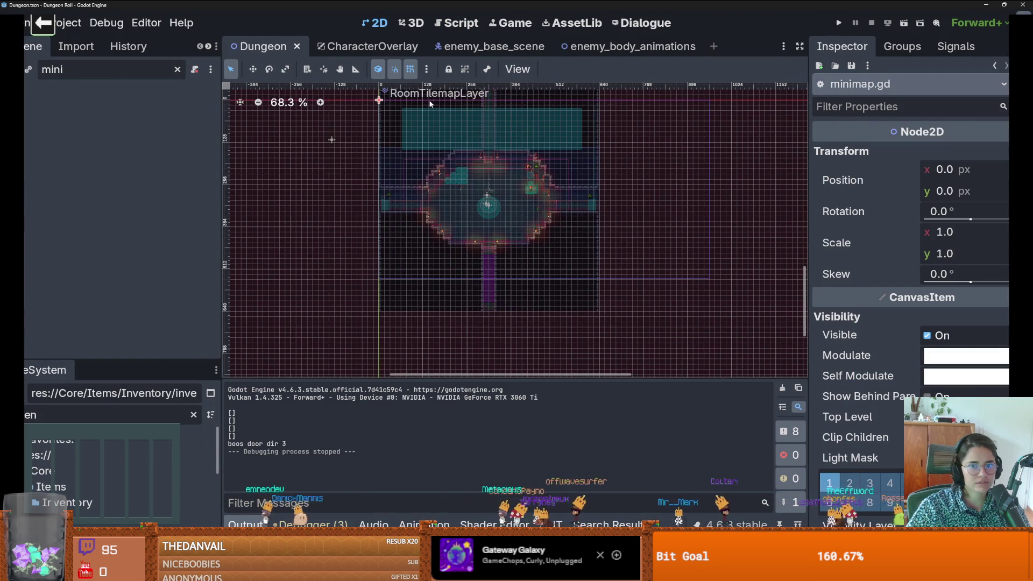
Step: Switch to the CharacterOverlay scene and select its OverlayUI node
click(358, 47)
scroll(505, 151, down, 5)
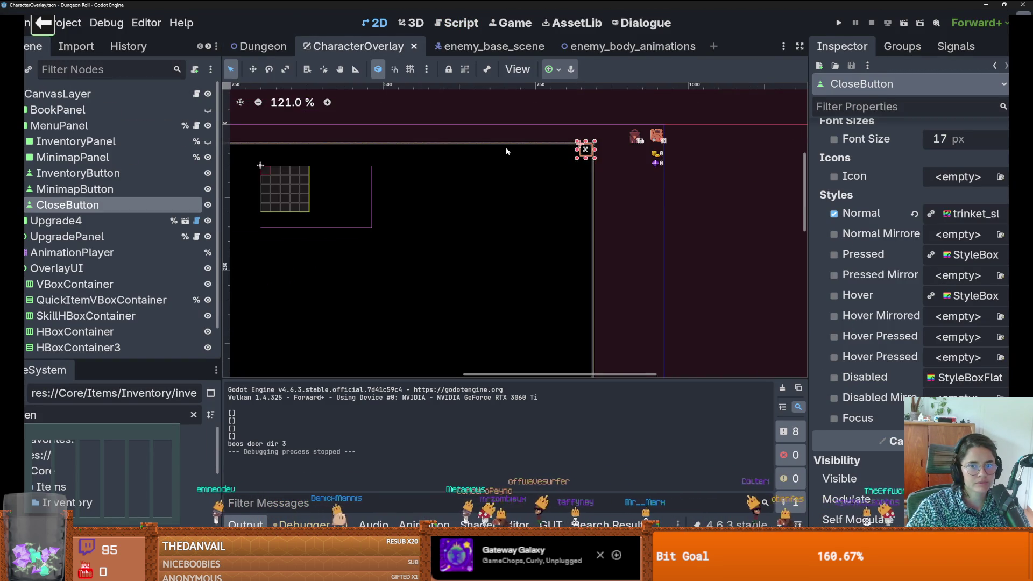
scroll(506, 151, down, 5)
click(60, 96)
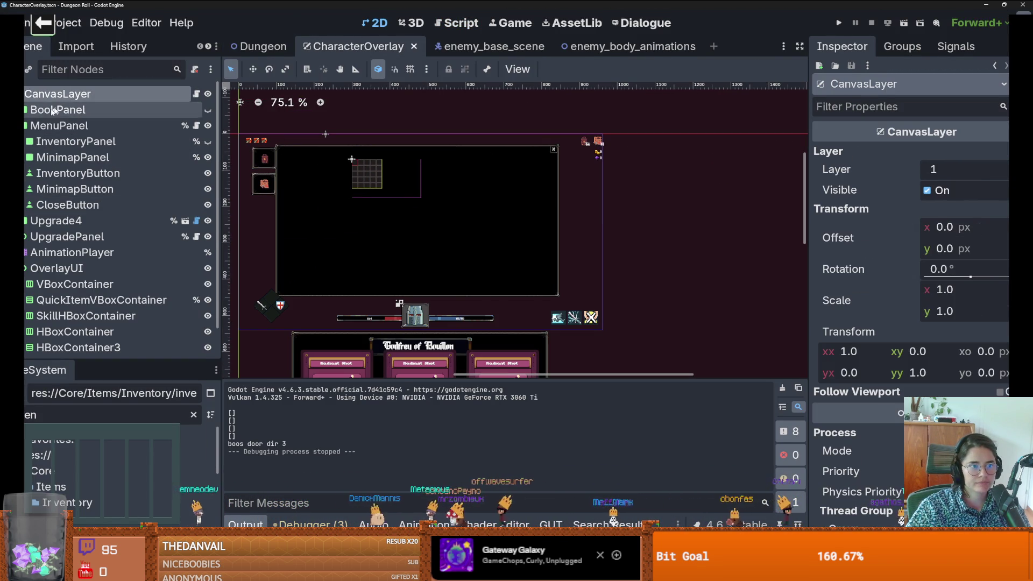
click(57, 189)
drag(505, 210, 504, 211)
Step: Apply the Full Rect anchor preset to OverlayUI and save the CharacterOverlay scene
scroll(331, 181, up, 6)
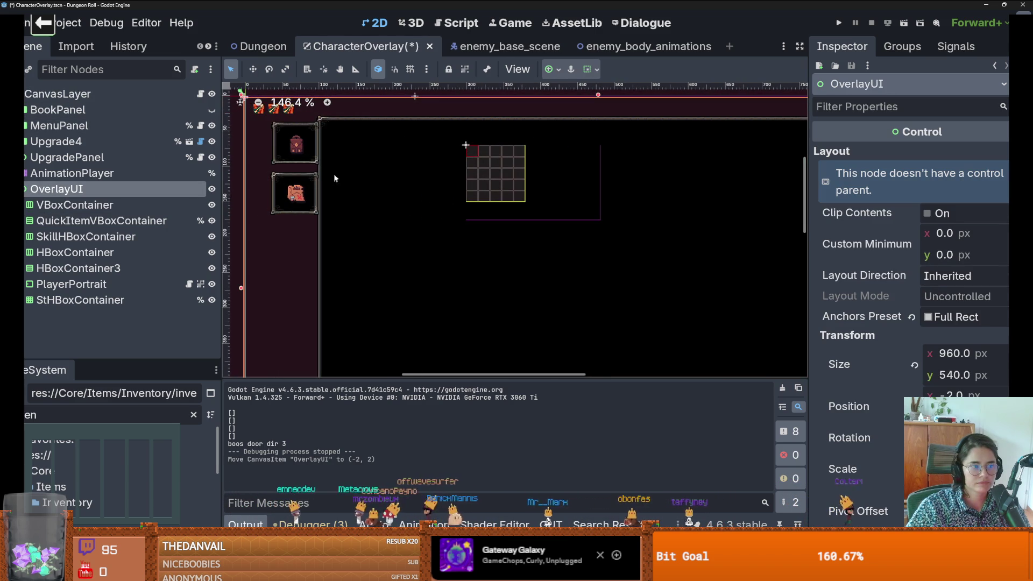
click(549, 68)
click(626, 156)
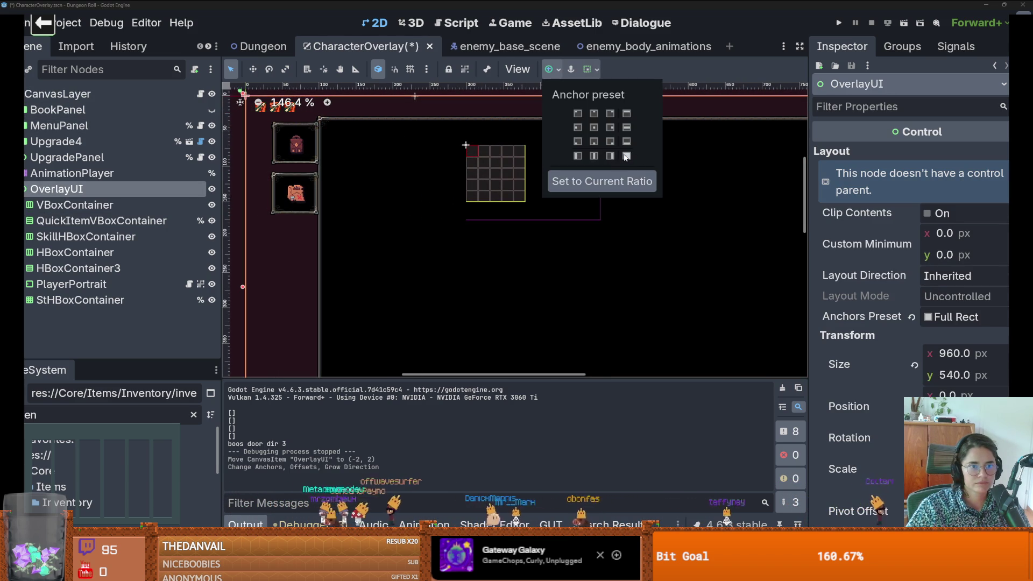
scroll(402, 161, down, 5)
click(750, 188)
key(ctrl+s)
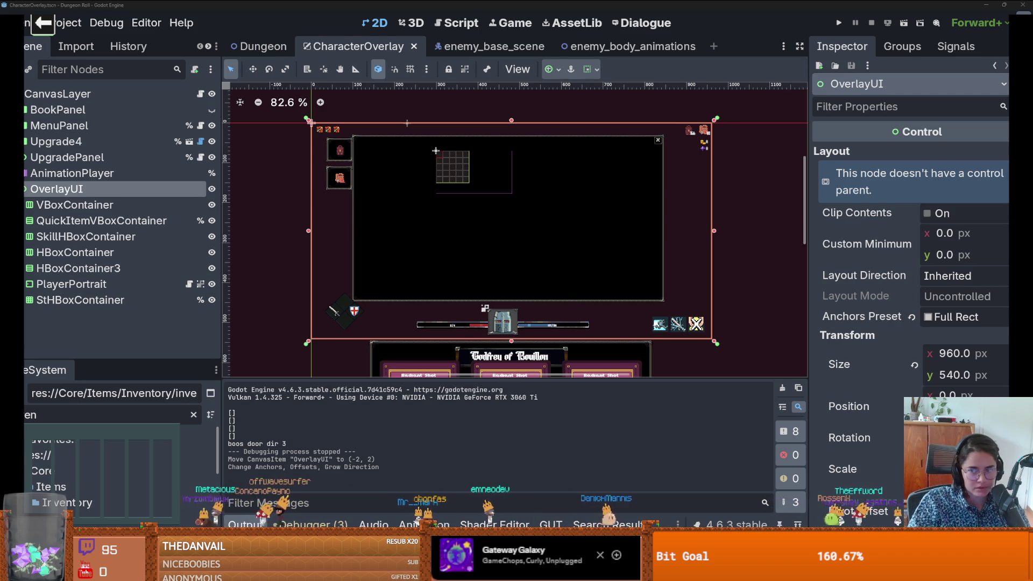
key(alt+Tab)
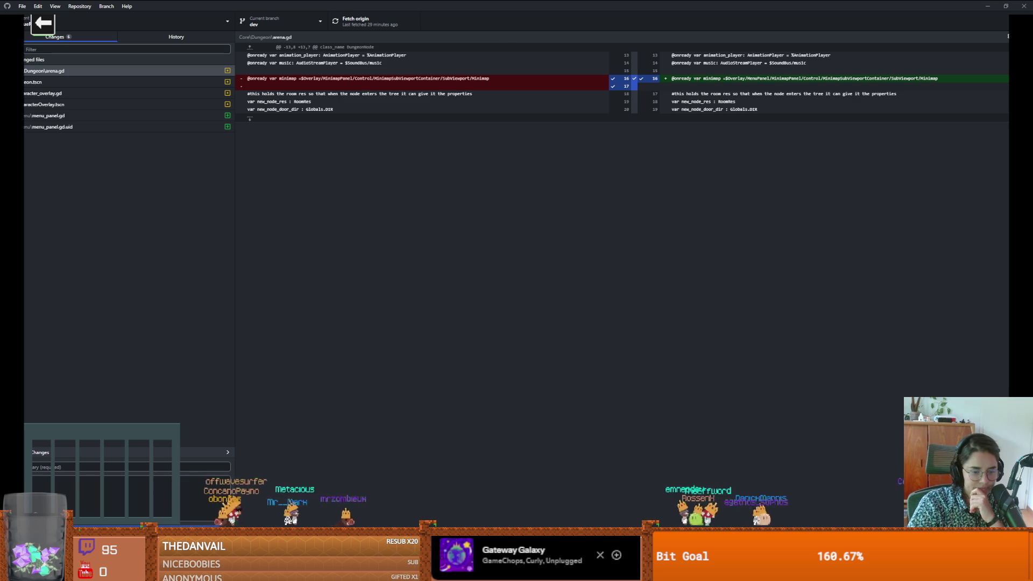
Step: Switch from GitHub Desktop over to Discord
key(alt+Tab)
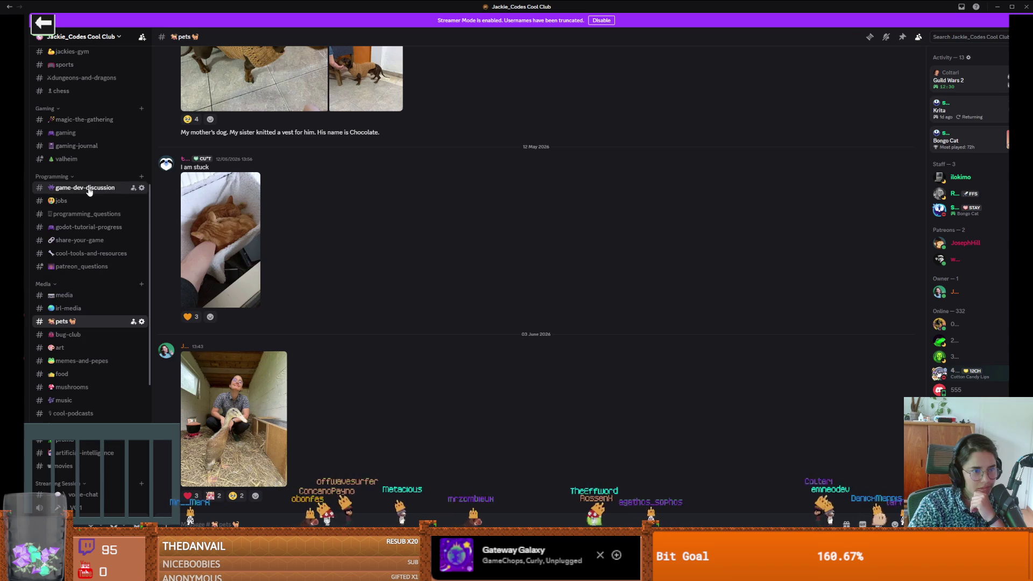
Step: Browse the server's channel list and settle on #share-your-game
click(86, 188)
click(87, 227)
click(87, 240)
click(89, 253)
click(90, 241)
Step: View the 'water finished' and 'do y'all like my water' screenshots, then return to GitHub Desktop
click(247, 199)
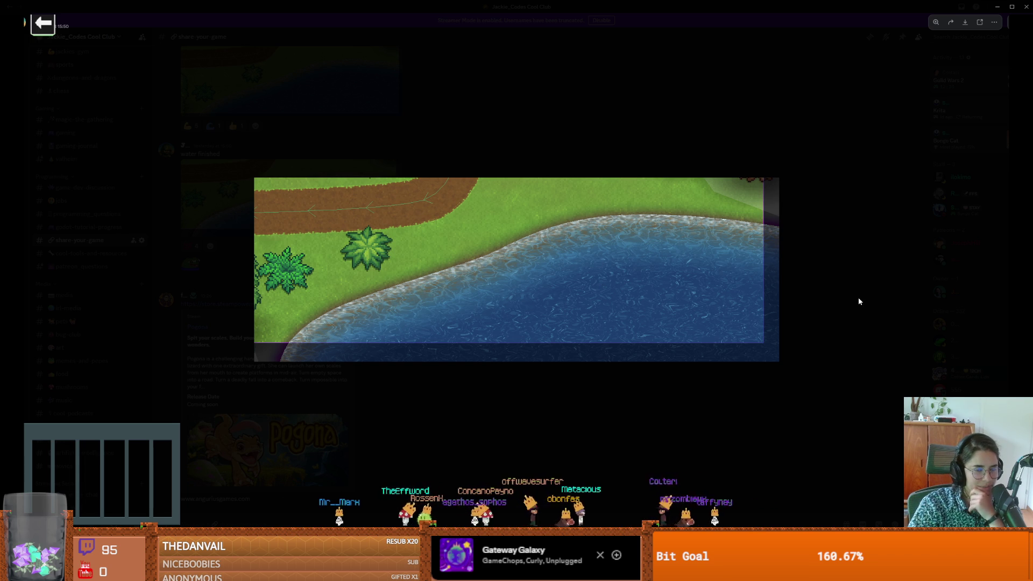
click(833, 295)
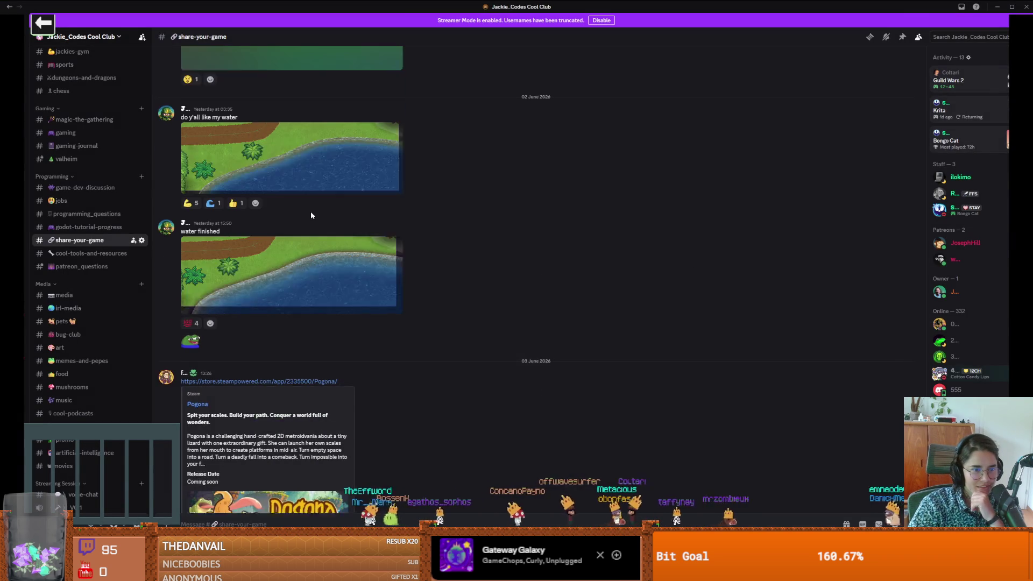
scroll(301, 213, up, 1)
click(297, 208)
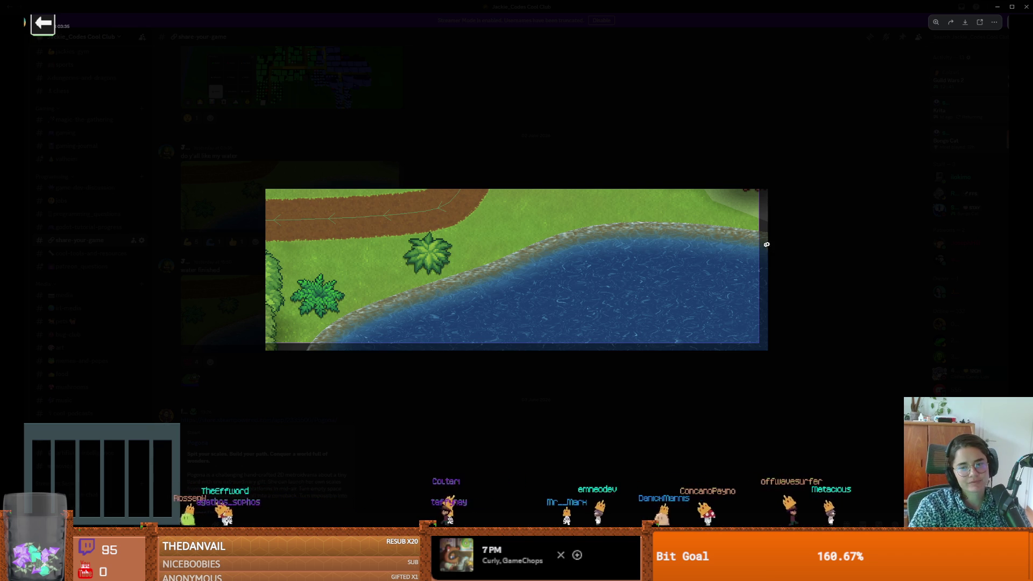
click(802, 231)
scroll(645, 216, down, 1)
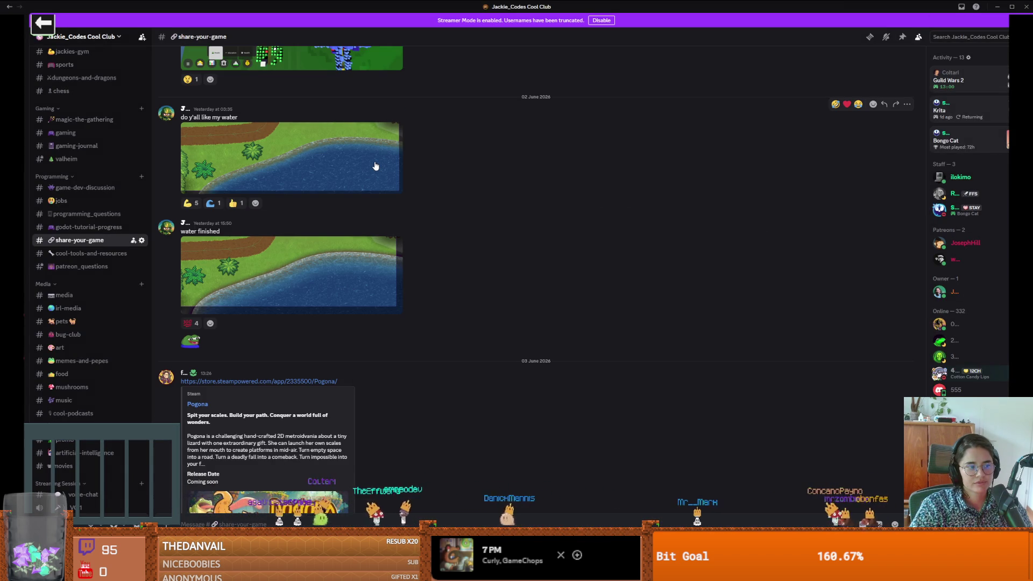
scroll(385, 170, down, 2)
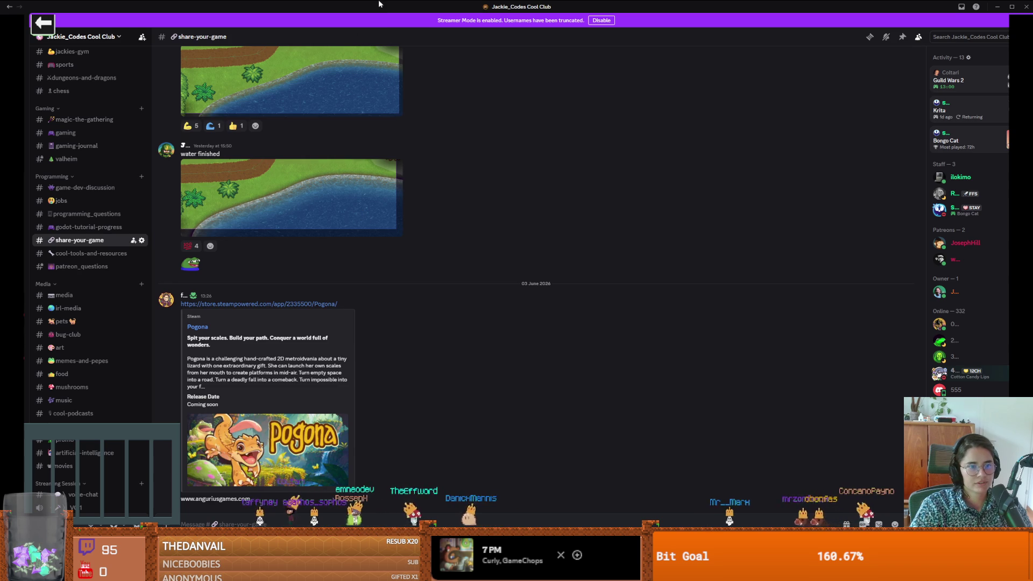
key(alt+Tab)
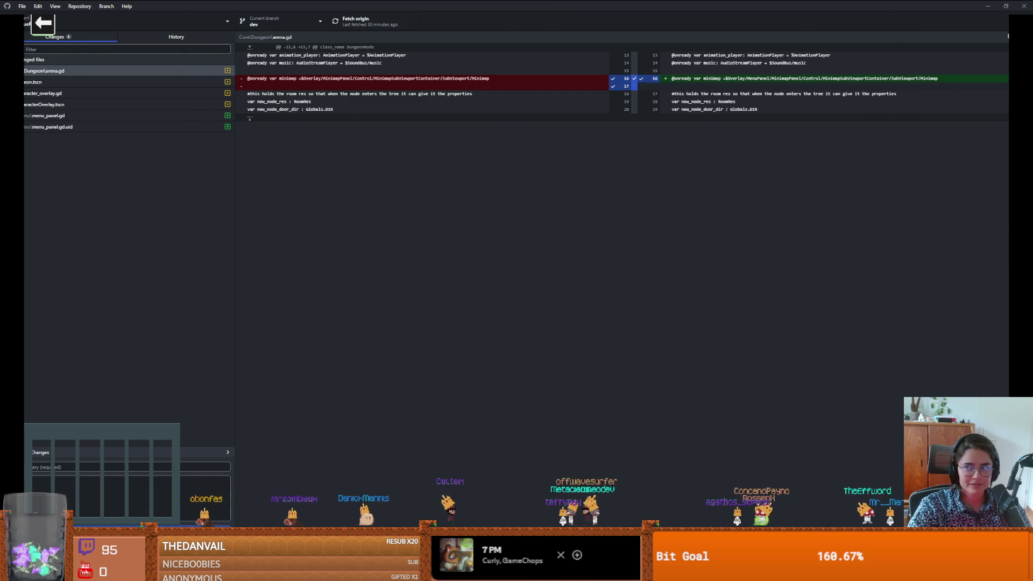
Step: Switch from GitHub Desktop back to the Godot editor
key(alt+Tab)
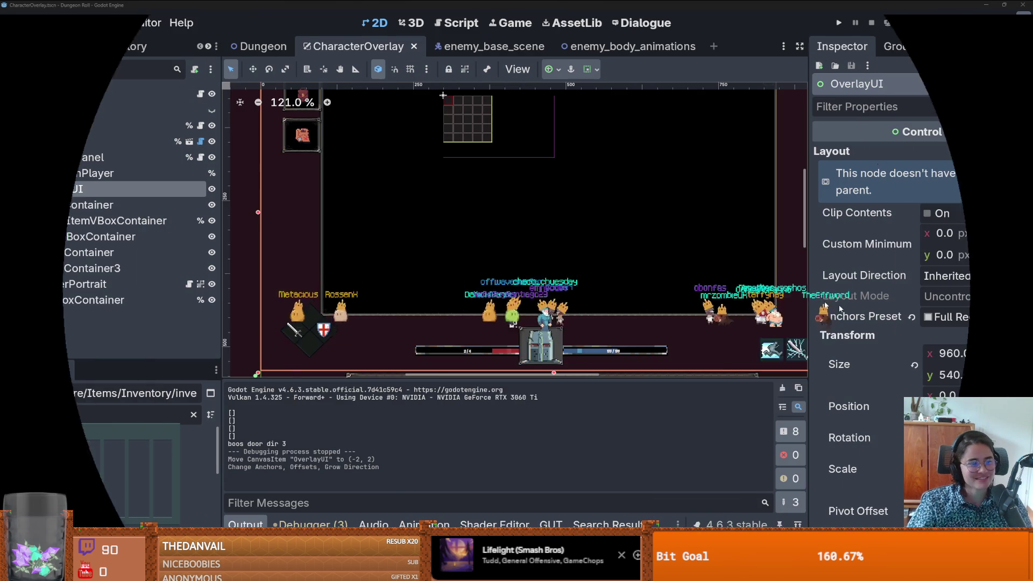
Step: Zoom the 2D view, make the FileSystem dock taller, and open the Project menu
scroll(540, 211, up, 1)
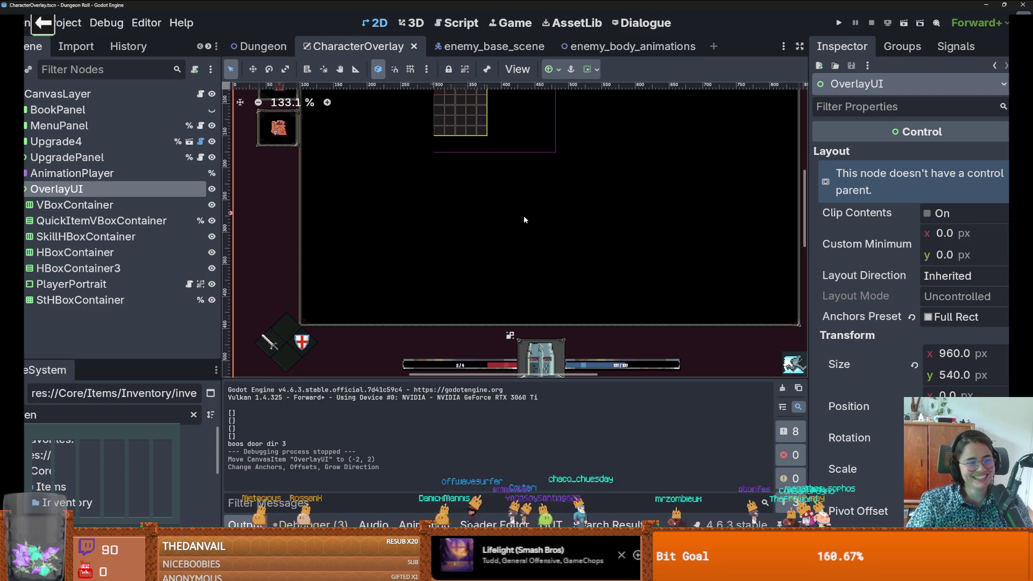
scroll(514, 218, up, 2)
scroll(489, 253, down, 1)
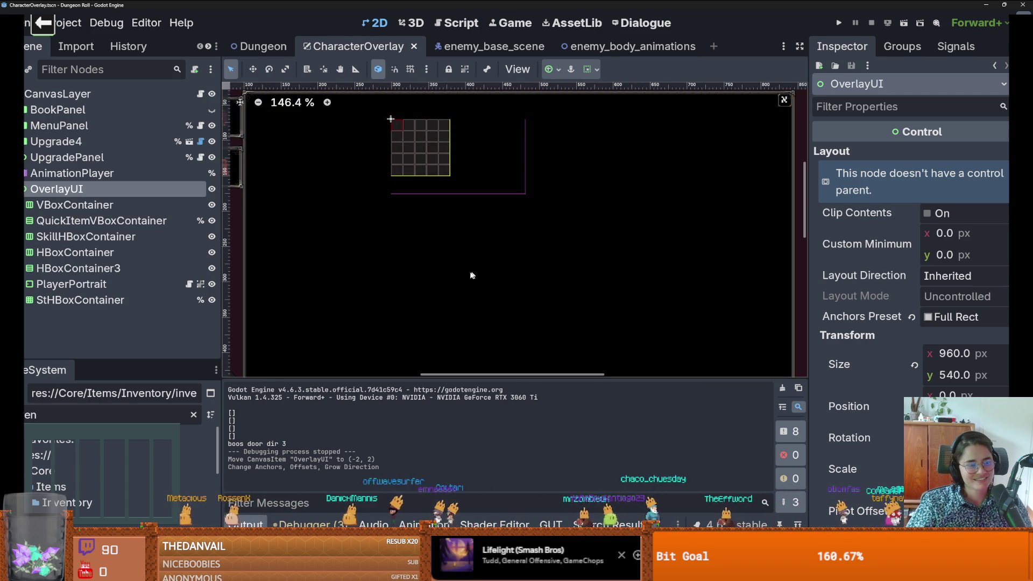
drag(185, 360, 191, 306)
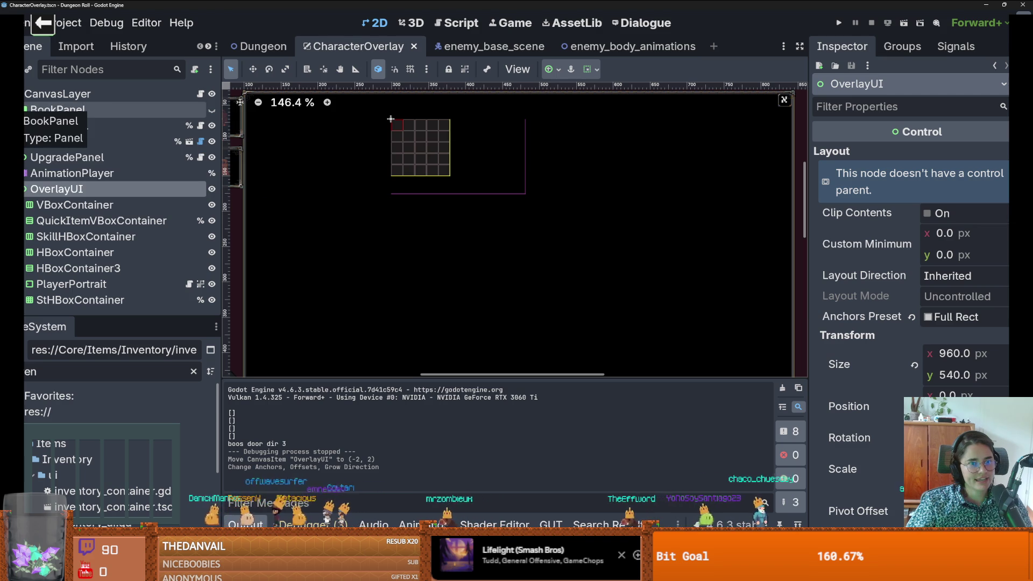
click(64, 22)
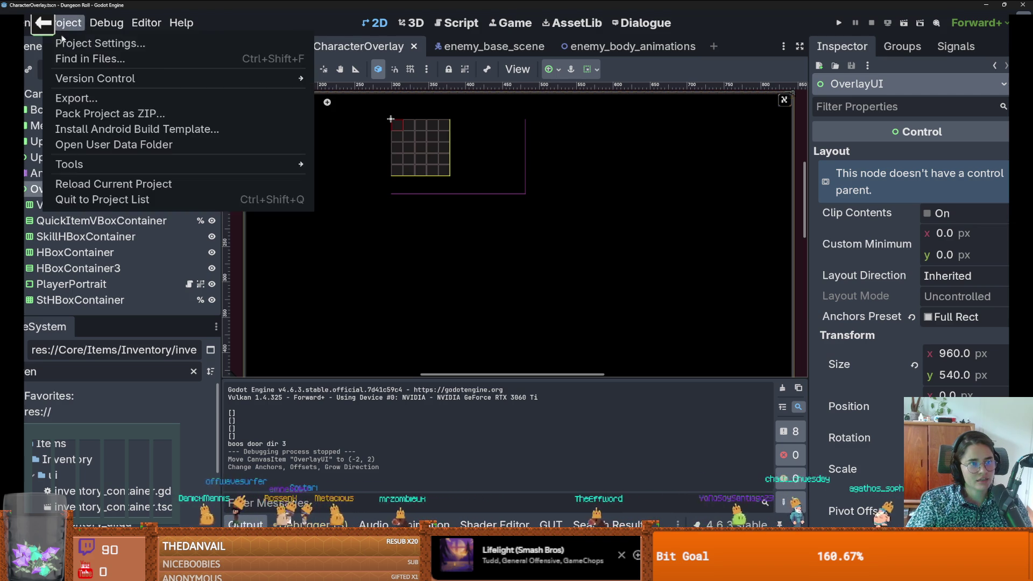
Step: Look over the quick_slot_1 action in the Input Map without changing it, then close Project Settings
click(69, 42)
scroll(294, 279, down, 5)
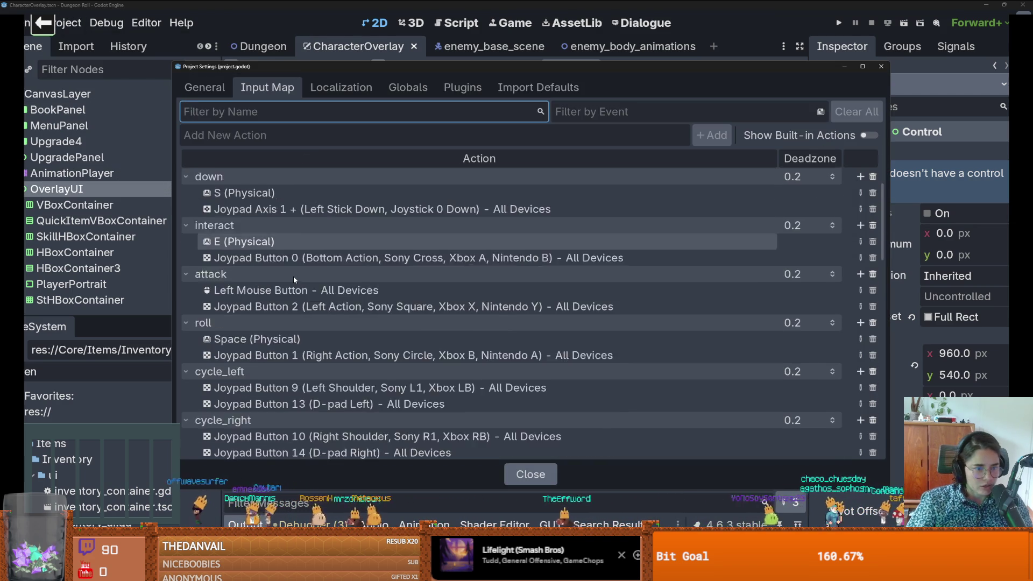
scroll(292, 276, down, 15)
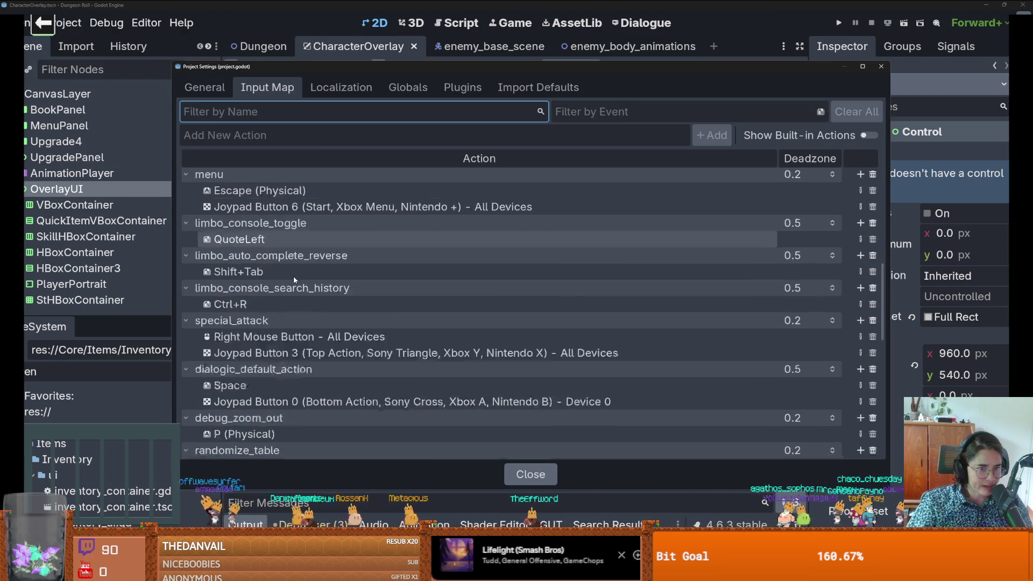
scroll(293, 276, down, 1)
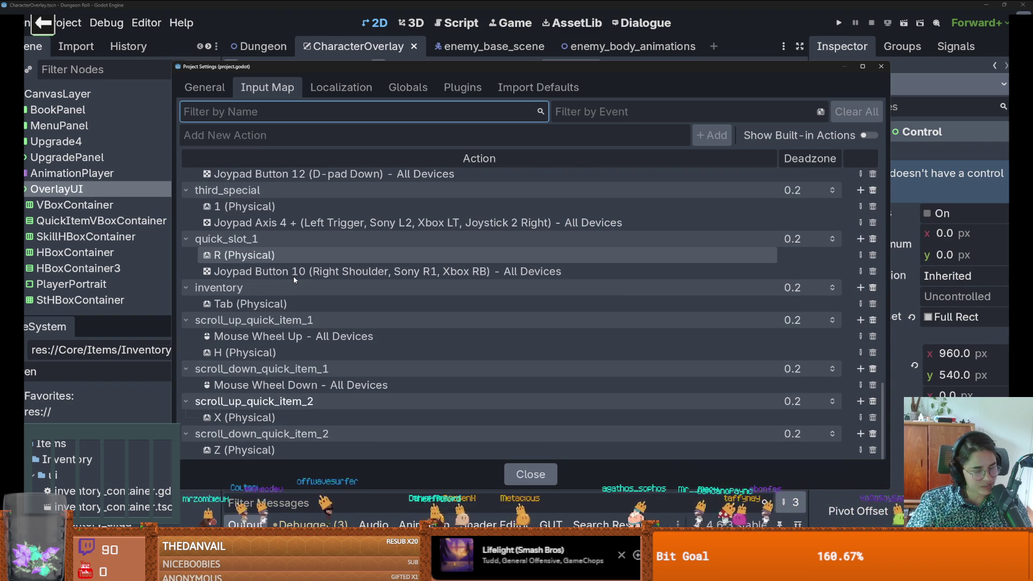
scroll(285, 276, up, 1)
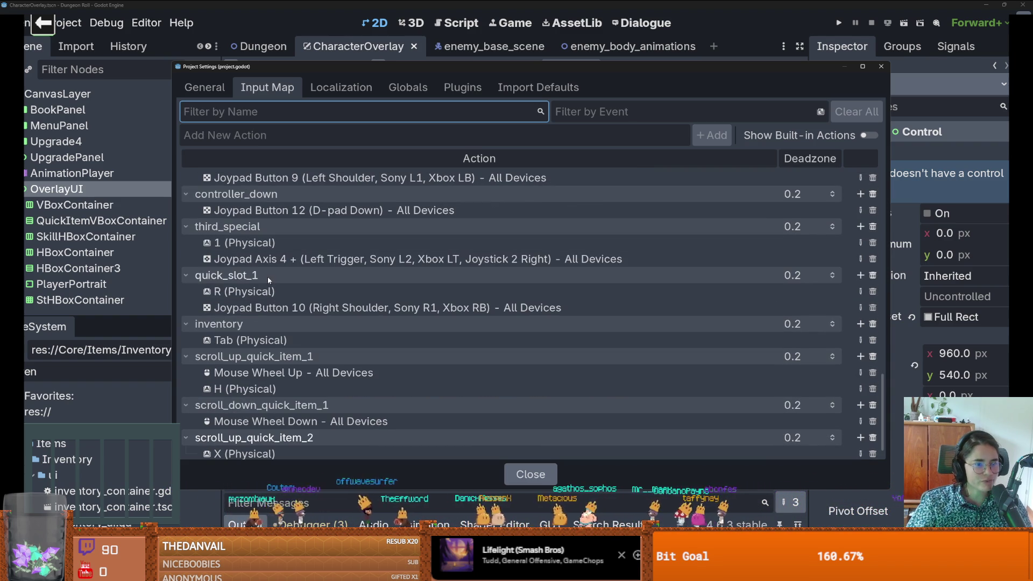
double_click(268, 275)
key(Escape)
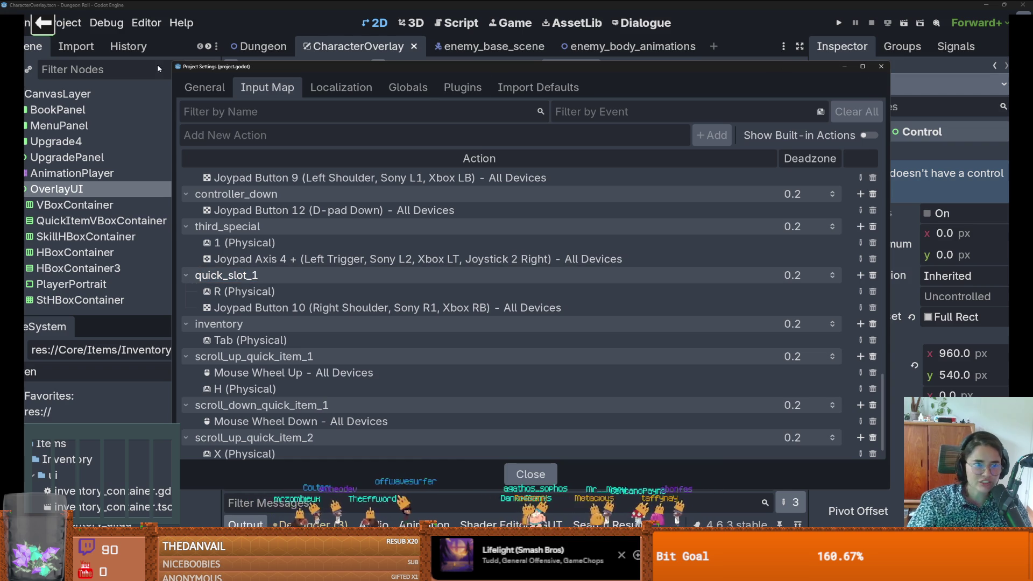
click(882, 67)
click(106, 23)
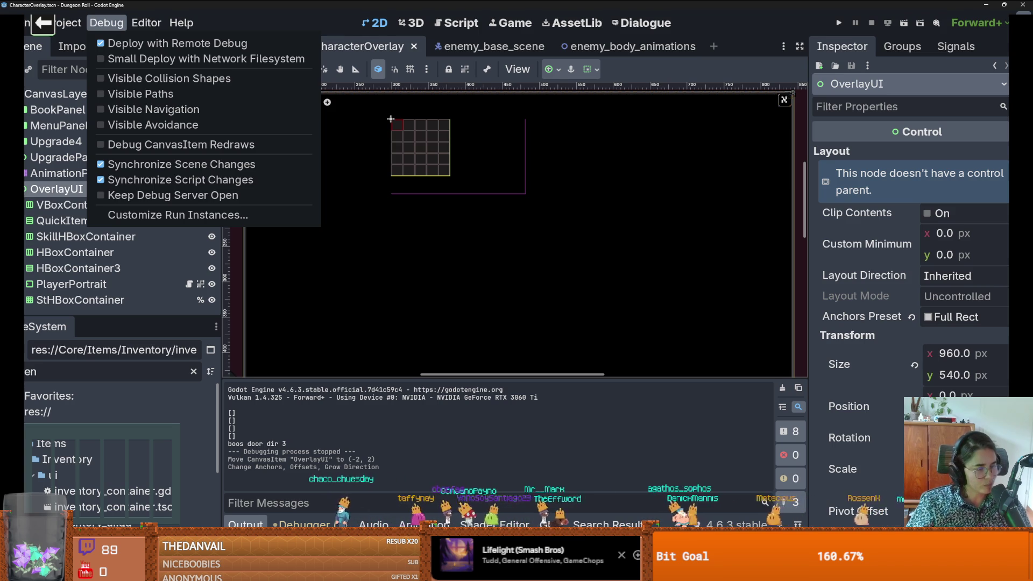
Step: Dismiss the Debug menu, adjust the canvas view, and save the CharacterOverlay scene
click(444, 243)
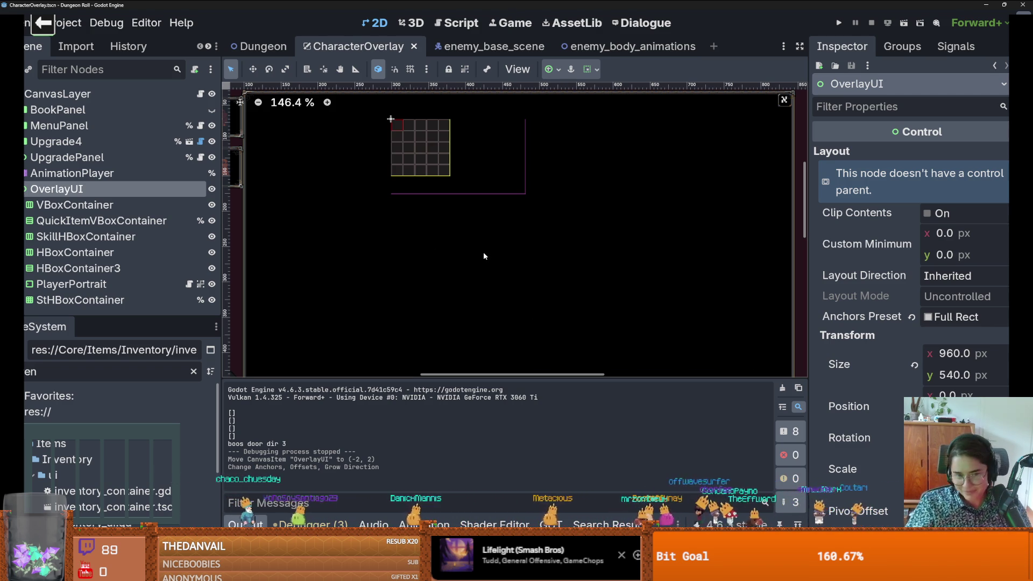
scroll(483, 257, down, 1)
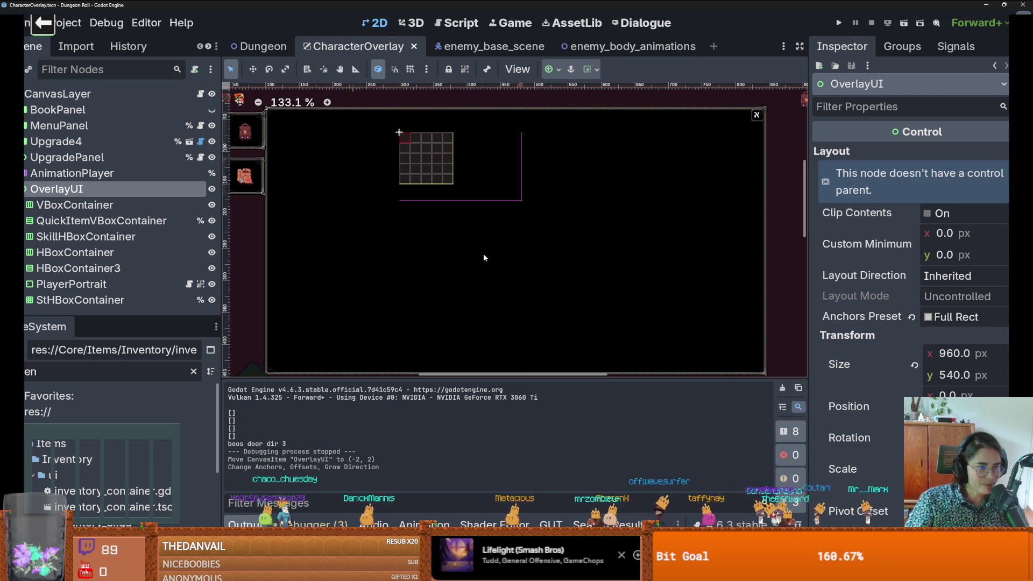
drag(483, 258, 545, 252)
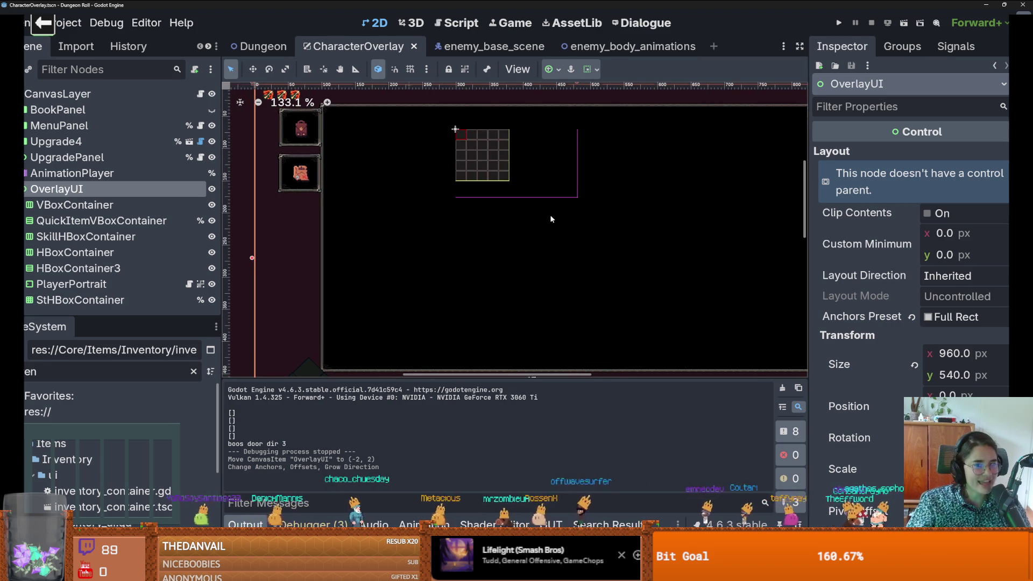
scroll(549, 220, up, 1)
key(ctrl+s)
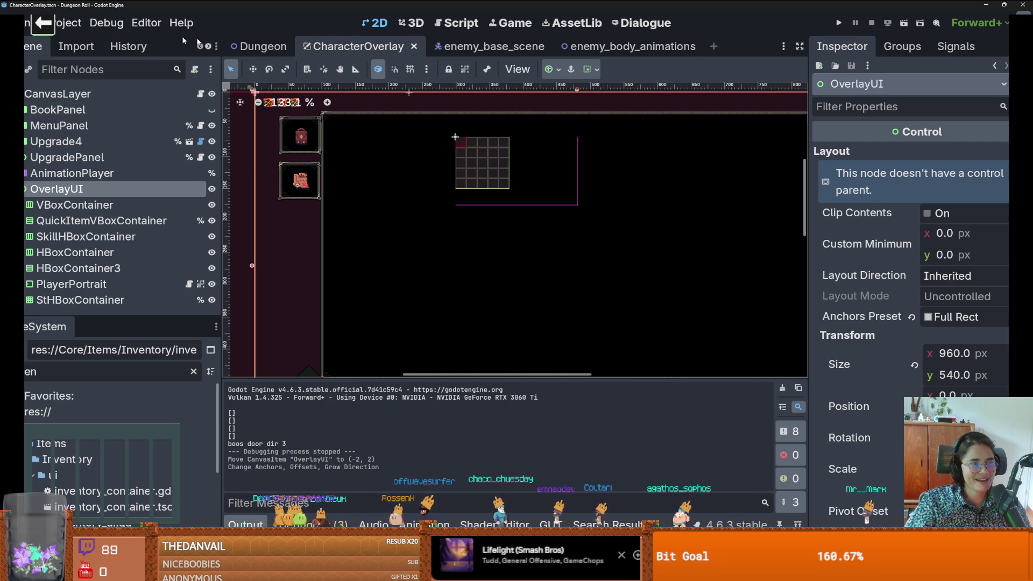
click(465, 26)
Step: Run a project-wide Find in Files search for bind
click(298, 68)
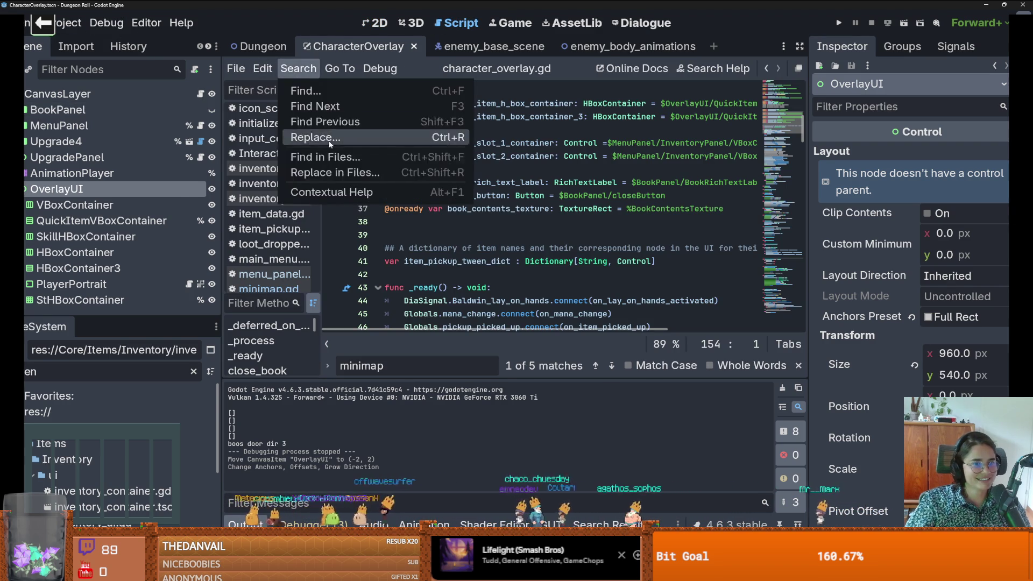
click(323, 153)
click(518, 345)
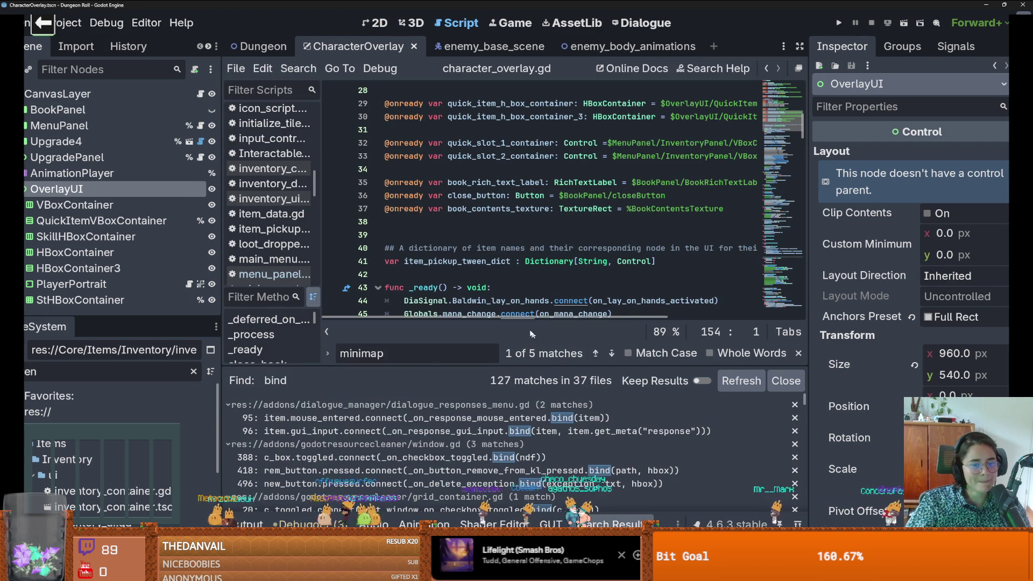
Step: Search all project files for quick_slot_1
click(297, 68)
click(323, 155)
text(quick_slot_1)
key(Return)
Step: Open the crusader.gd quick_slot_1 match and move to the use_potion code on line 46
click(460, 419)
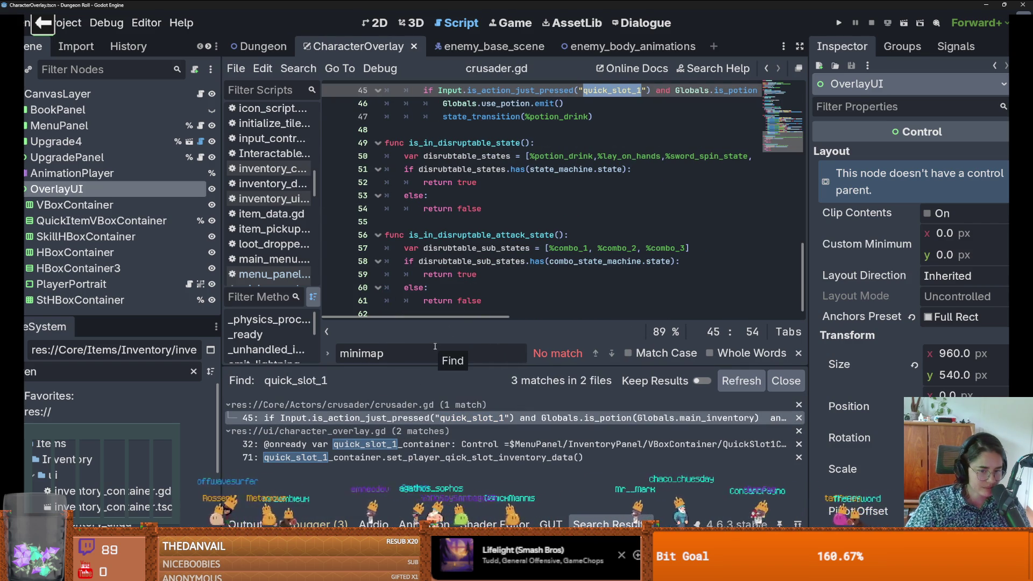
drag(441, 368, 442, 414)
scroll(571, 261, up, 7)
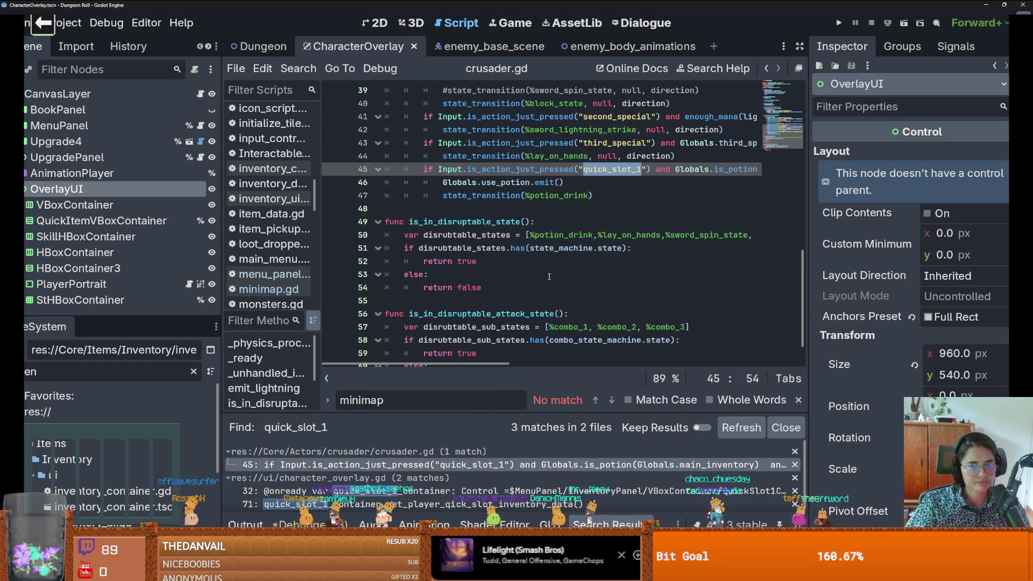
scroll(571, 261, down, 3)
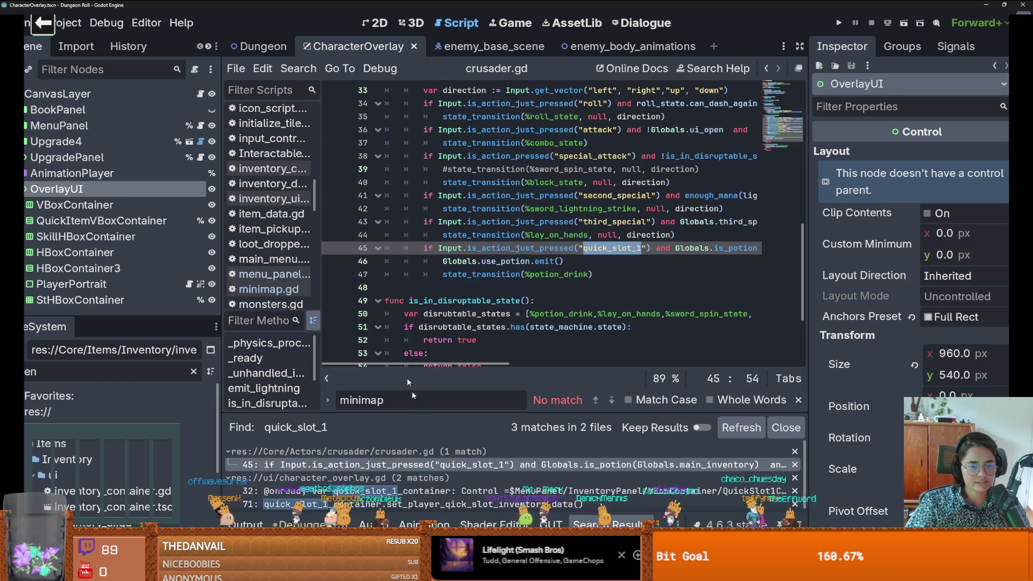
click(425, 465)
scroll(591, 260, right, 2)
scroll(584, 254, left, 2)
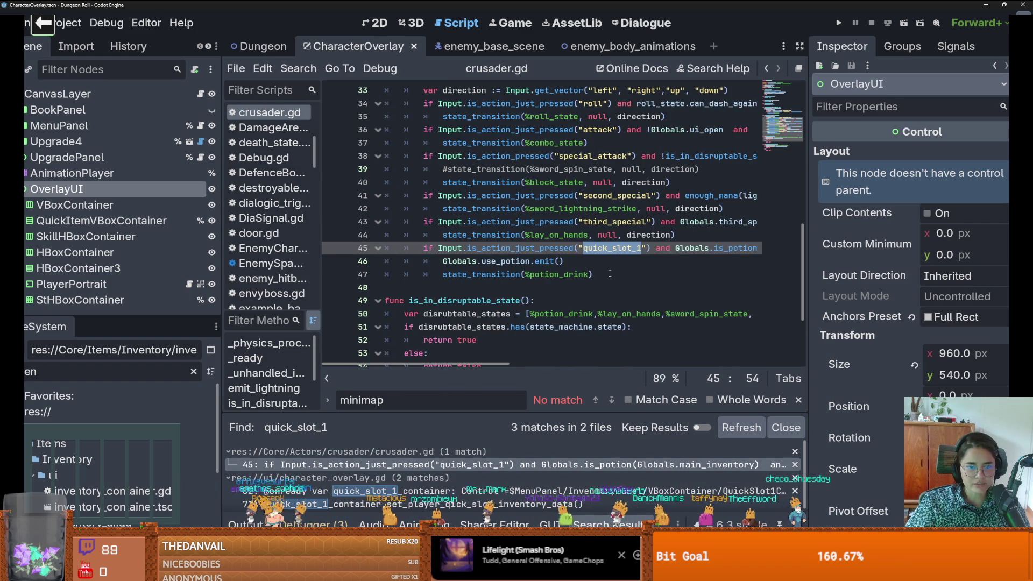
click(497, 261)
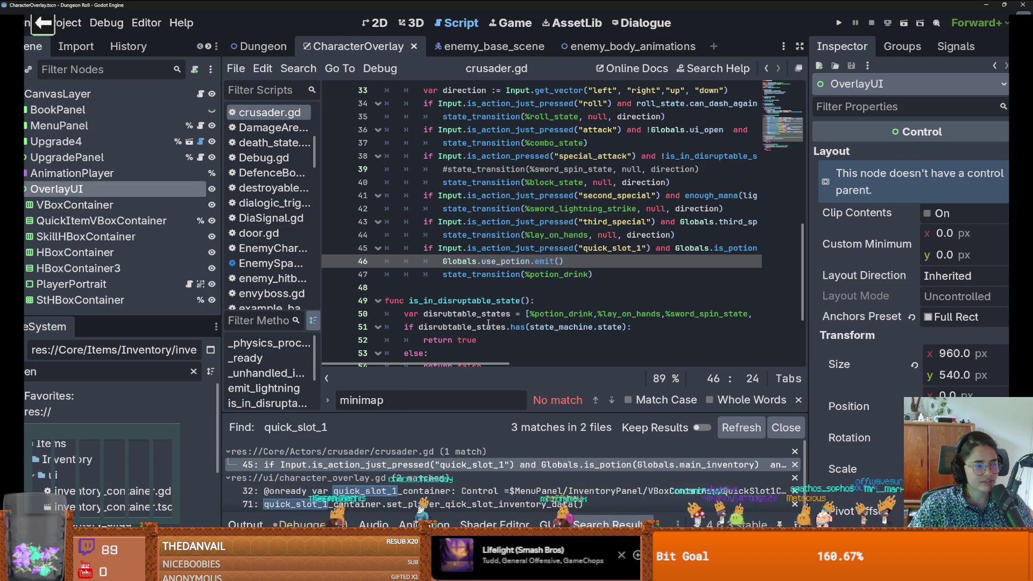
Step: Save, then select Globals.use_potion on line 46 of crusader.gd
mouse_move(488, 322)
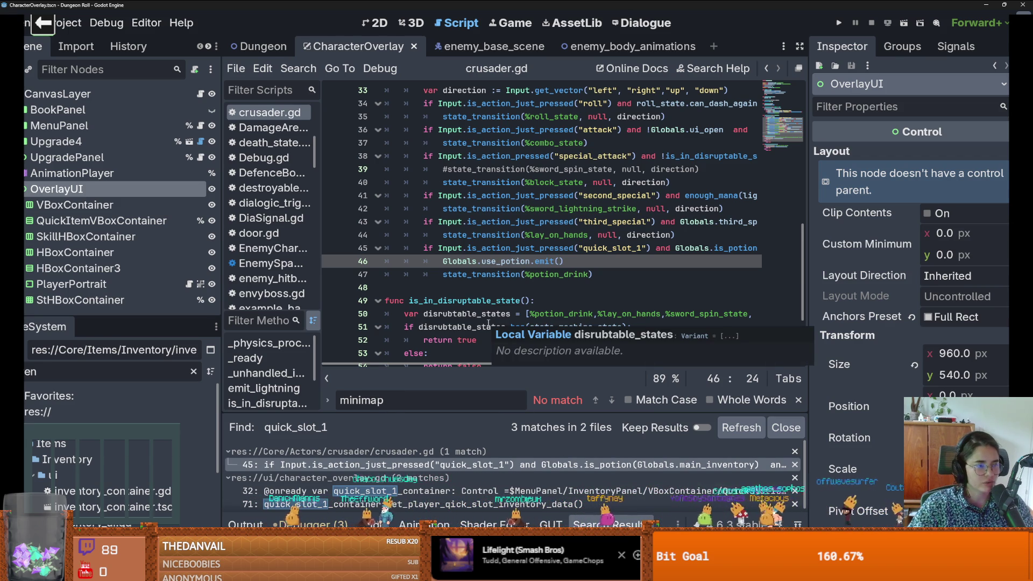
key(ctrl+s)
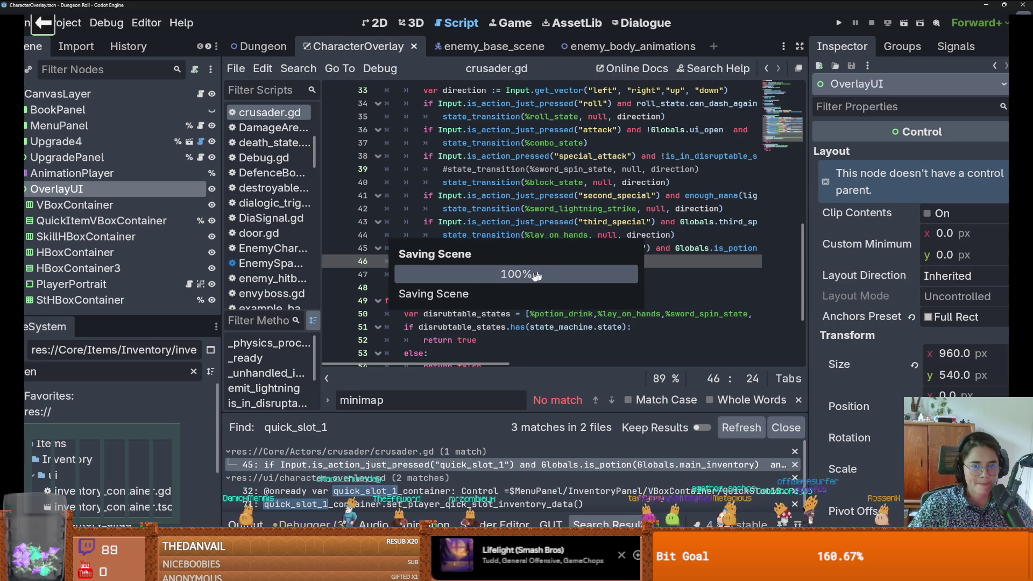
double_click(484, 274)
click(500, 262)
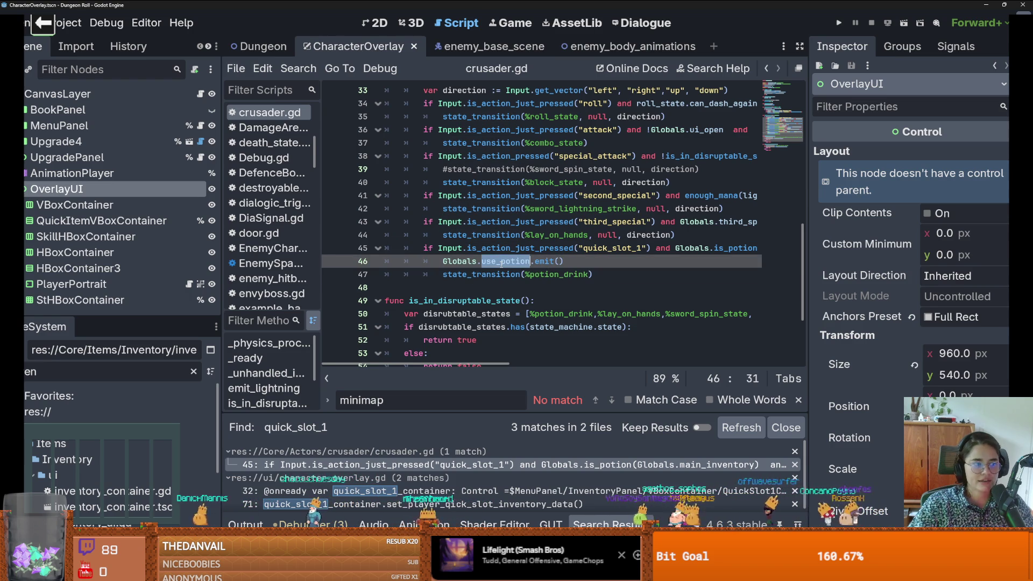
mouse_move(530, 261)
mouse_down()
mouse_move(425, 261)
mouse_move(443, 261)
mouse_up()
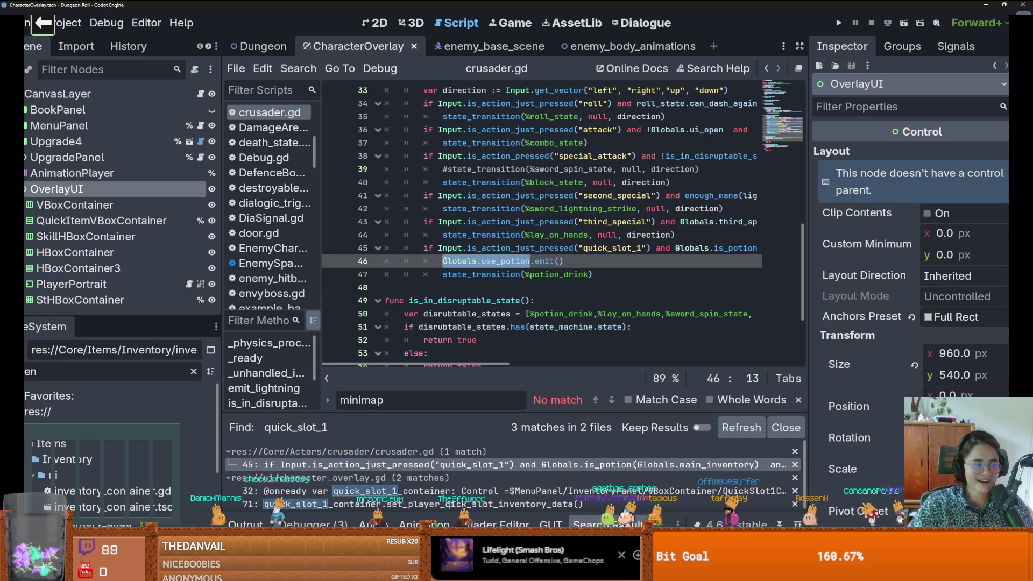
Step: Find Globals.use_potion across the project and open the inventory_container.gd match at line 13
click(298, 69)
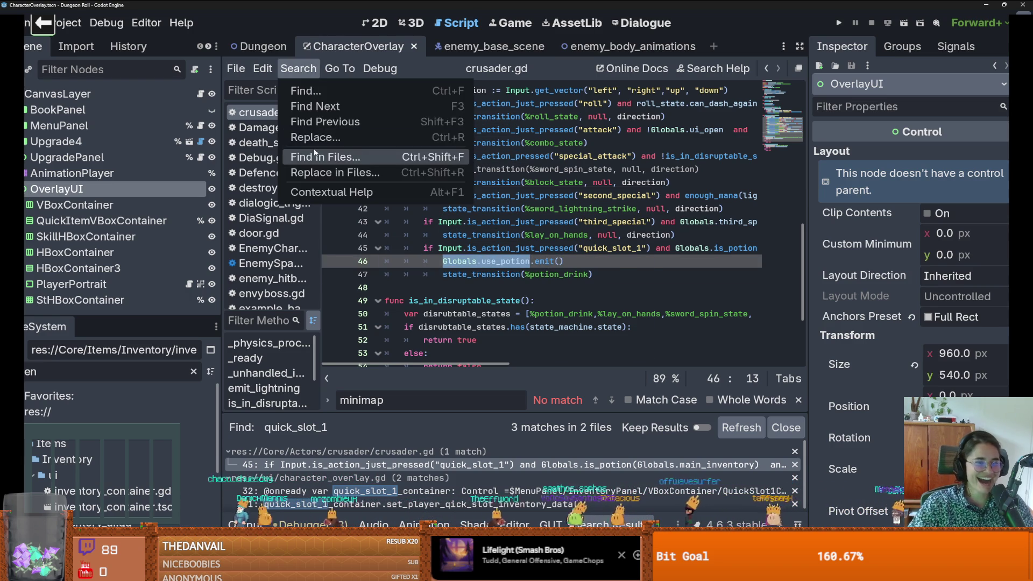
click(333, 157)
click(515, 344)
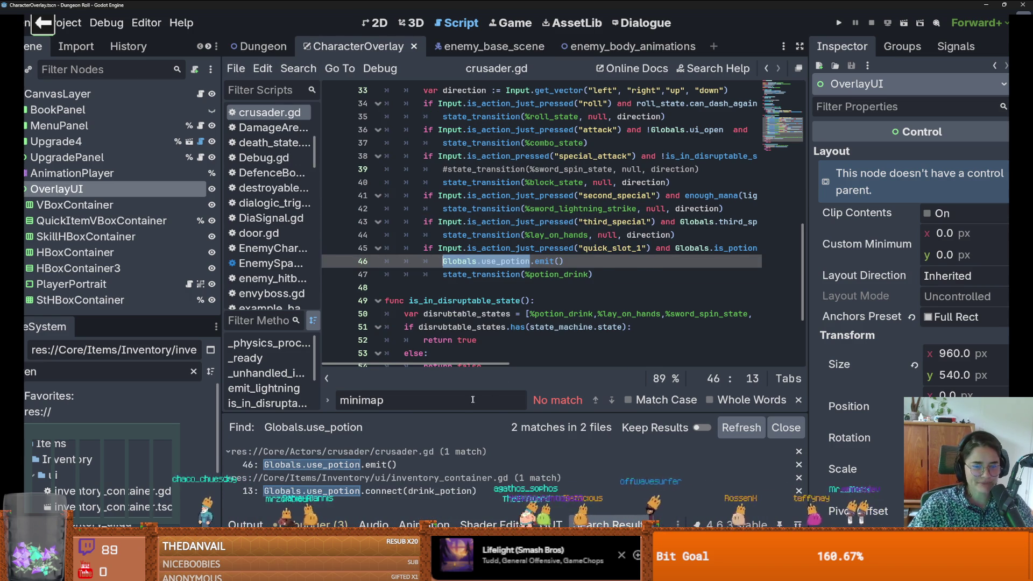
click(471, 382)
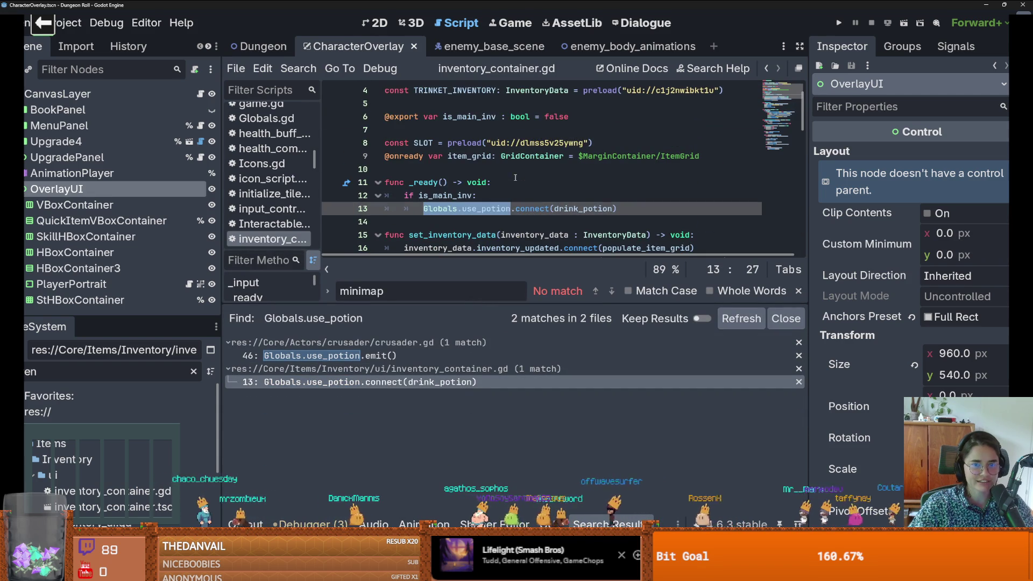
Step: Select and delete the drink_potion function, then expand the OverlayUI node's children
drag(645, 215, 384, 182)
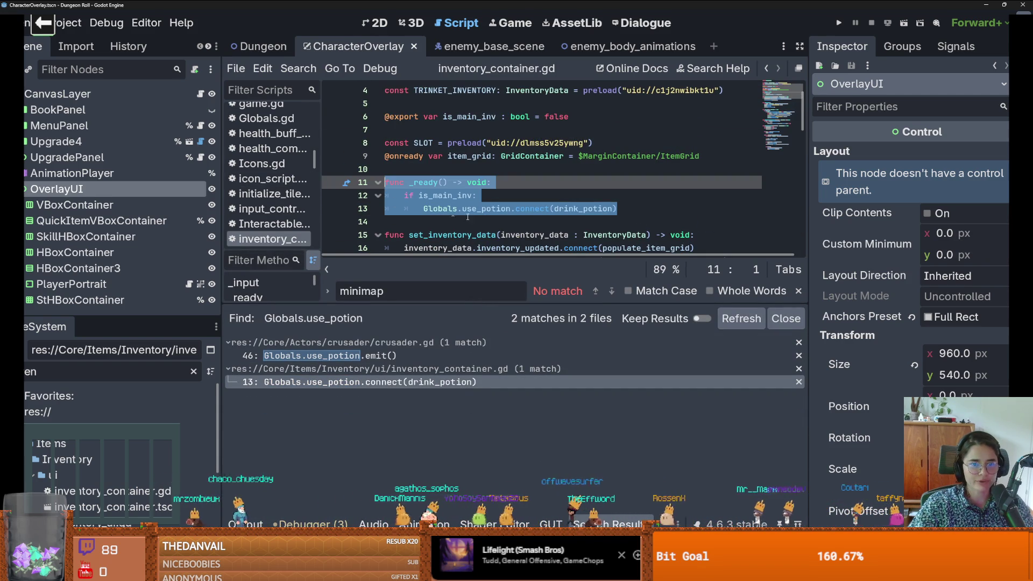
scroll(506, 215, down, 1)
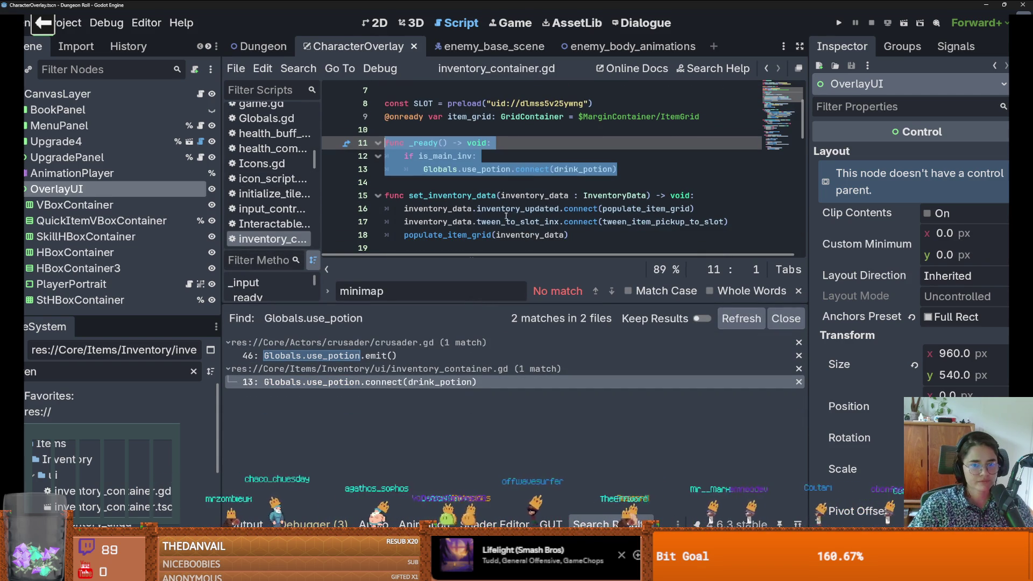
ctrl+click(560, 168)
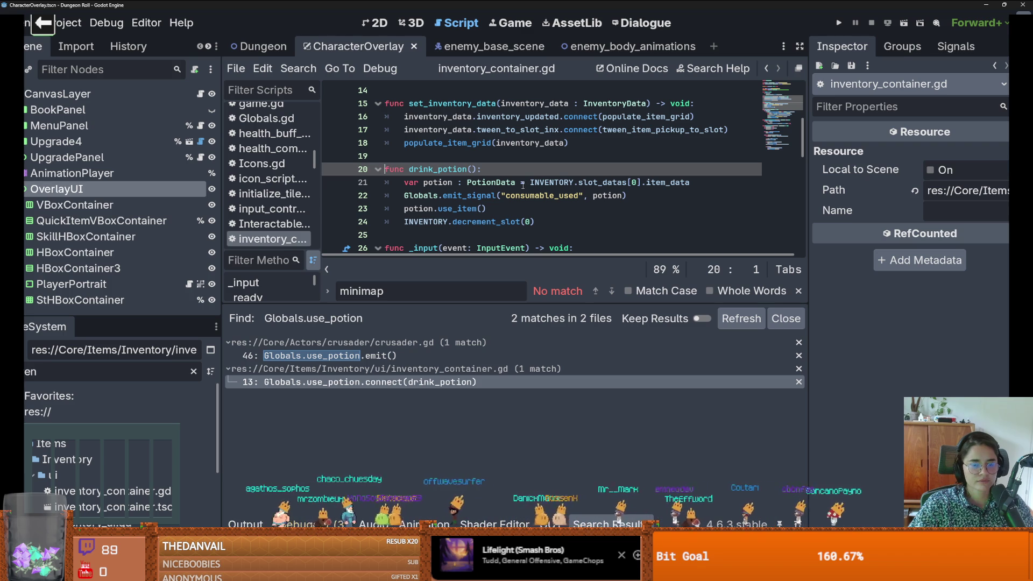
drag(540, 222, 328, 171)
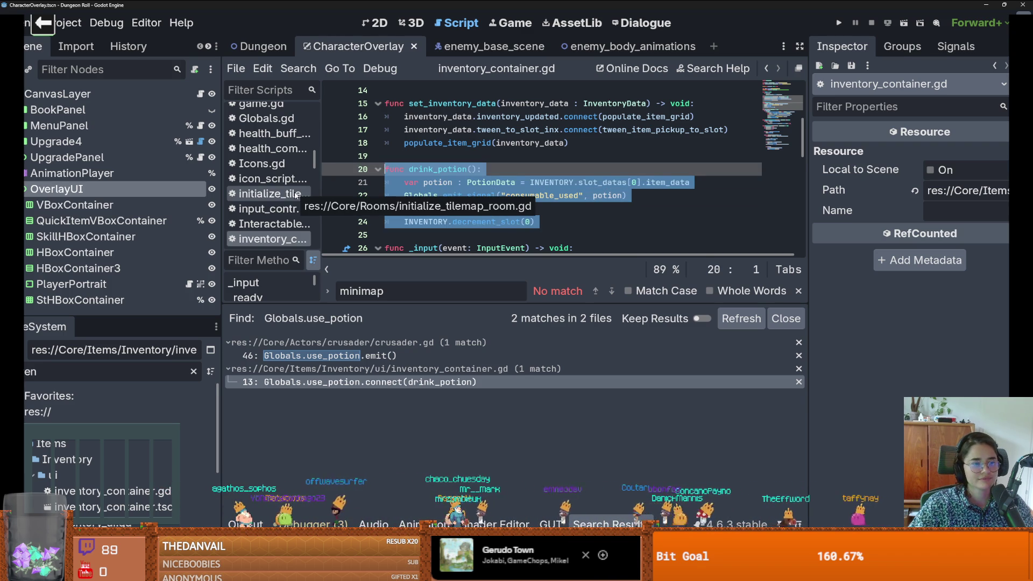
key(BackSpace)
click(25, 188)
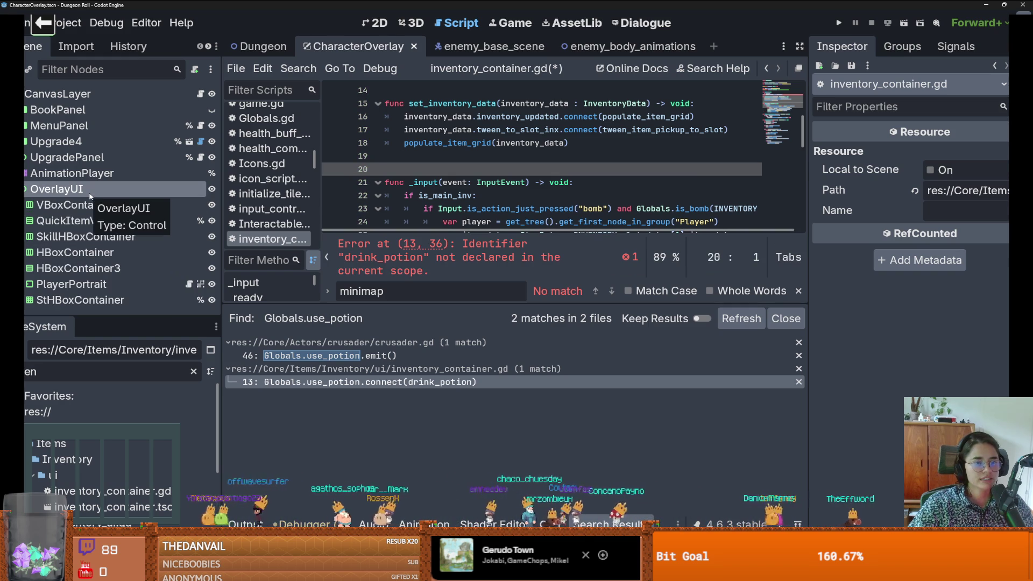
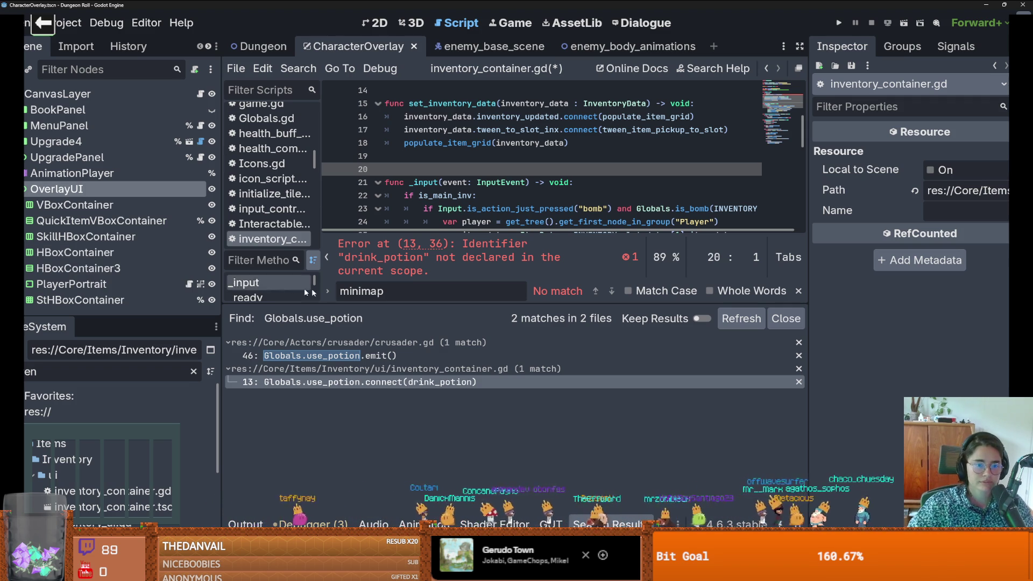
Step: Enlarge the code area, try pasting drink_potion above _input, then undo it
drag(515, 303, 515, 413)
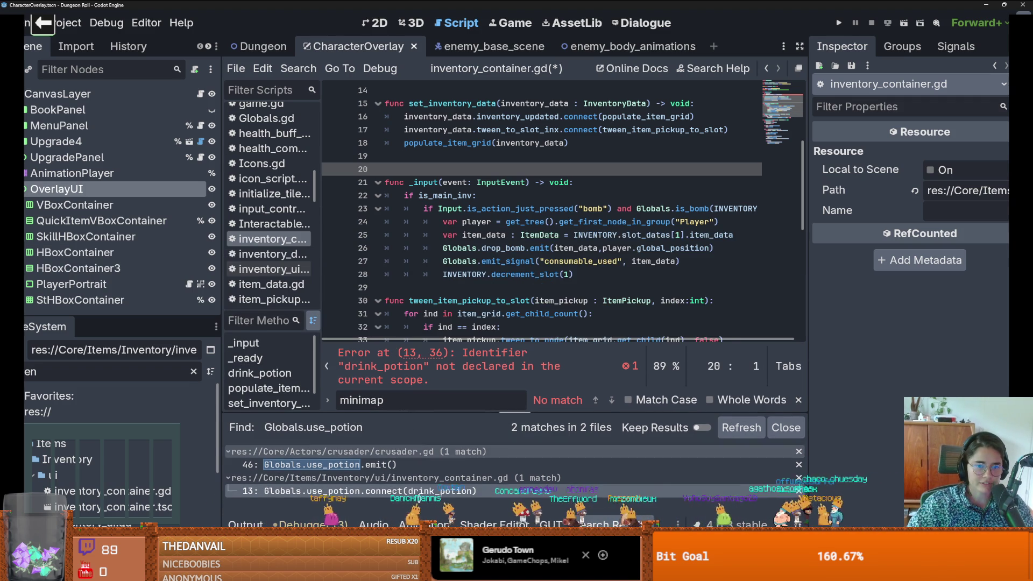
click(550, 196)
click(466, 154)
text(func drink_potion(): 	var potion : PotionData = INVENTORY.slot_datas[0].item_data 	Globals.emit_signal("consumable_used", potion) 	potion.use_item() 	INVENTORY.decrement_slot(0))
key(ctrl+z)
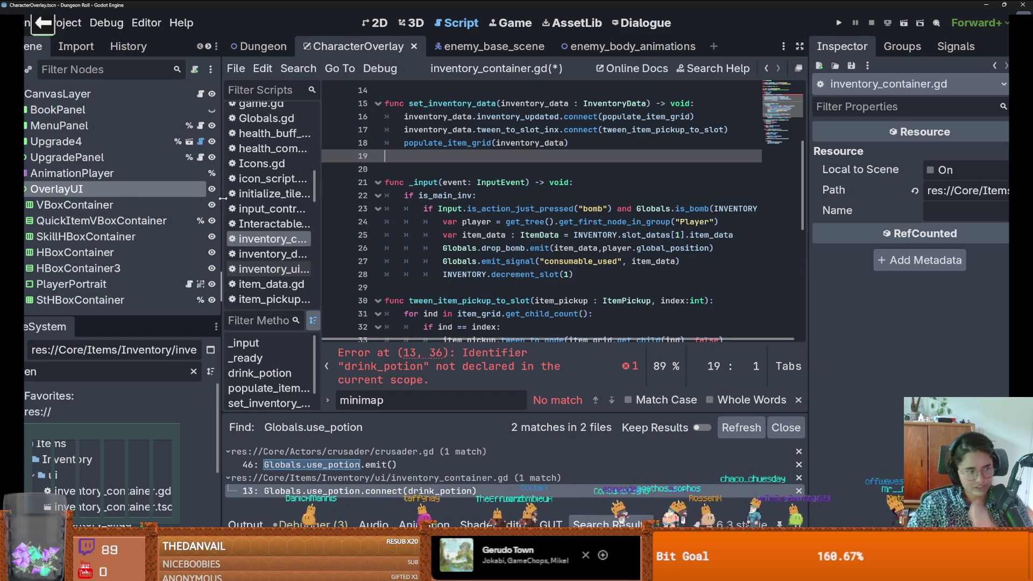
Step: Widen the scene tree dock, save the scene, and re-expand OverlayUI's child containers
drag(220, 195, 300, 195)
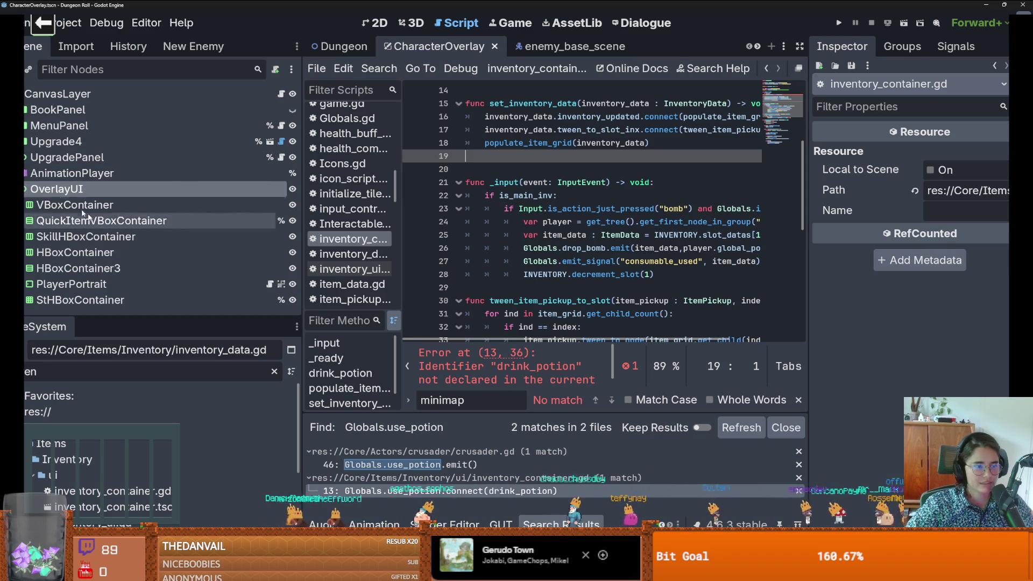
click(27, 189)
key(ctrl+s)
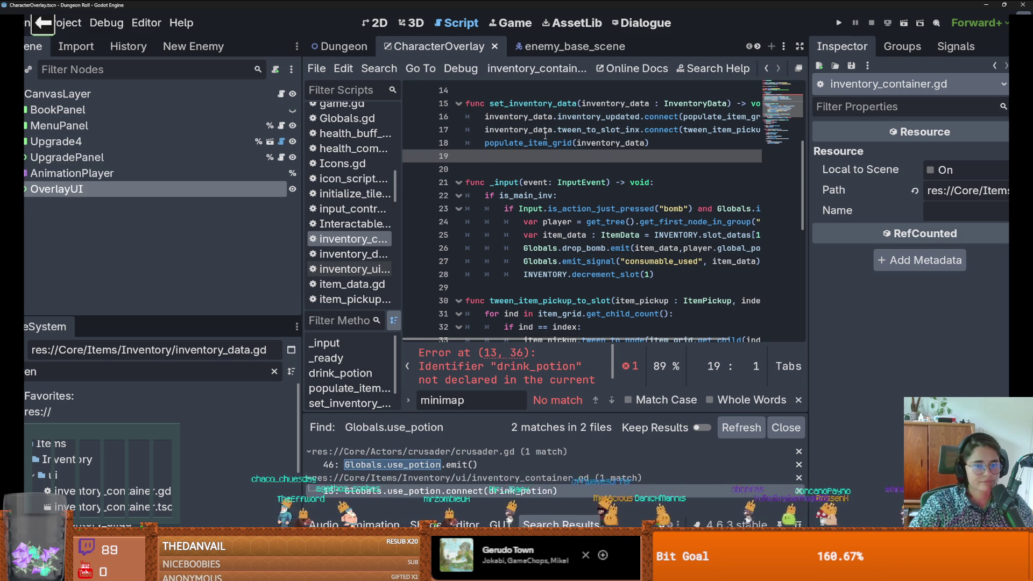
scroll(526, 245, up, 2)
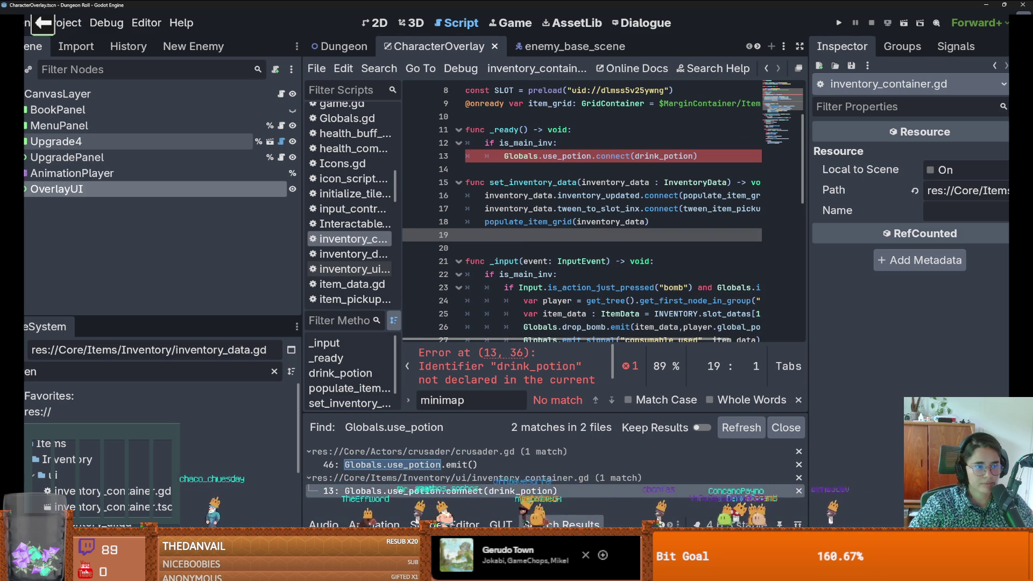
click(25, 189)
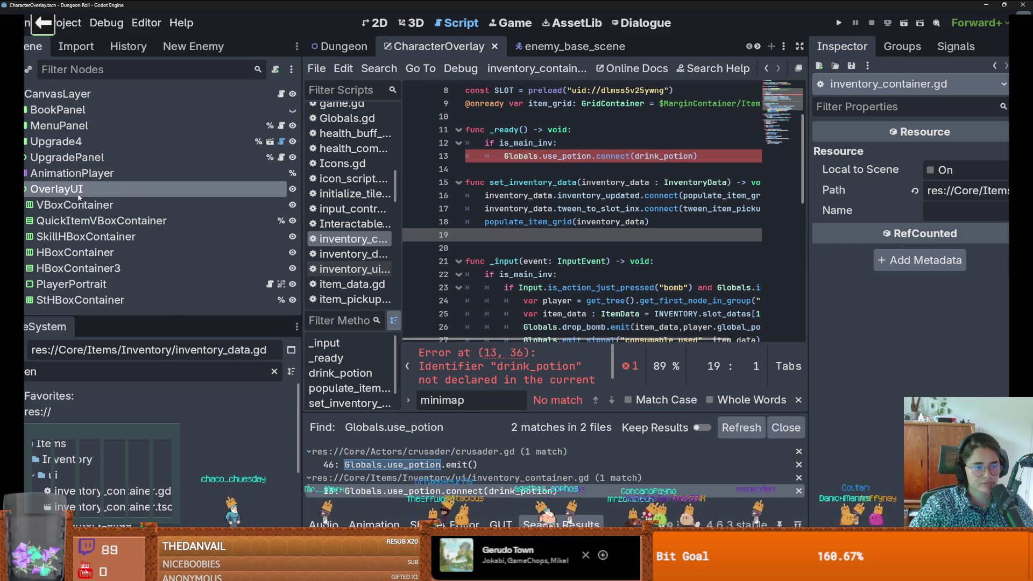
drag(152, 316, 152, 453)
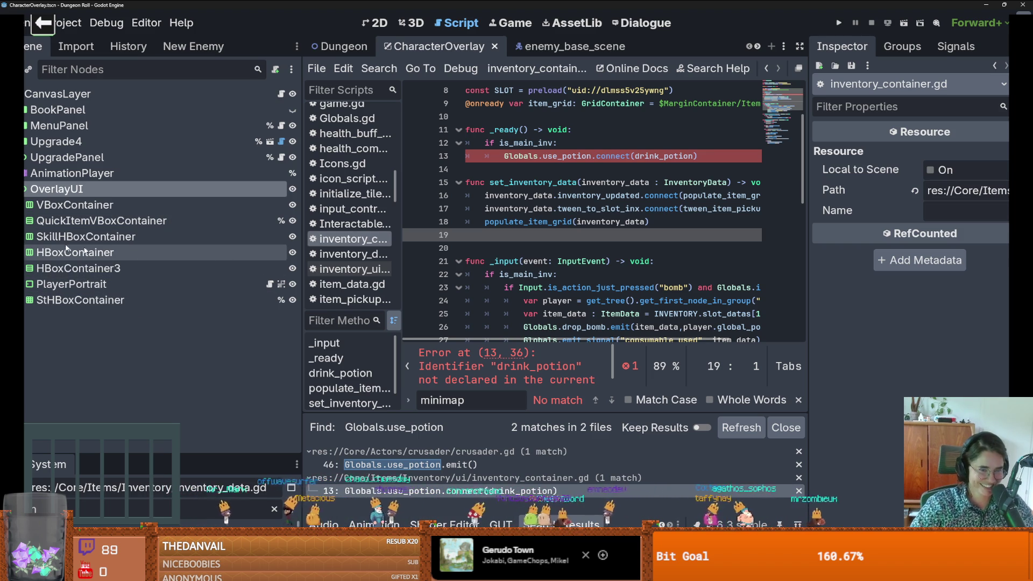
Step: Open the QuickItemVBoxContainer script, paste drink_potion above populate_item_grid, and save
click(25, 220)
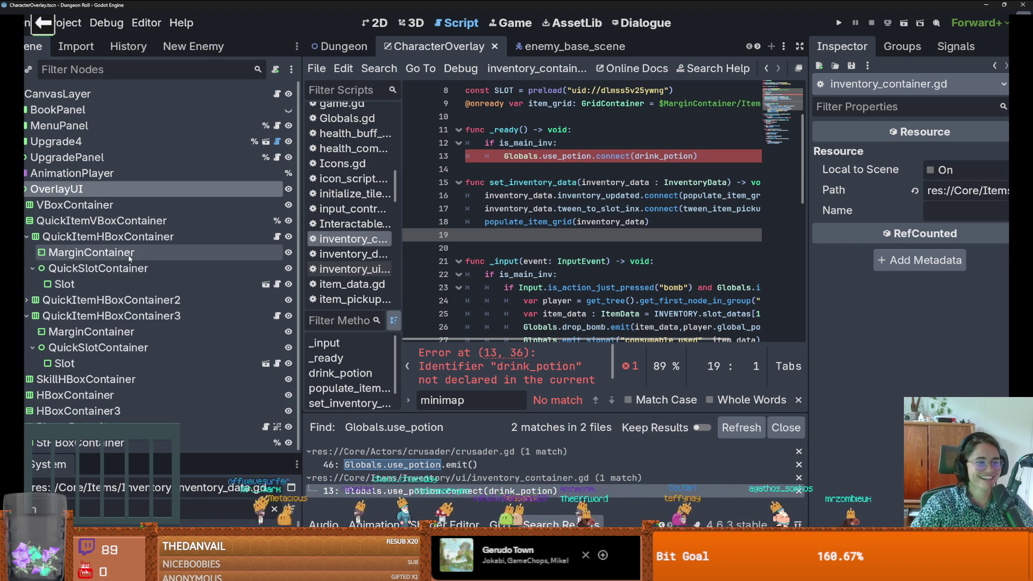
click(277, 237)
scroll(640, 252, down, 3)
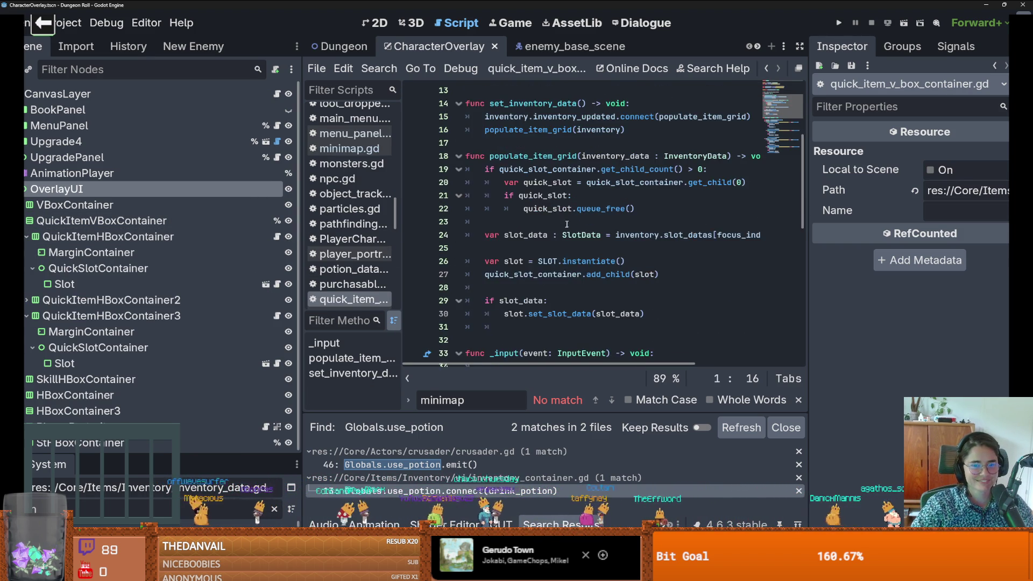
click(484, 184)
key(Return)
key(ctrl+v)
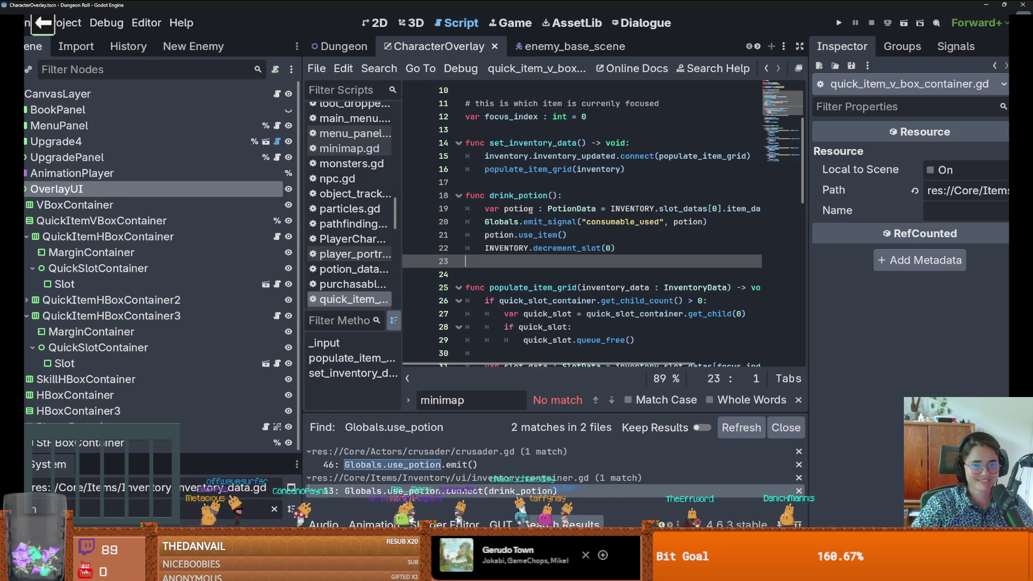
key(ctrl+s)
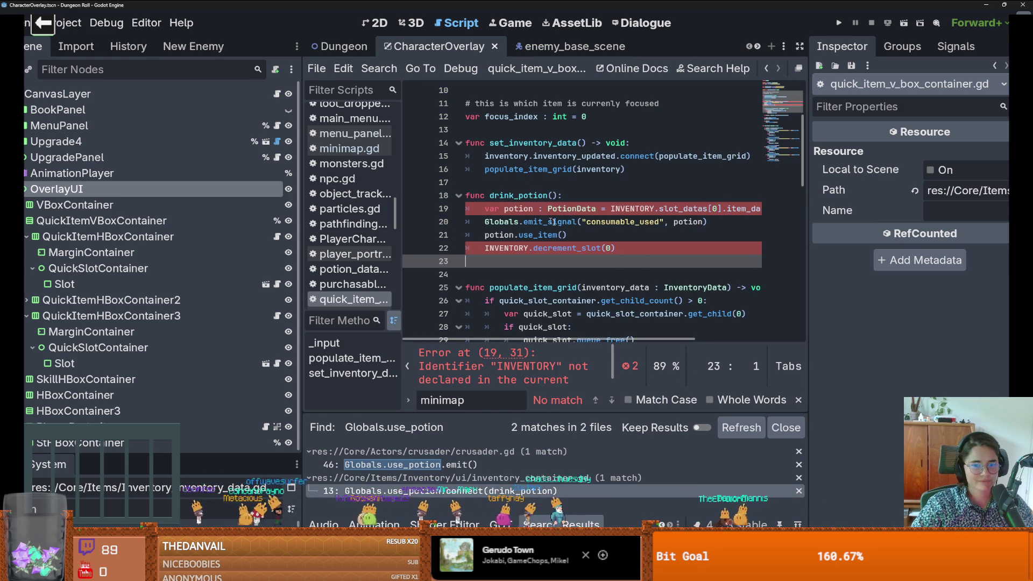
Step: Replace INVENTORY with inventory on lines 19 and 22 of drink_potion
drag(809, 226, 919, 229)
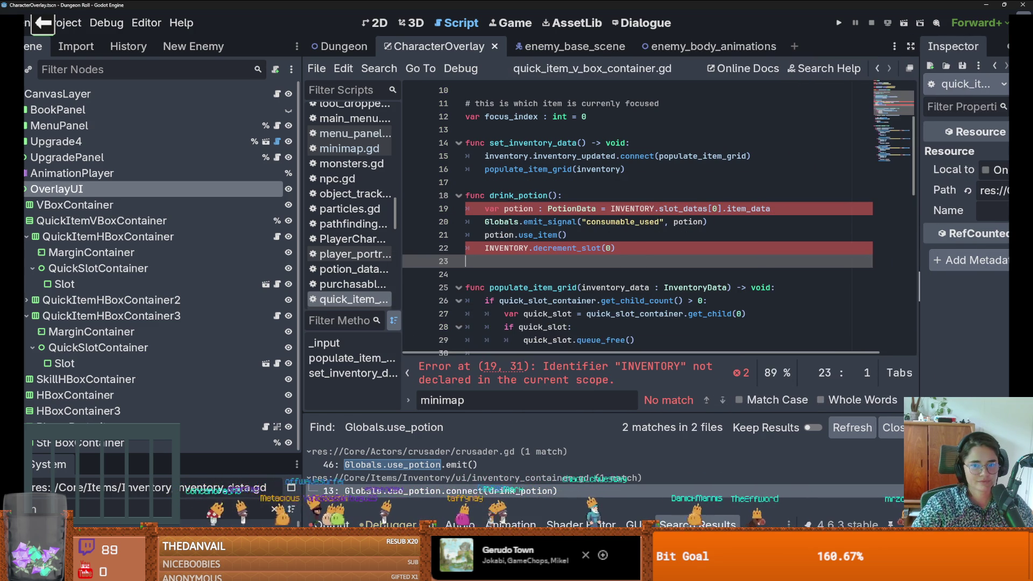
scroll(700, 244, up, 3)
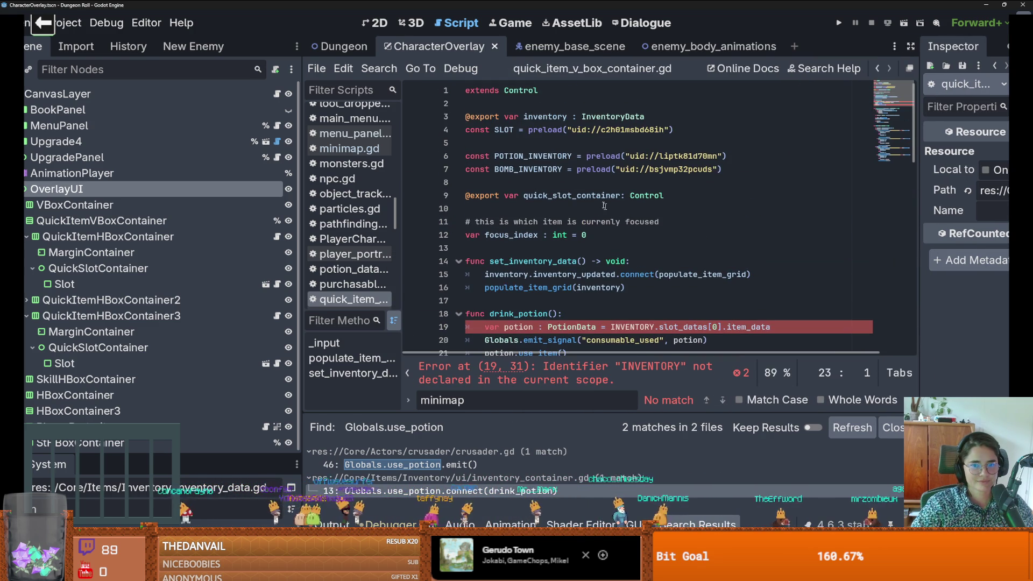
click(538, 129)
double_click(625, 327)
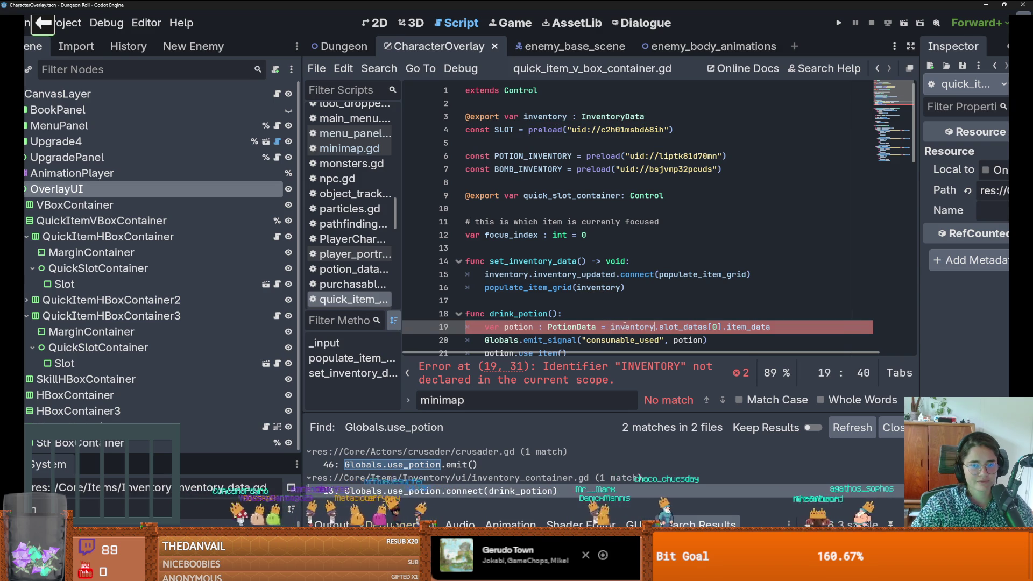
text(inventory)
scroll(625, 327, down, 1)
double_click(505, 326)
text(inventory)
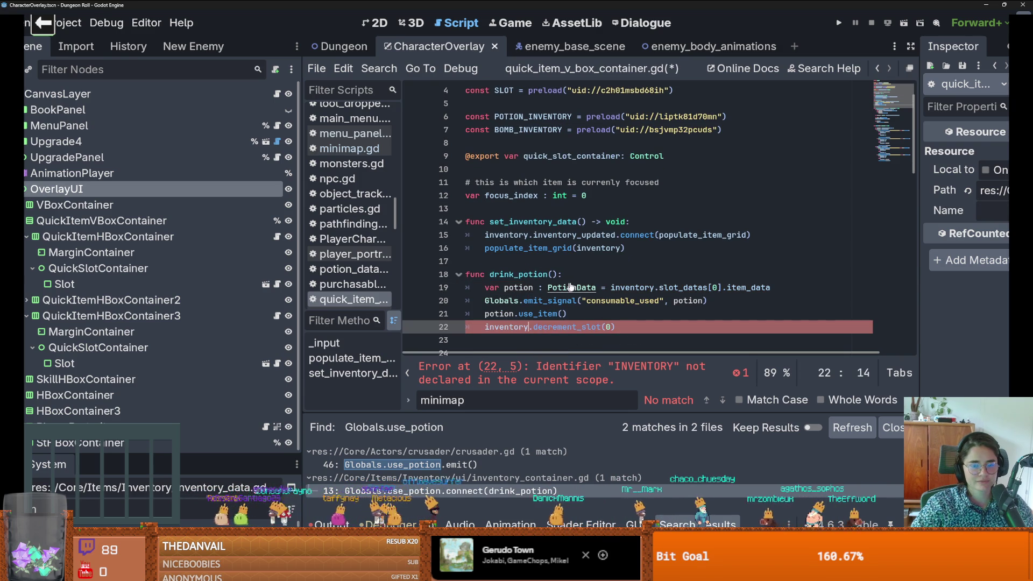
Step: Review the potion inventory check on line 43, then return to the drink_potion header
click(564, 275)
scroll(580, 268, down, 9)
scroll(580, 269, up, 3)
scroll(661, 219, down, 5)
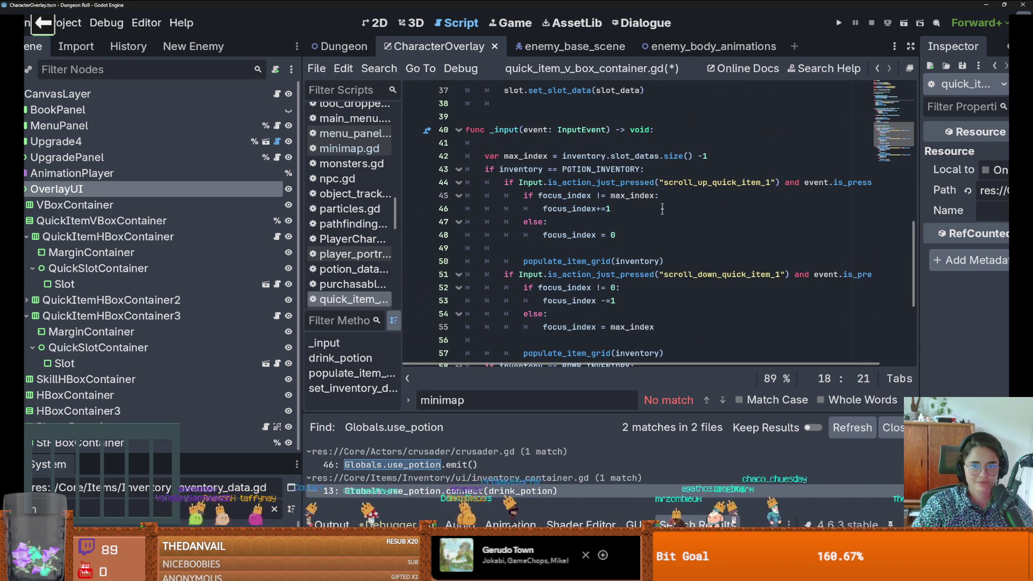
drag(644, 169, 485, 169)
key(ctrl+c)
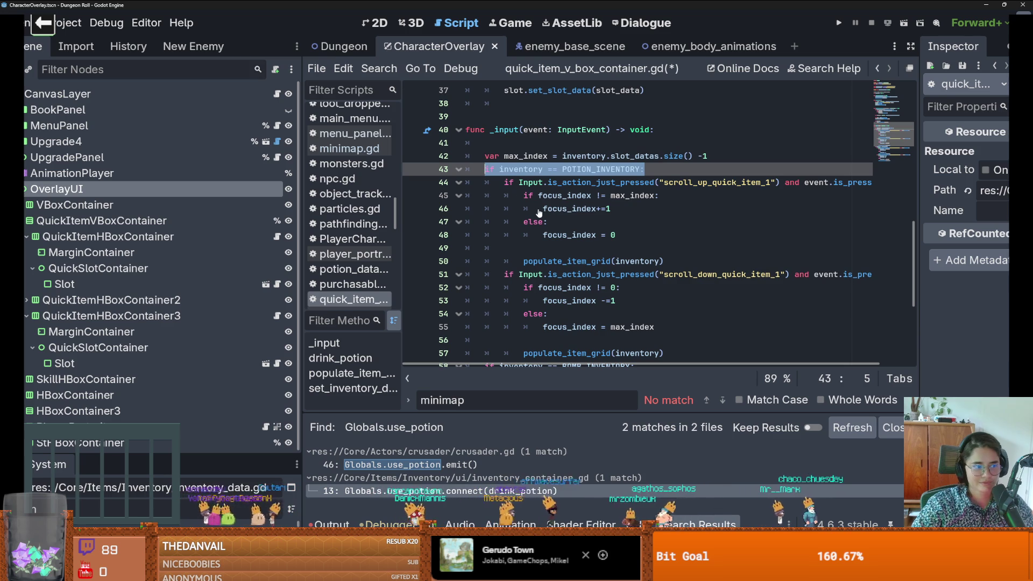
mouse_move(538, 210)
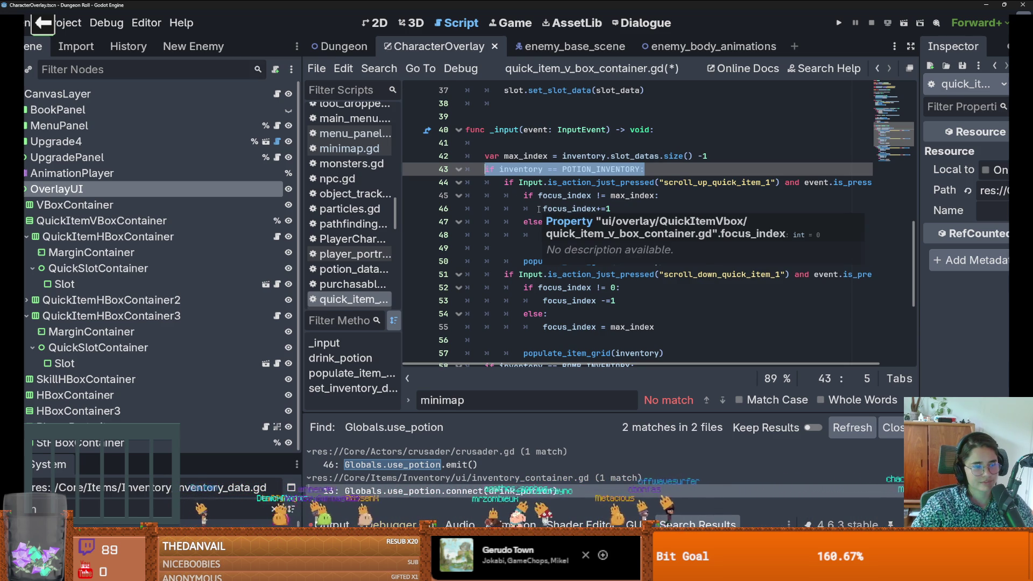
scroll(539, 209, up, 7)
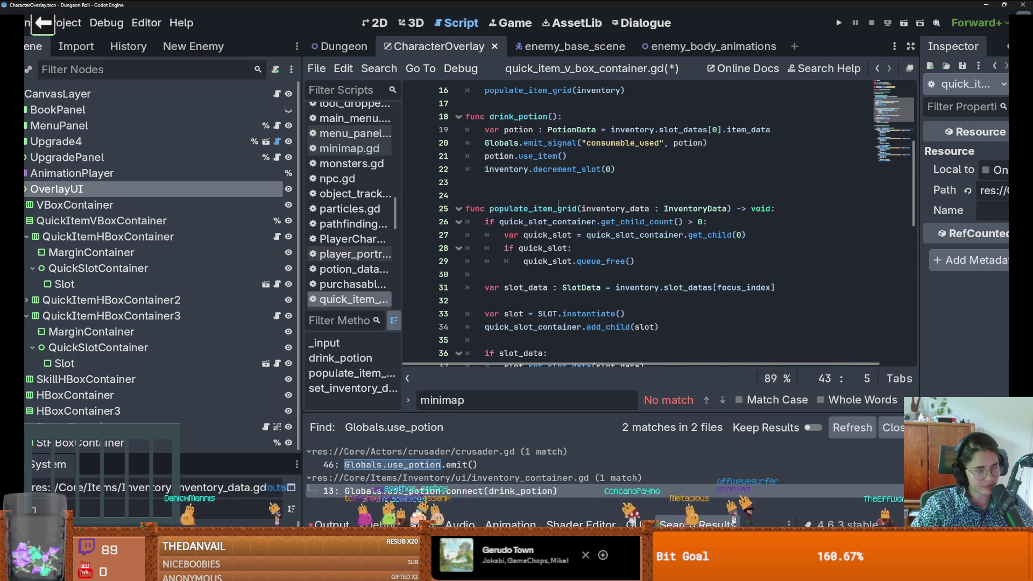
scroll(558, 204, up, 2)
click(574, 199)
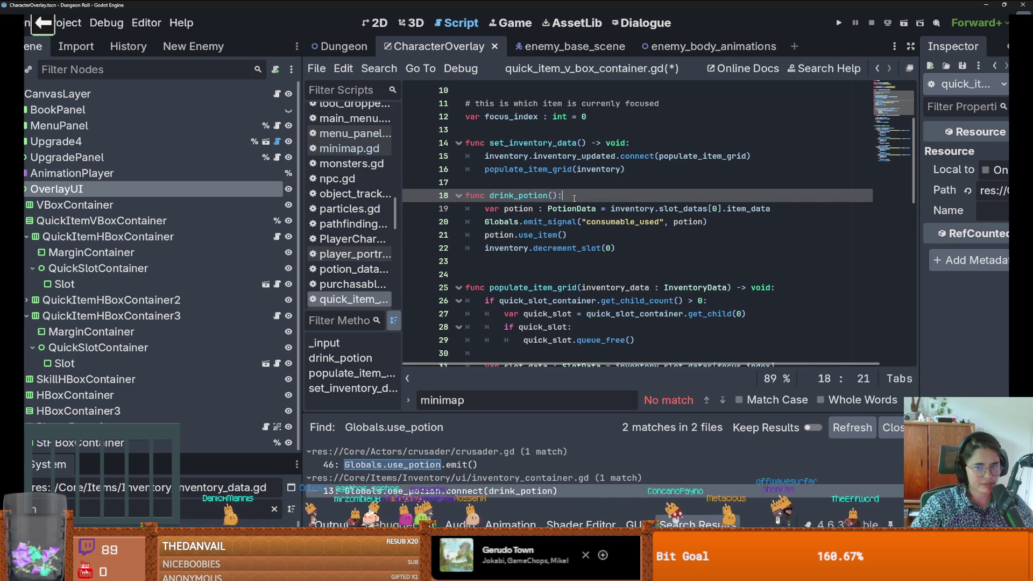
Step: Add 'if inventory == POTION_INVENTORY:' under drink_potion and indent the body beneath it
key(ctrl+v)
drag(484, 222, 516, 263)
key(Tab)
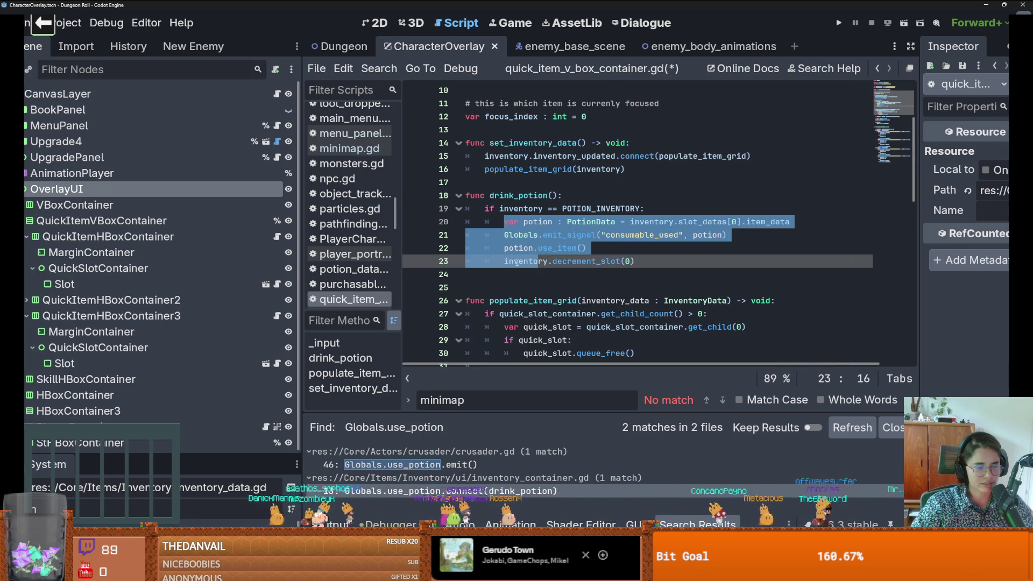
key(ctrl+s)
key(ctrl+x)
click(530, 238)
key(ctrl+z)
Step: Check the Globals line inside drink_potion and save the script
click(526, 237)
key(ctrl+s)
click(525, 237)
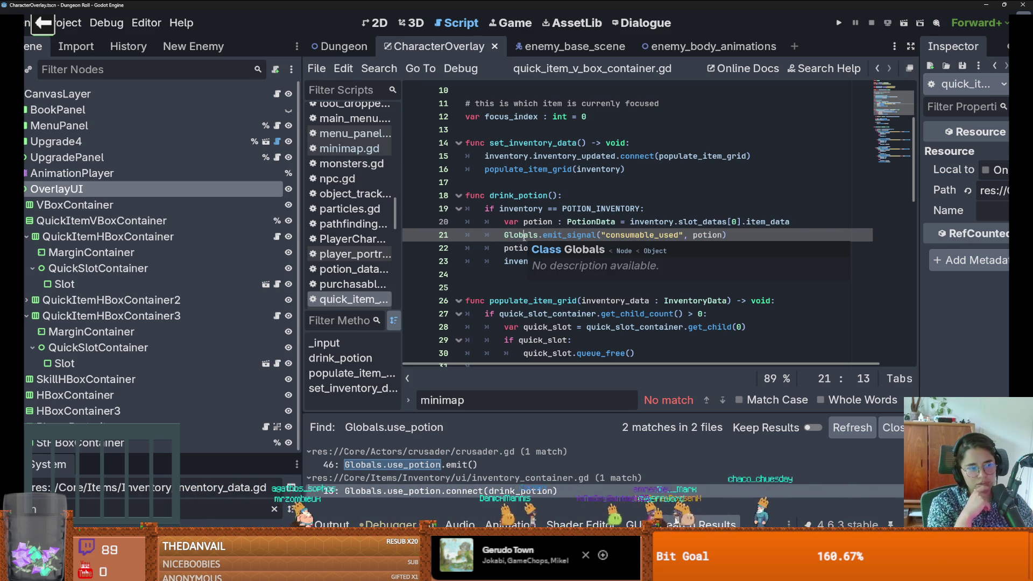
click(529, 235)
key(ctrl+s)
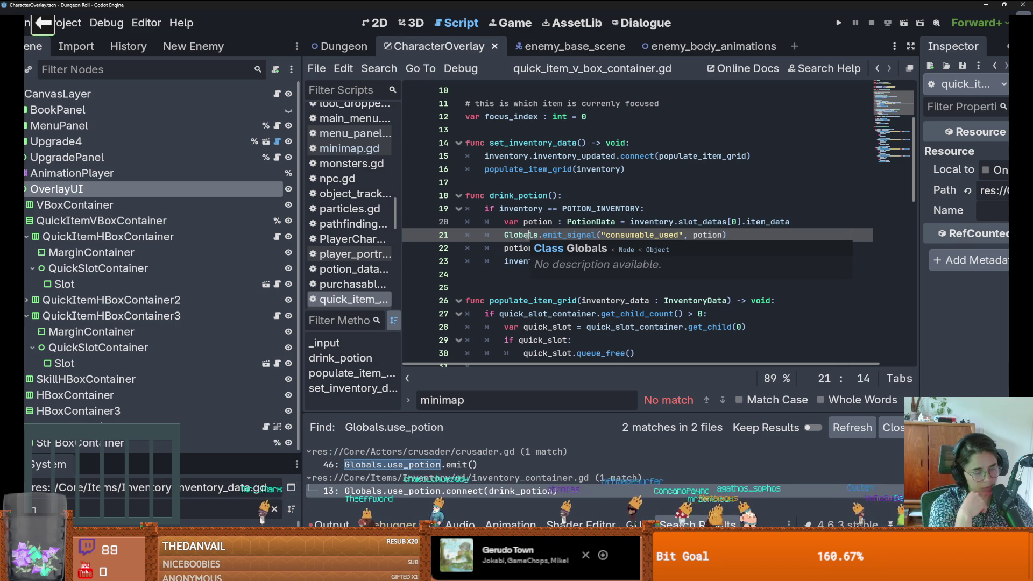
click(533, 221)
key(ctrl+s)
Step: Remove the extra blank line before populate_item_grid and open the inventory_container.gd result
scroll(532, 221, up, 2)
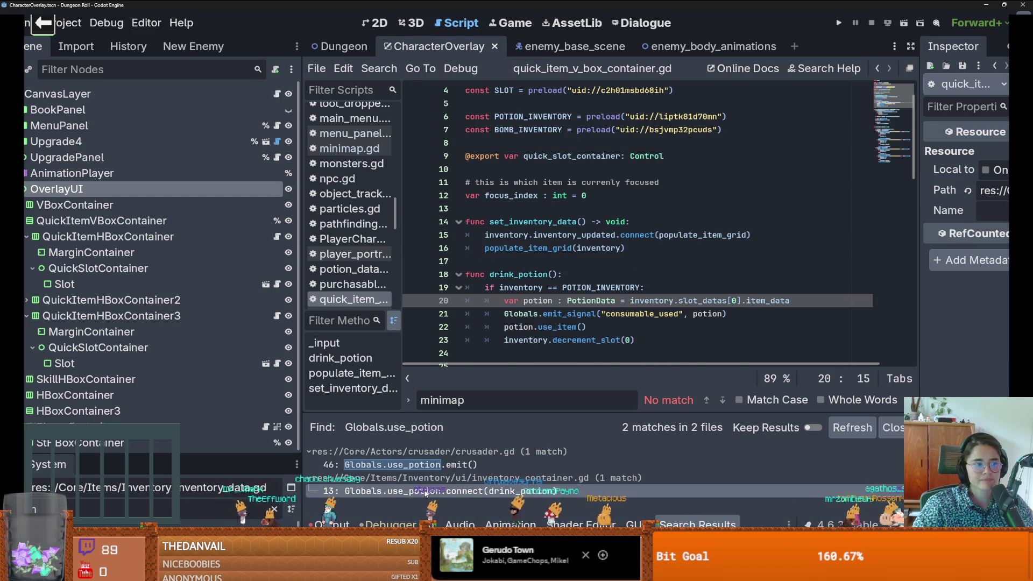
scroll(522, 322, down, 1)
scroll(522, 344, up, 1)
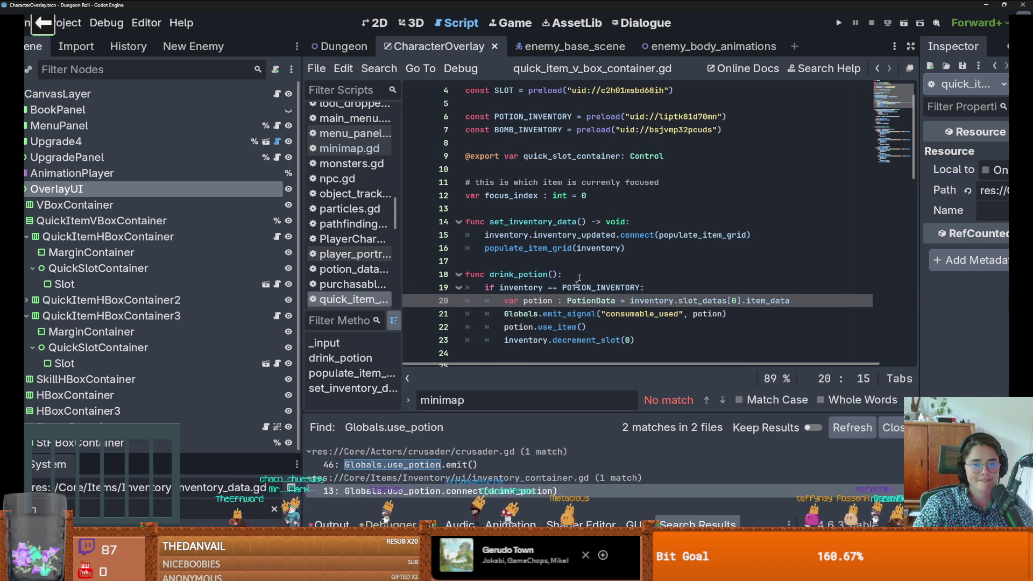
scroll(519, 339, down, 1)
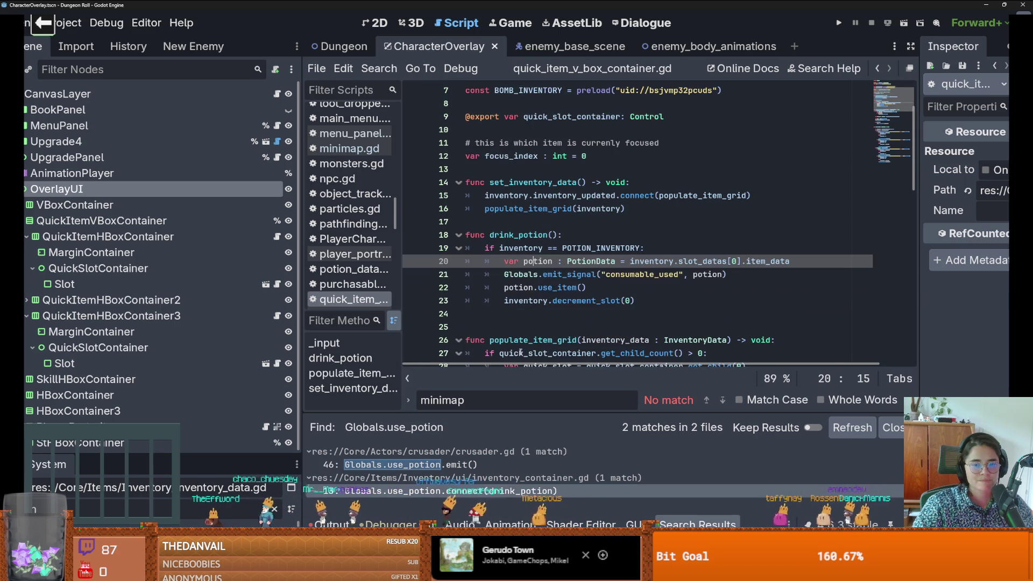
click(513, 318)
key(Return)
key(BackSpace)
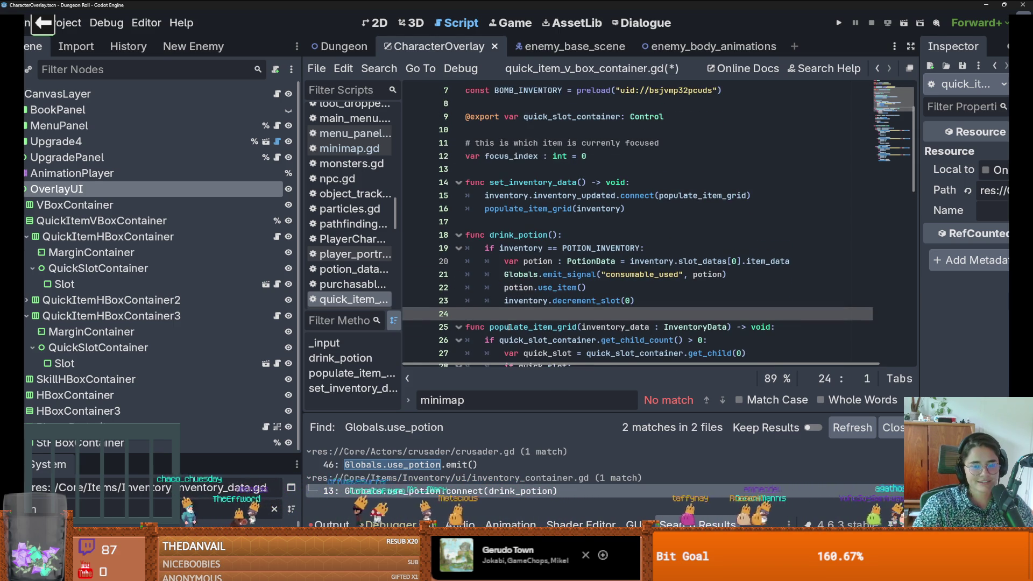
click(409, 490)
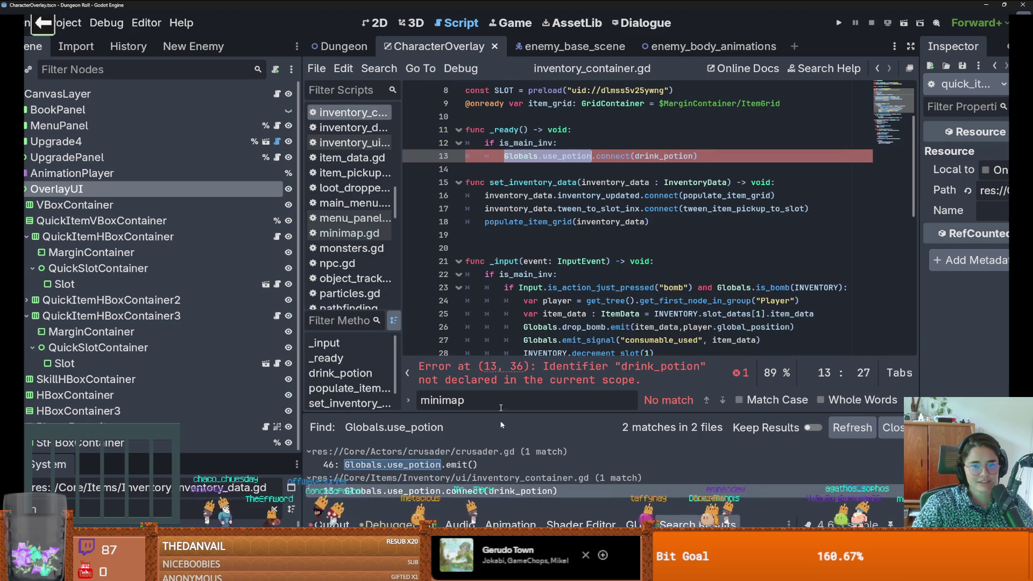
Step: Delete inventory_container.gd's _ready use_potion connection and check crusader.gd's Globals.use_potion emit line
mouse_move(697, 195)
mouse_down()
mouse_move(487, 183)
mouse_move(537, 194)
mouse_move(416, 170)
mouse_up()
key(BackSpace)
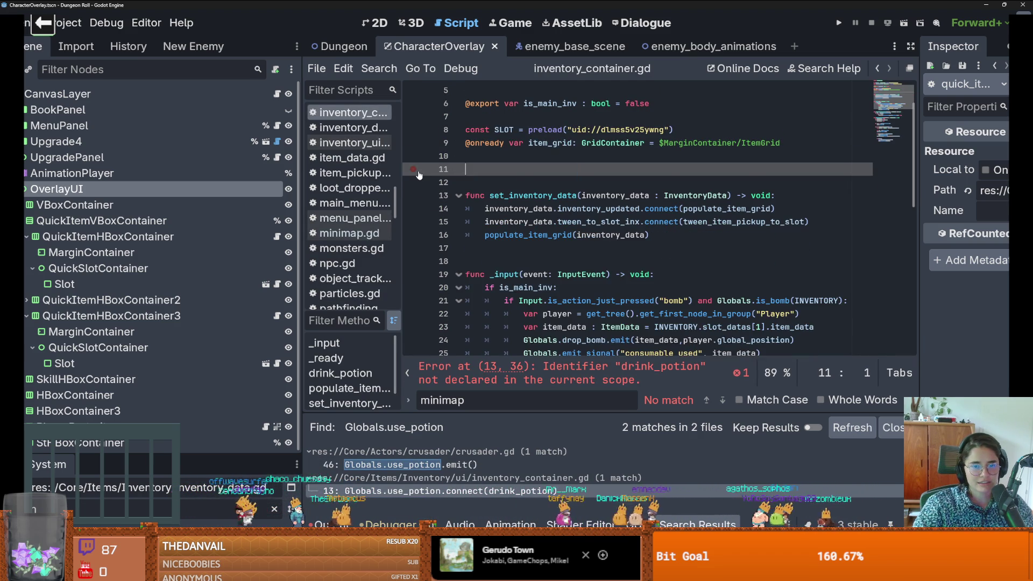
key(BackSpace)
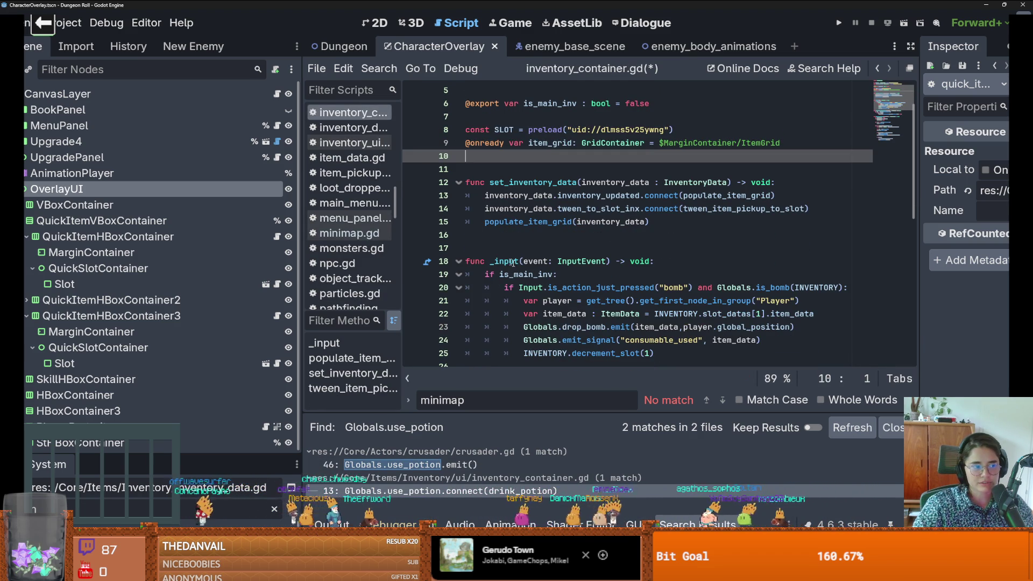
click(489, 490)
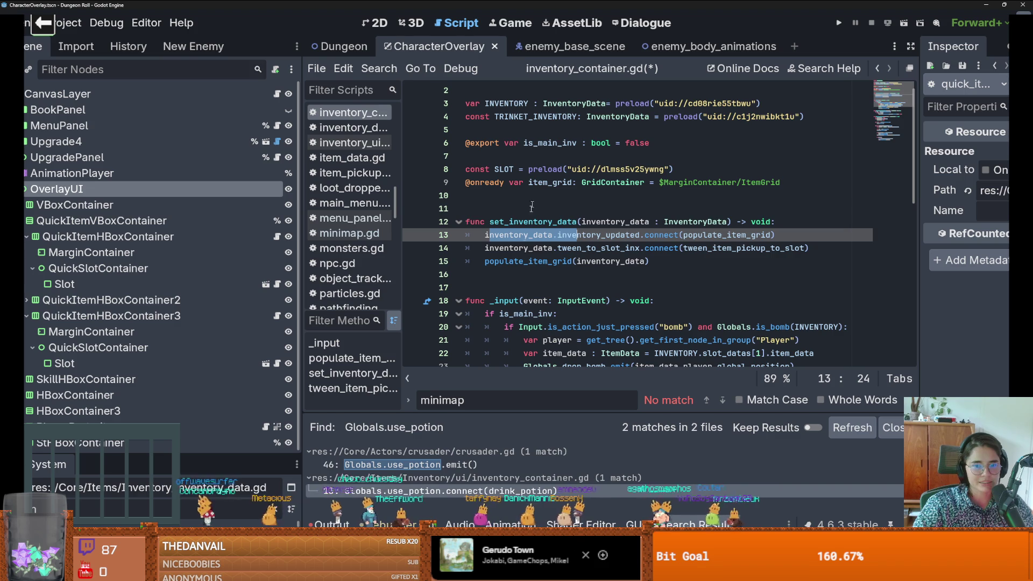
click(484, 464)
scroll(536, 306, up, 4)
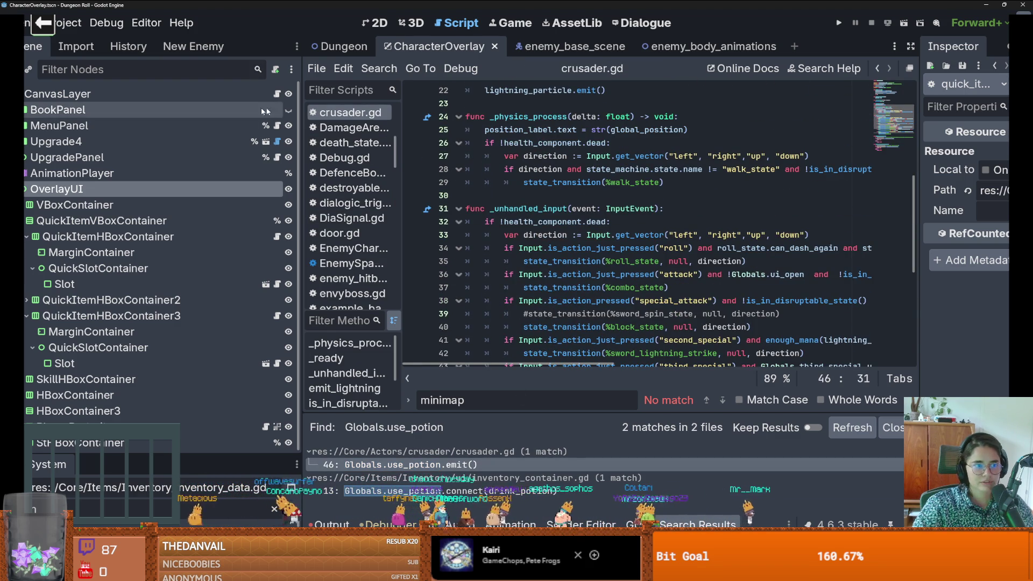
Step: Add a _ready function to quick_item_v_box_container.gd containing Globals.use_potion.connect(drink_potion)
click(277, 236)
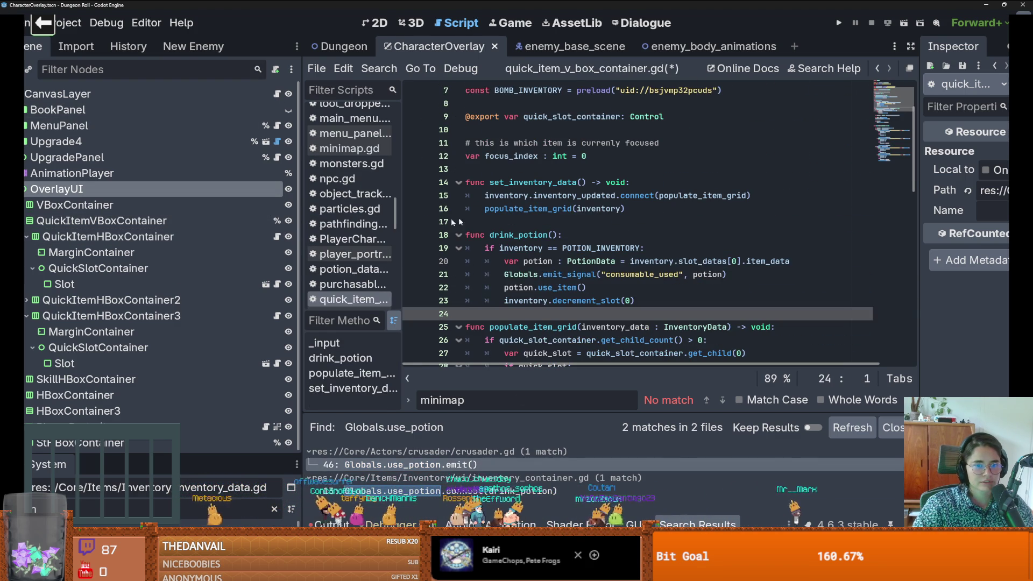
click(502, 169)
key(Return)
key(Return)
key(Up)
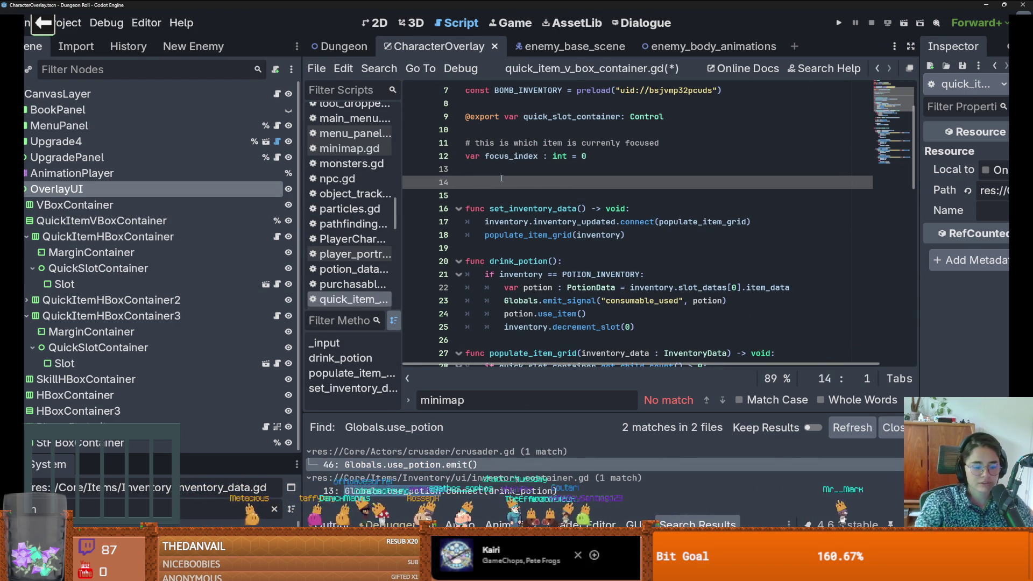
text(func _r)
key(Return)
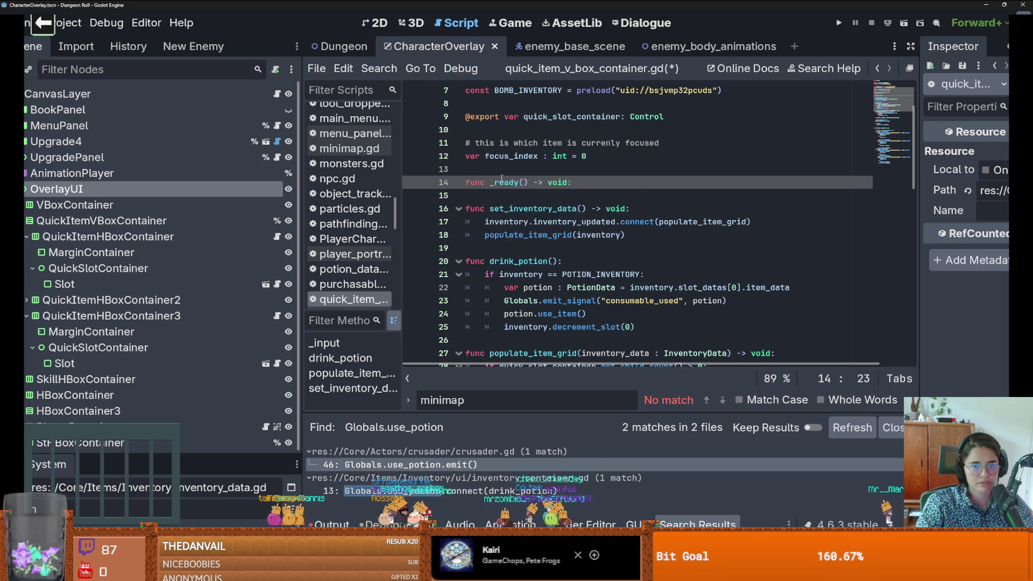
key(Return)
key(ctrl+v)
Step: Fix the connect line's indentation, save the script, and run the project
click(495, 195)
key(BackSpace)
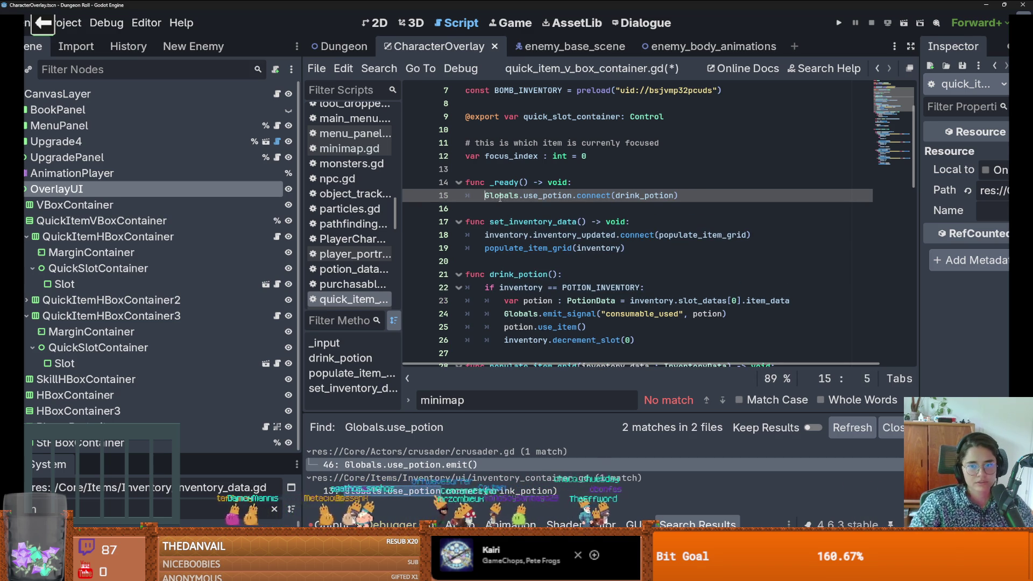
double_click(670, 196)
key(ctrl+s)
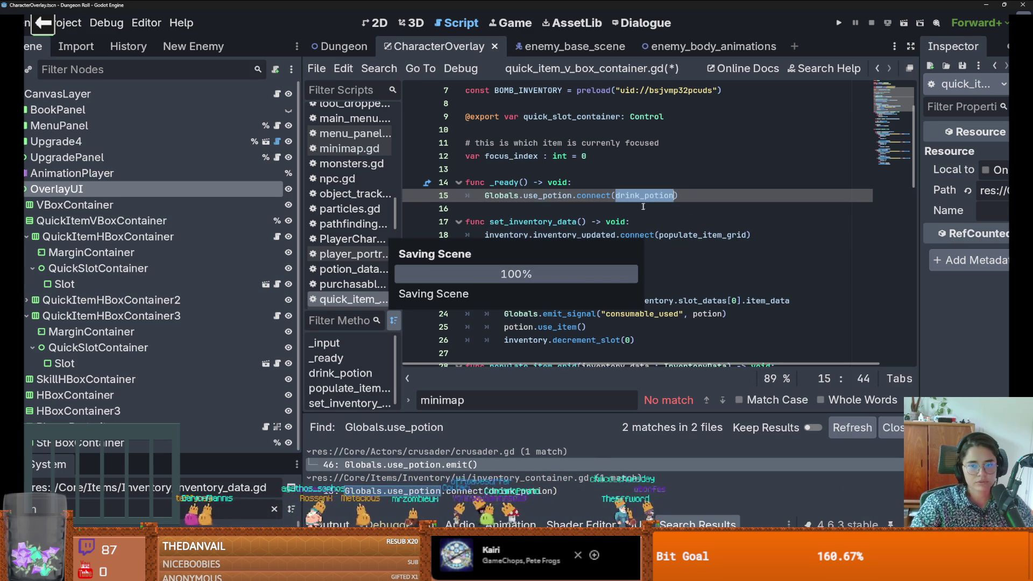
click(616, 210)
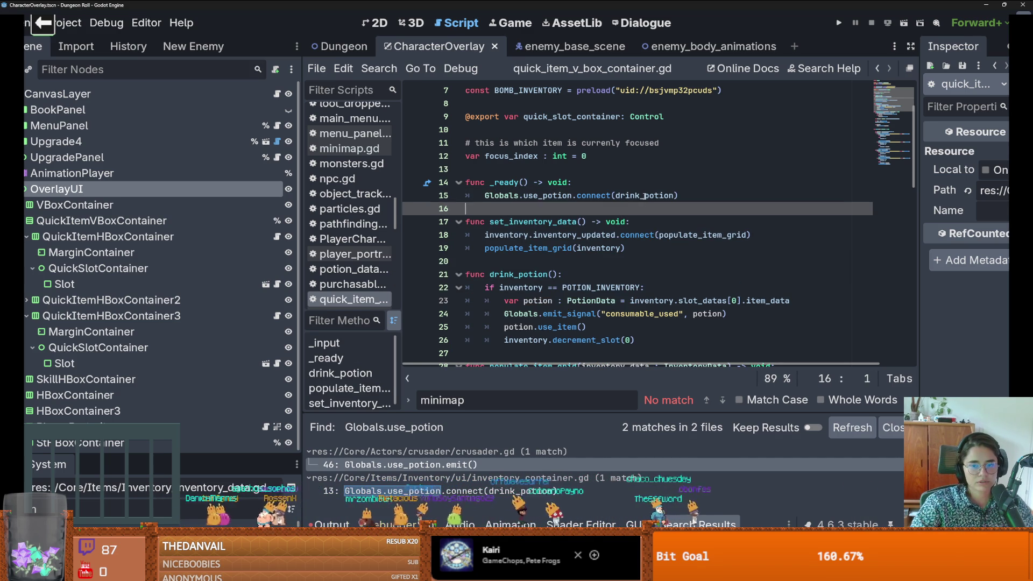
click(839, 22)
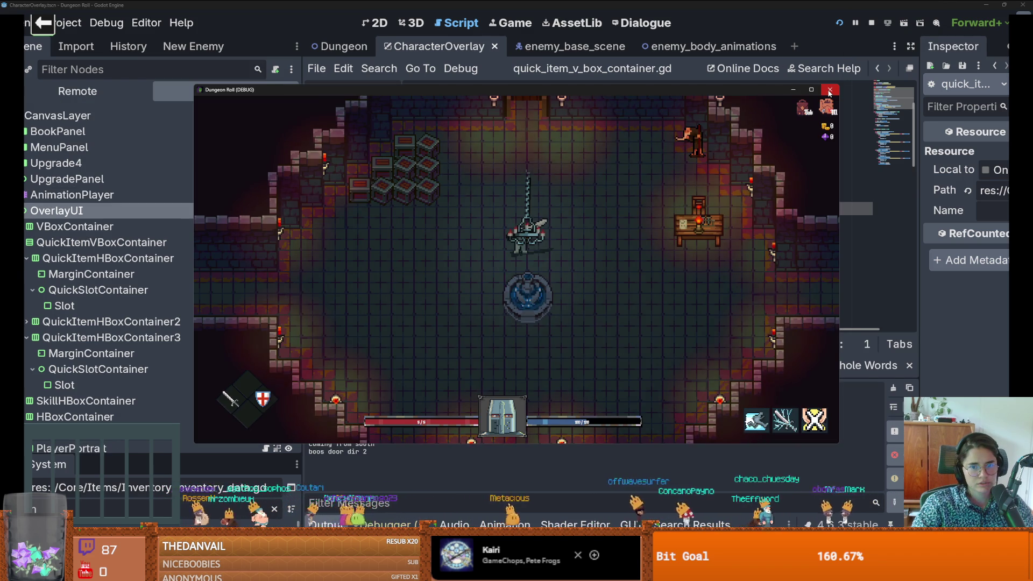
Step: Stop the game, switch to the Dungeon scene, enlarge the file browser, and clear the 'en' filter
key(F8)
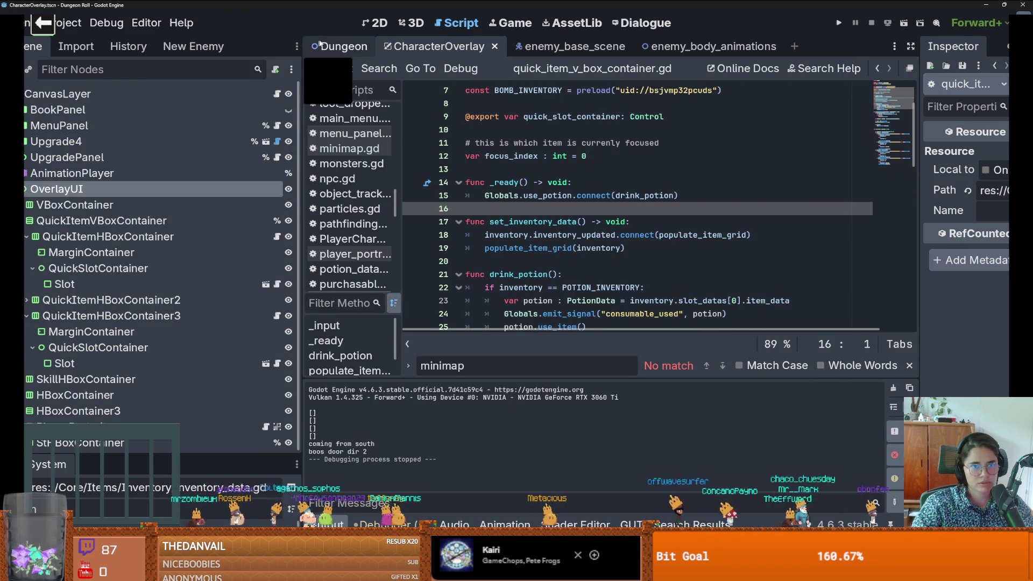
click(338, 46)
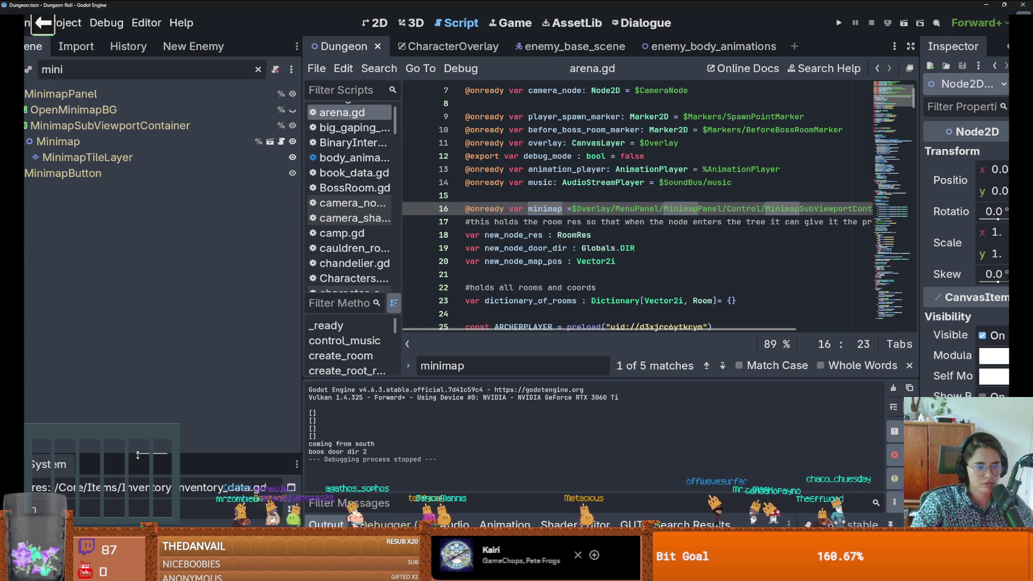
drag(137, 454, 138, 176)
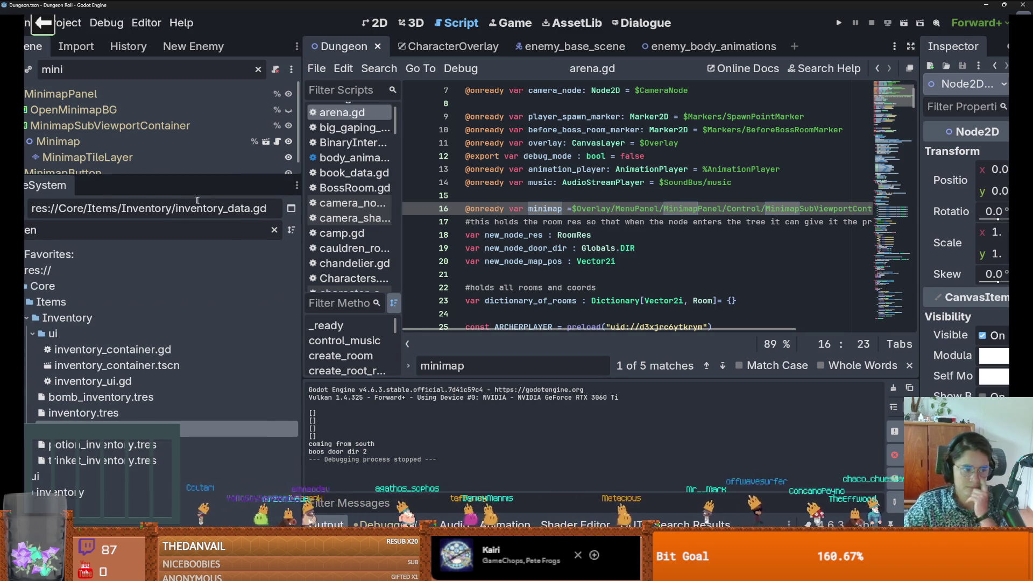
click(274, 231)
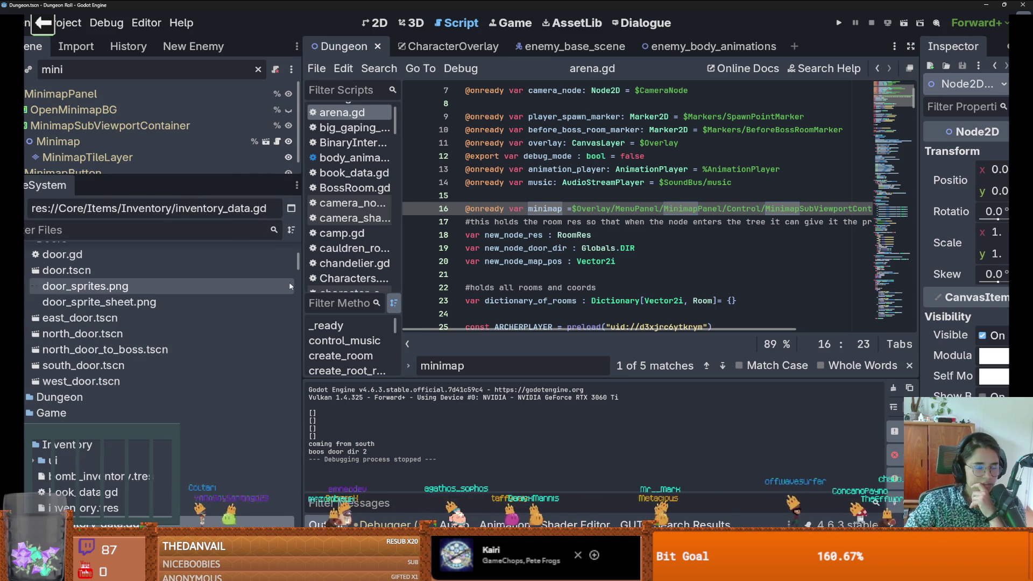
drag(302, 266, 297, 266)
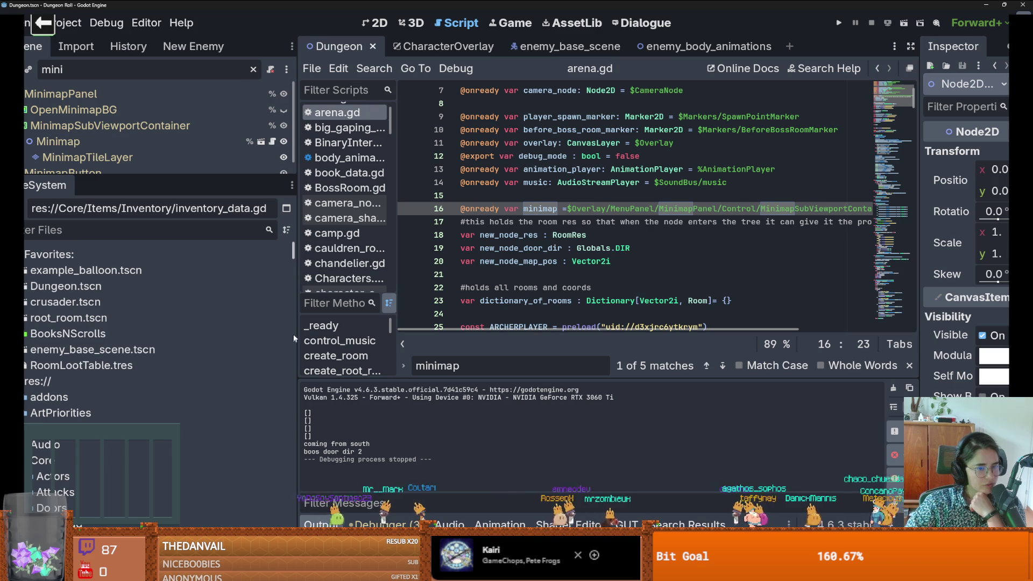
drag(295, 332, 321, 332)
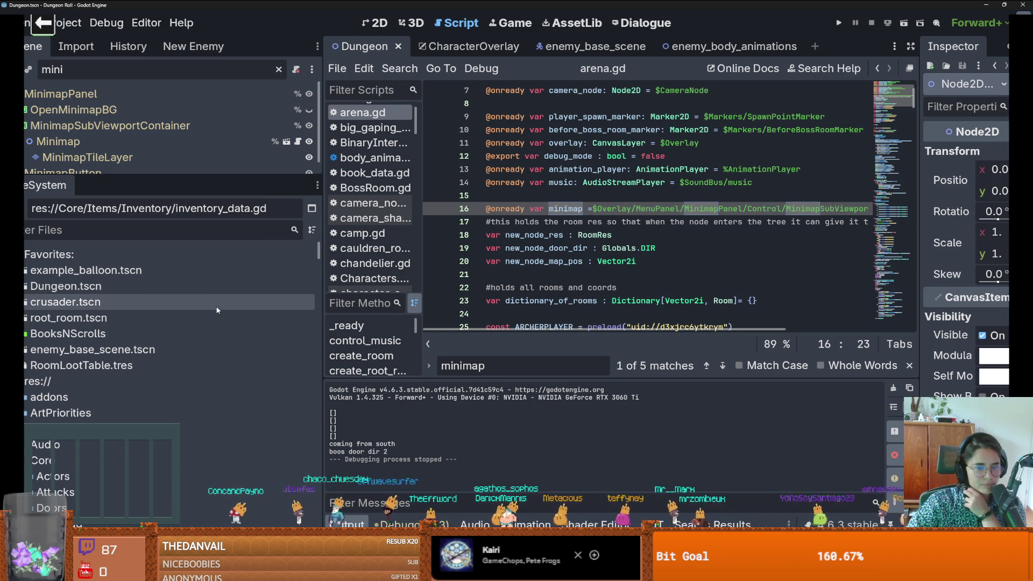
Step: Switch to CharacterOverlay, expand MenuPanel, then open crusader.tscn from Favorites
drag(155, 178, 155, 236)
click(473, 46)
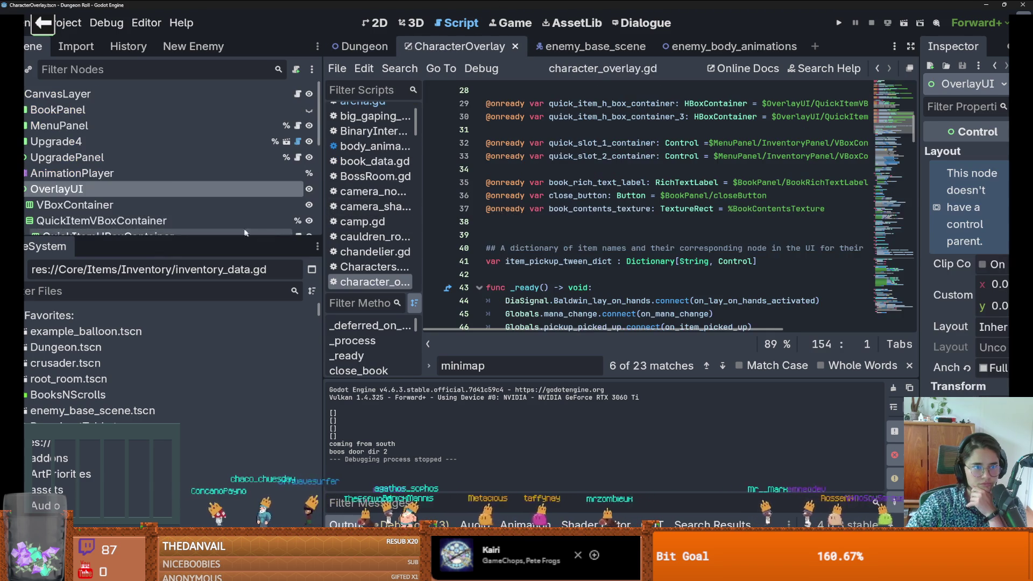
drag(180, 236, 178, 290)
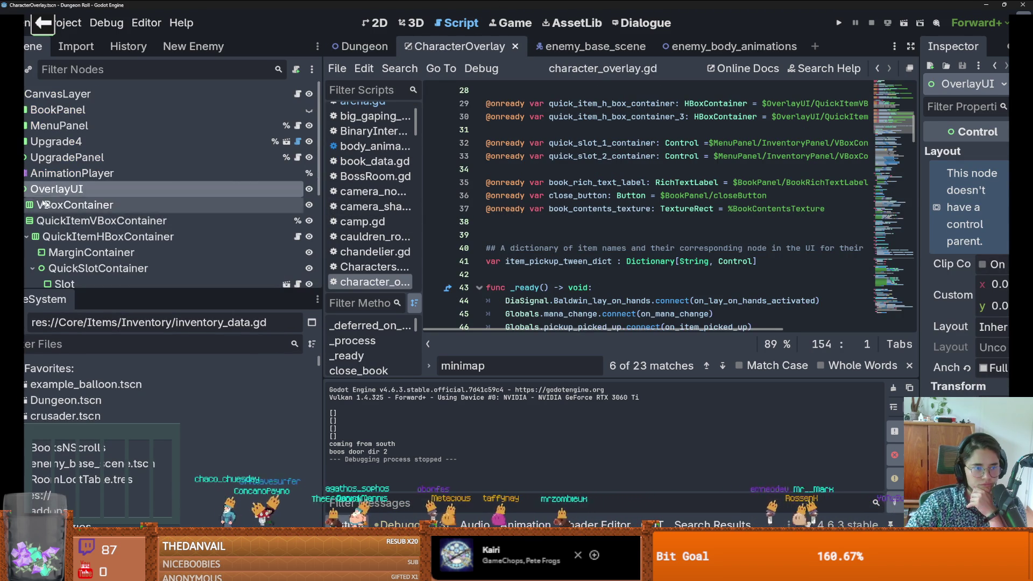
click(26, 220)
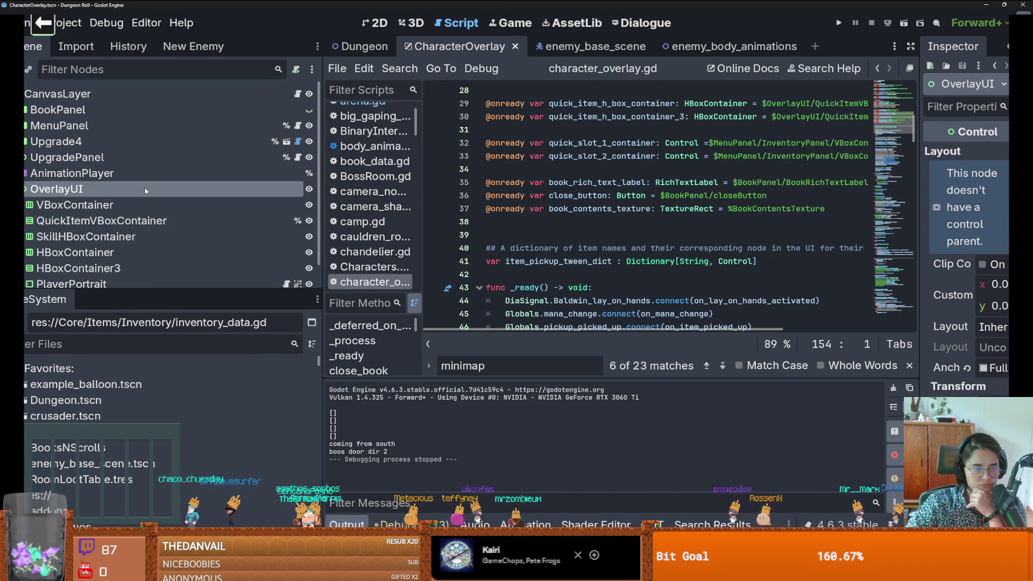
drag(234, 290, 257, 364)
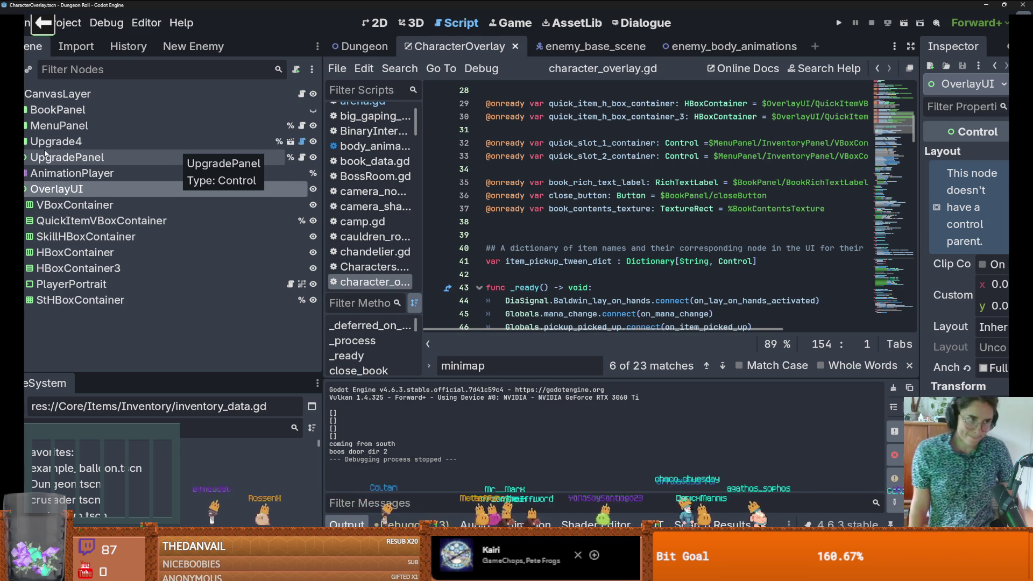
click(23, 125)
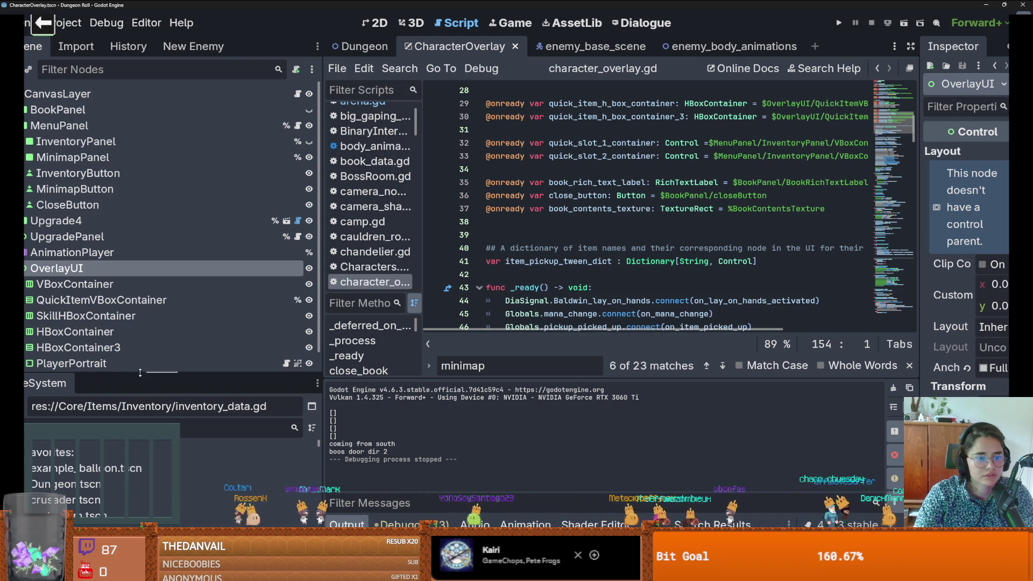
drag(80, 377, 81, 195)
double_click(76, 318)
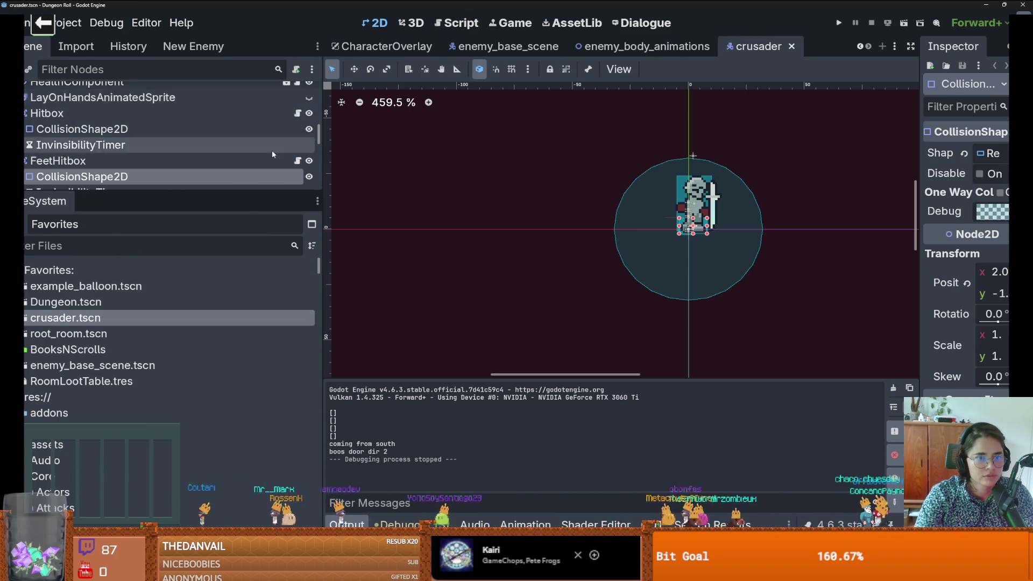
Step: Open the Crusader script, inspect its potion_drink transition line, and widen the code editor
scroll(273, 156, down, 10)
scroll(273, 156, up, 5)
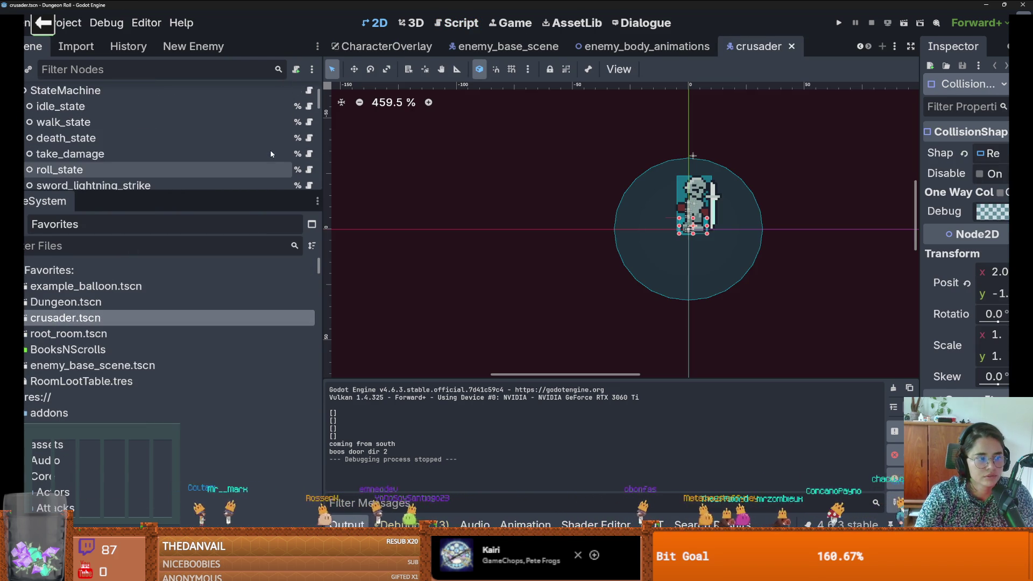
click(297, 94)
scroll(655, 223, down, 5)
key(shift+Left)
key(shift+Left)
key(shift+Left)
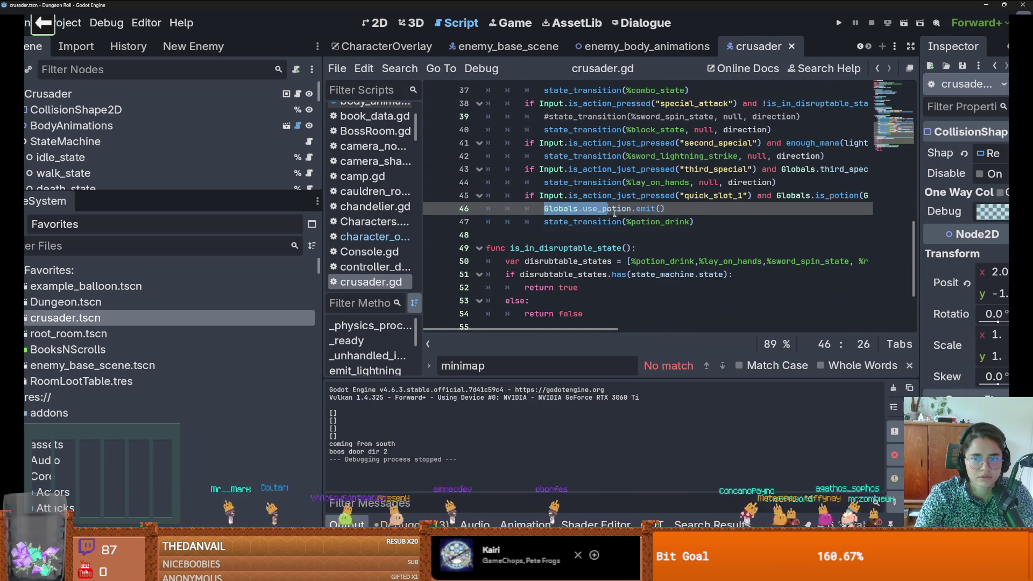
scroll(635, 218, right, 3)
scroll(630, 216, left, 2)
click(630, 219)
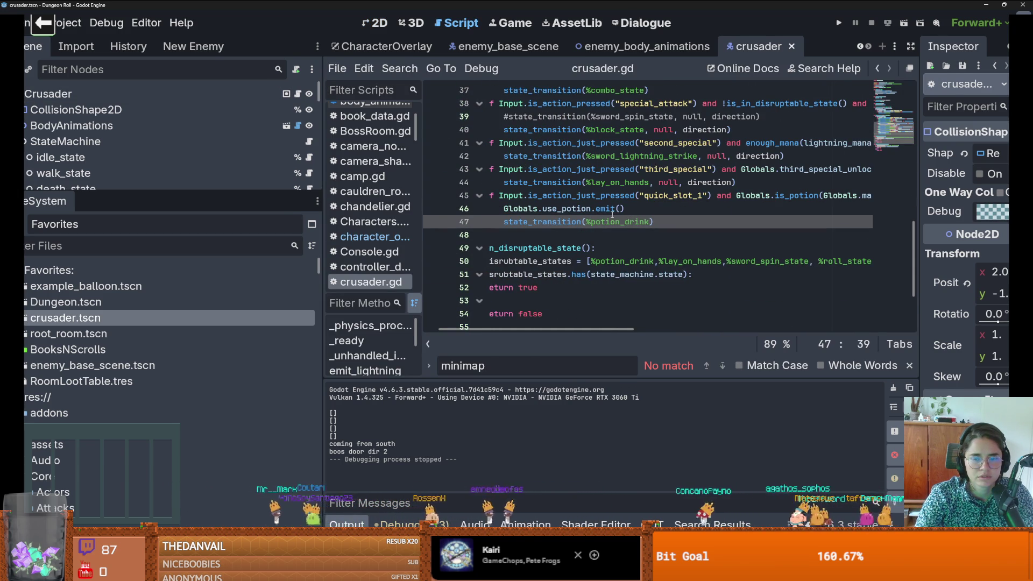
drag(322, 285, 58, 189)
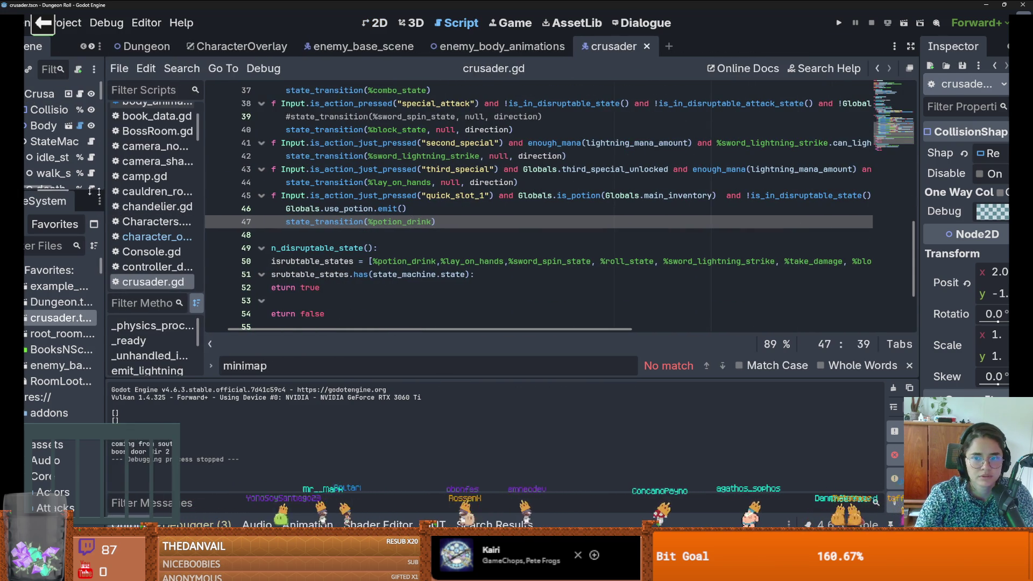
Step: Follow is_potion on line 45 to its definition in Globals.gd
double_click(567, 196)
scroll(629, 227, right, 3)
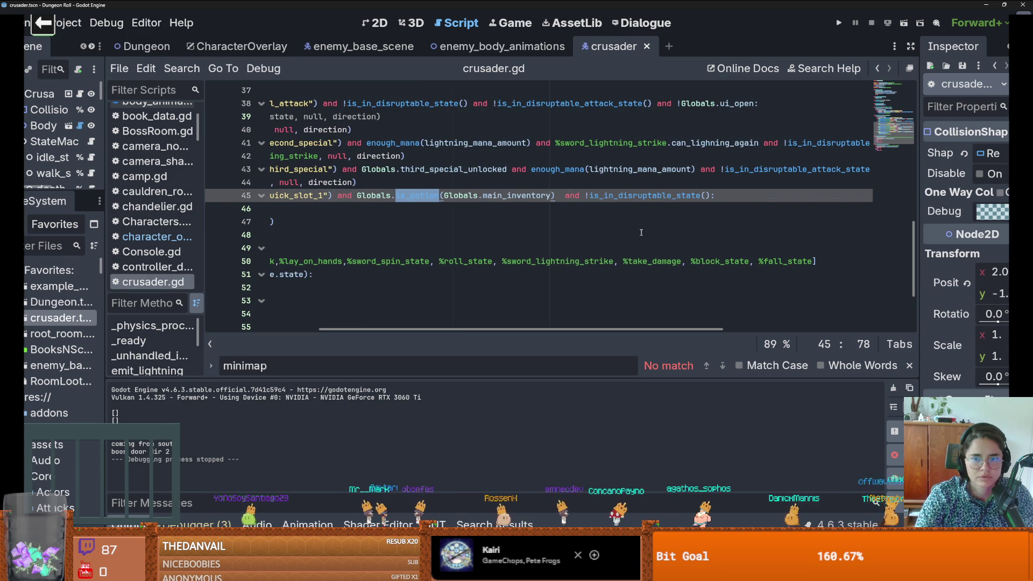
scroll(630, 227, left, 1)
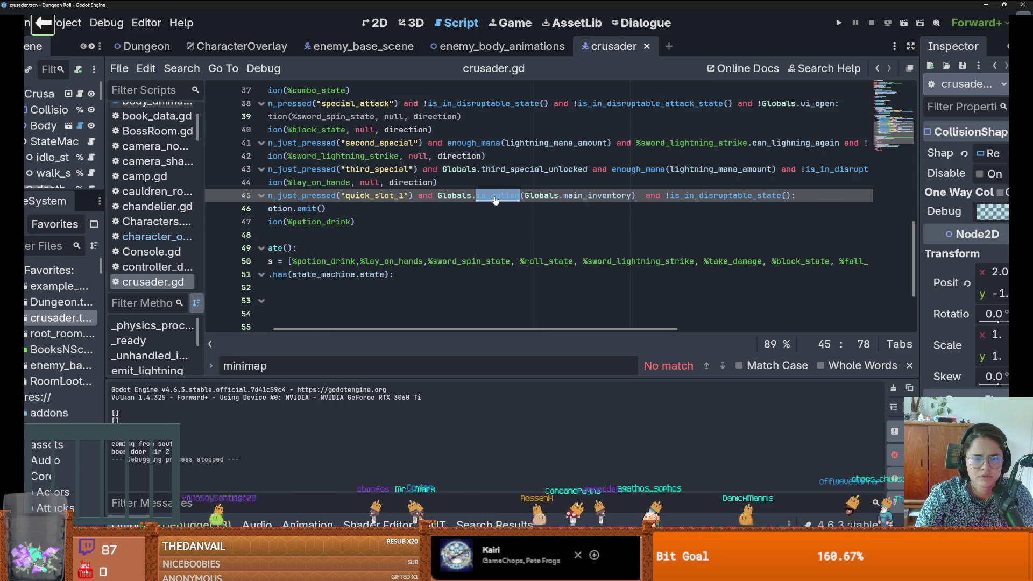
ctrl+click(495, 200)
scroll(305, 193, down, 3)
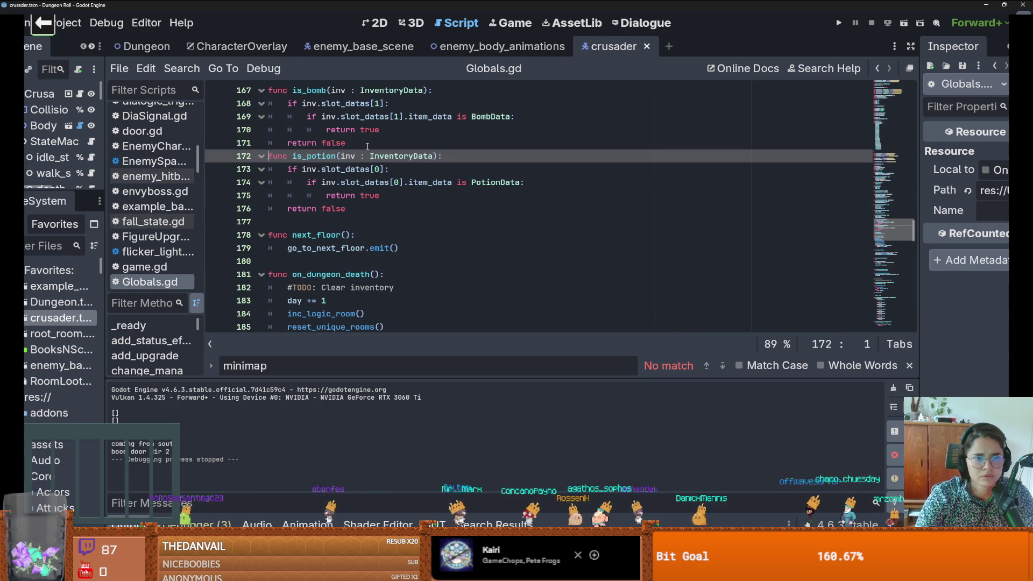
Step: Insert a blank line before is_potion and inspect its slot_datas and inv parameter
click(367, 146)
key(Return)
double_click(364, 183)
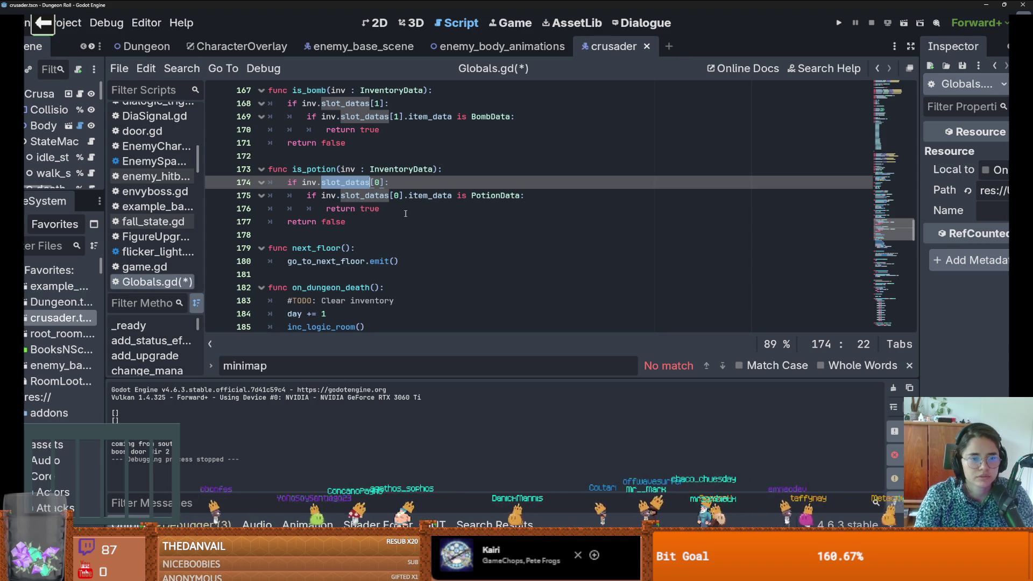
click(370, 217)
shift+click(211, 170)
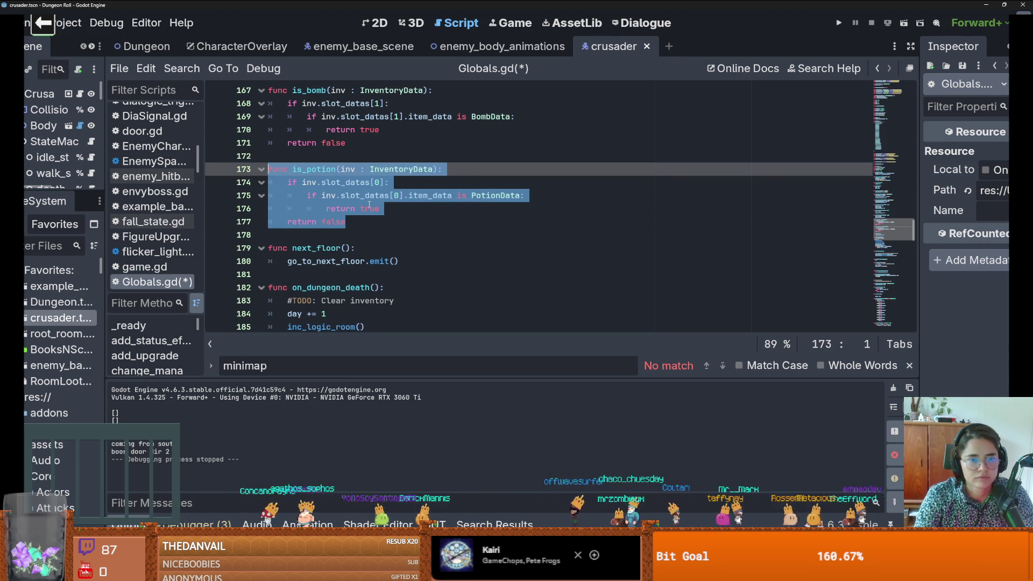
click(370, 209)
double_click(348, 169)
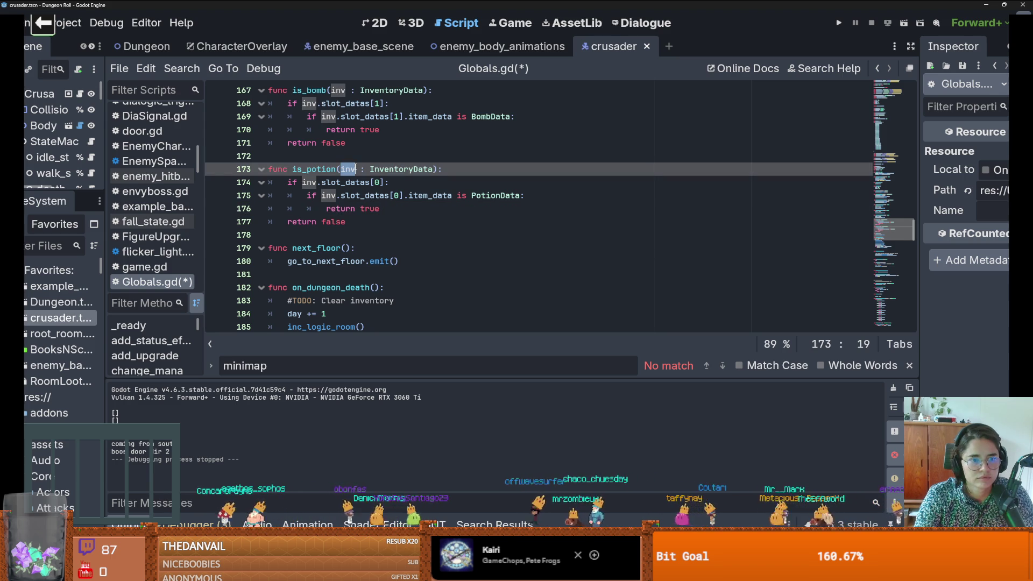
Step: Give the scene tree more height and widen the scene and file panels
drag(85, 190, 84, 282)
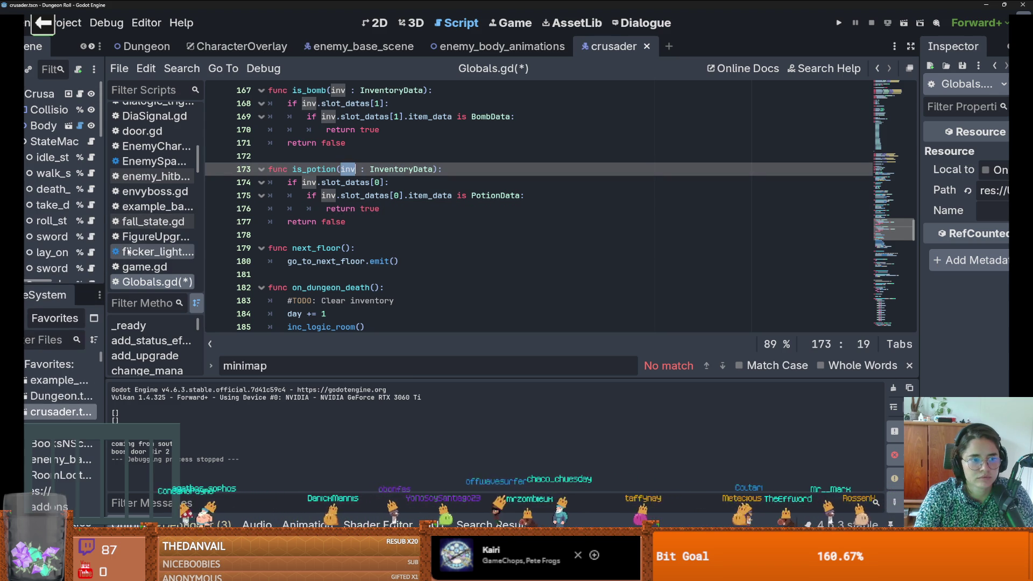
drag(106, 245, 172, 259)
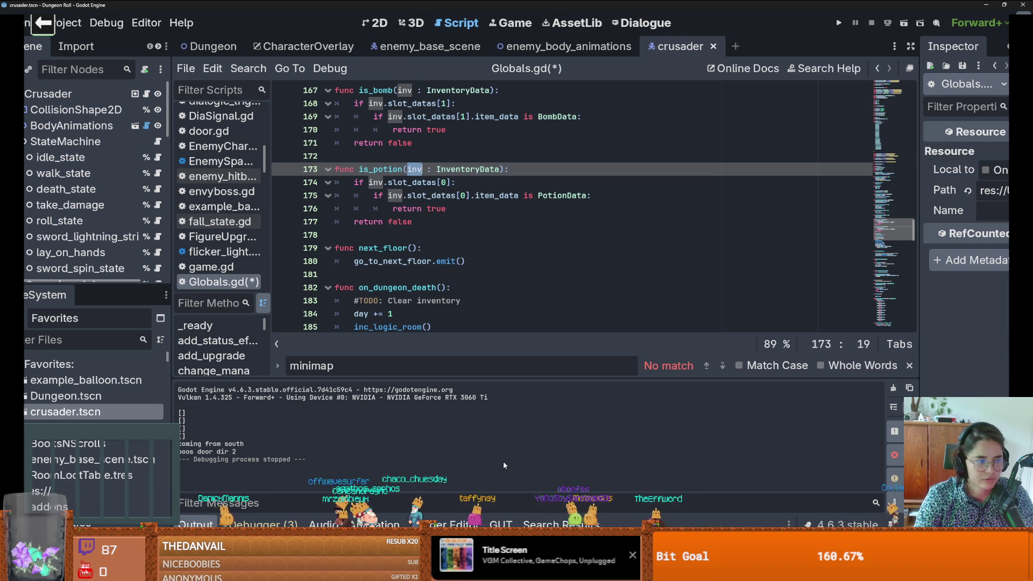
key(super)
Step: Launch Paint via Start search and flood the blank canvas with black using Fill
text(pai)
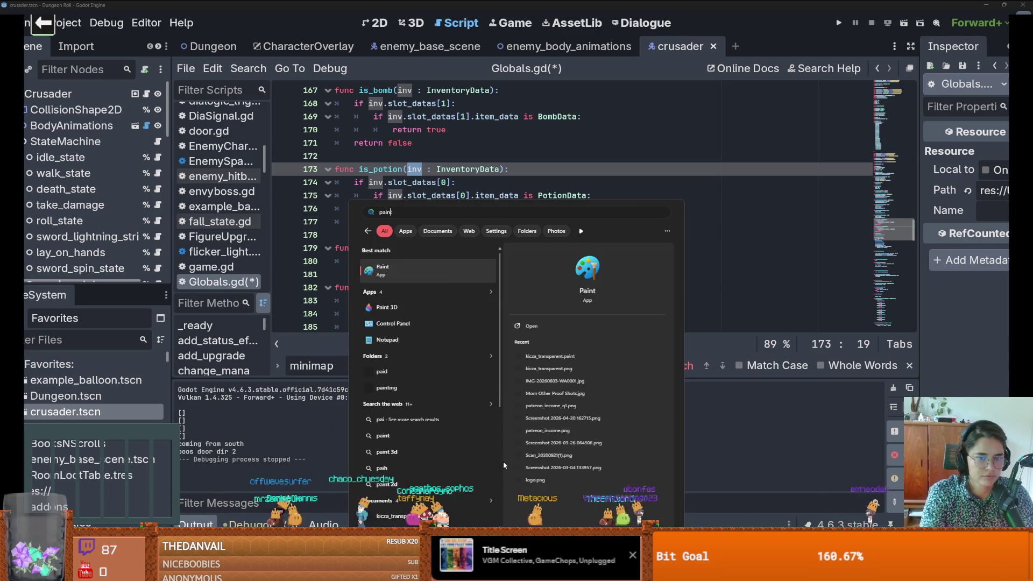
key(Escape)
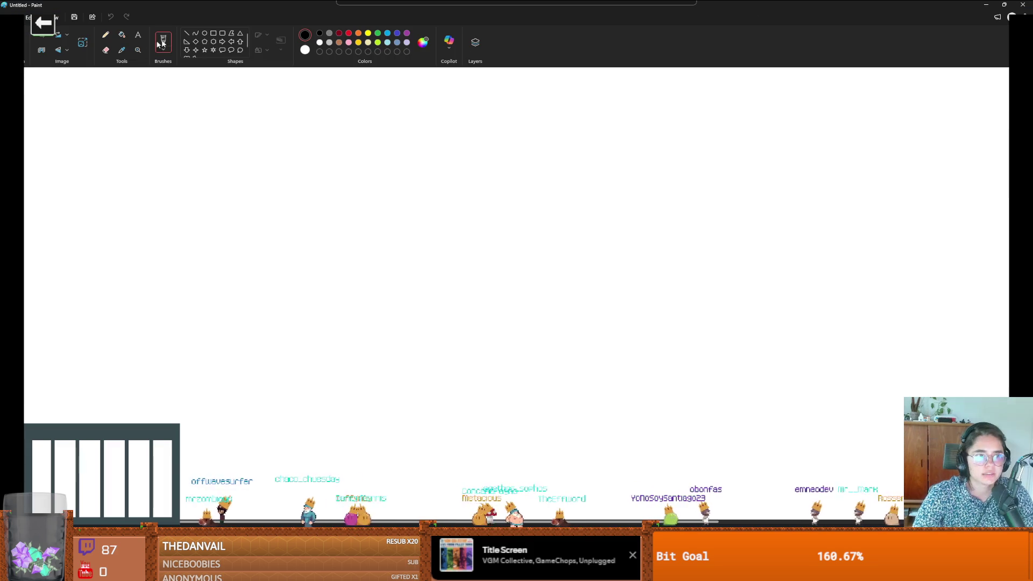
click(122, 35)
click(288, 95)
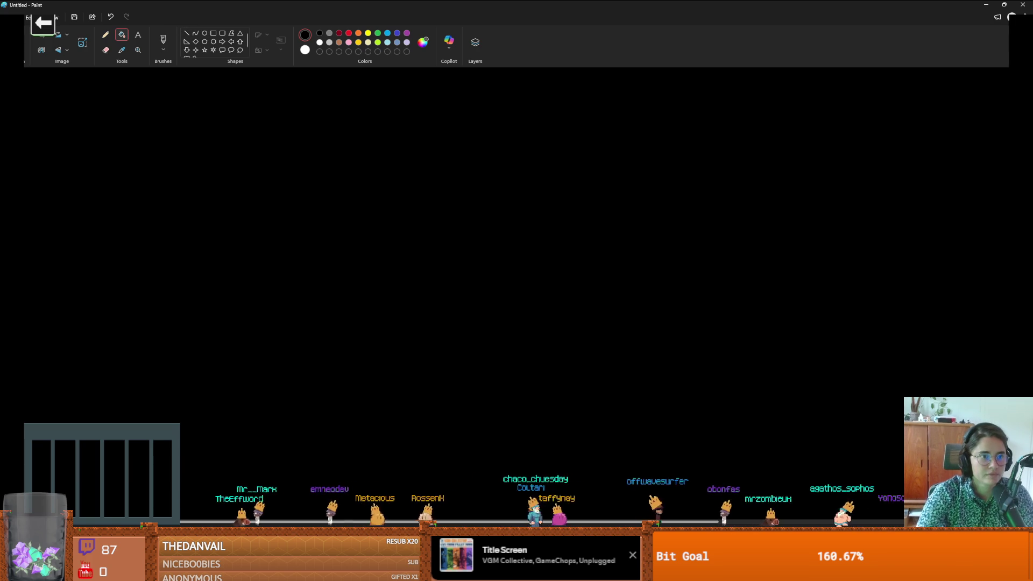
Step: Pick the Brushes tool in Paint with white as Color 1
click(105, 34)
click(320, 43)
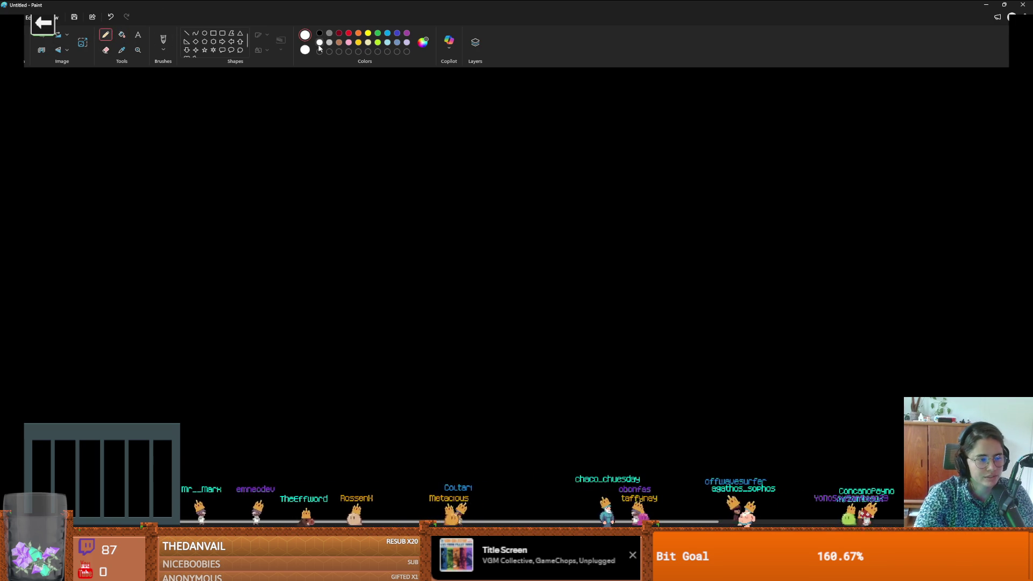
click(163, 42)
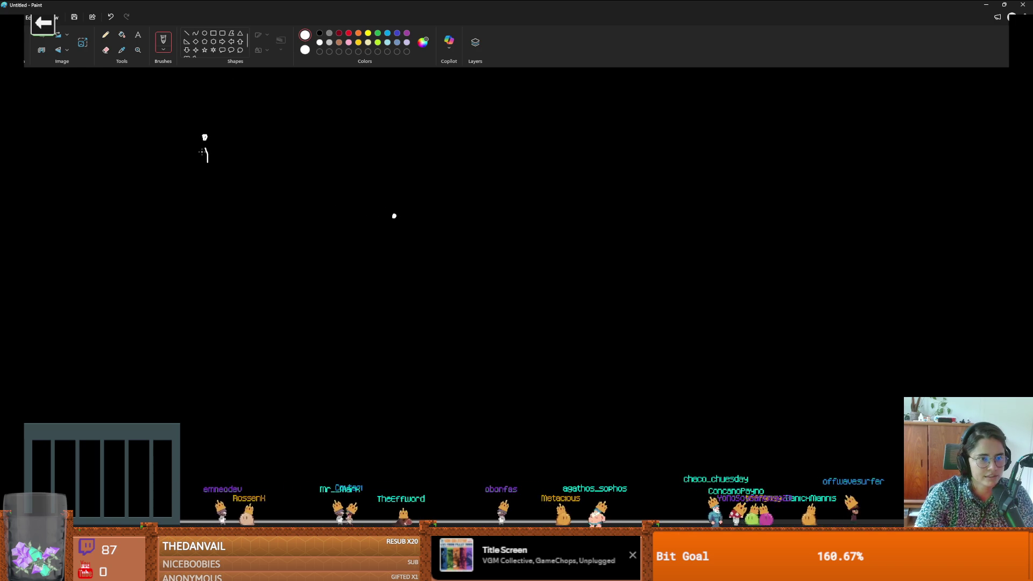
Step: Draw a long vertical white line on the black canvas, undoing stray strokes
key(ctrl+z)
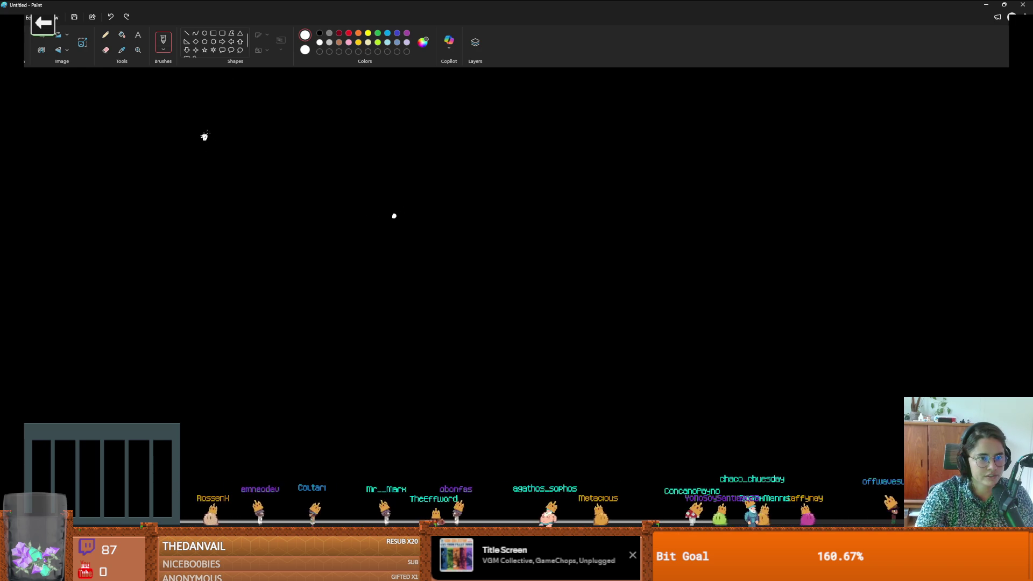
scroll(322, 203, up, 1)
scroll(321, 204, down, 5)
scroll(347, 207, up, 5)
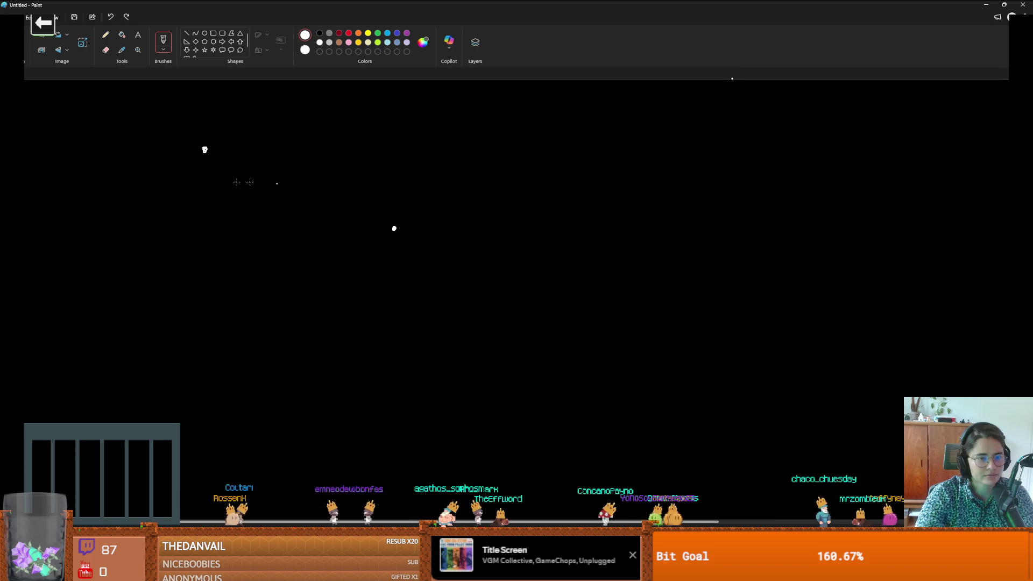
mouse_move(220, 246)
mouse_down()
mouse_move(199, 134)
mouse_move(217, 93)
mouse_up()
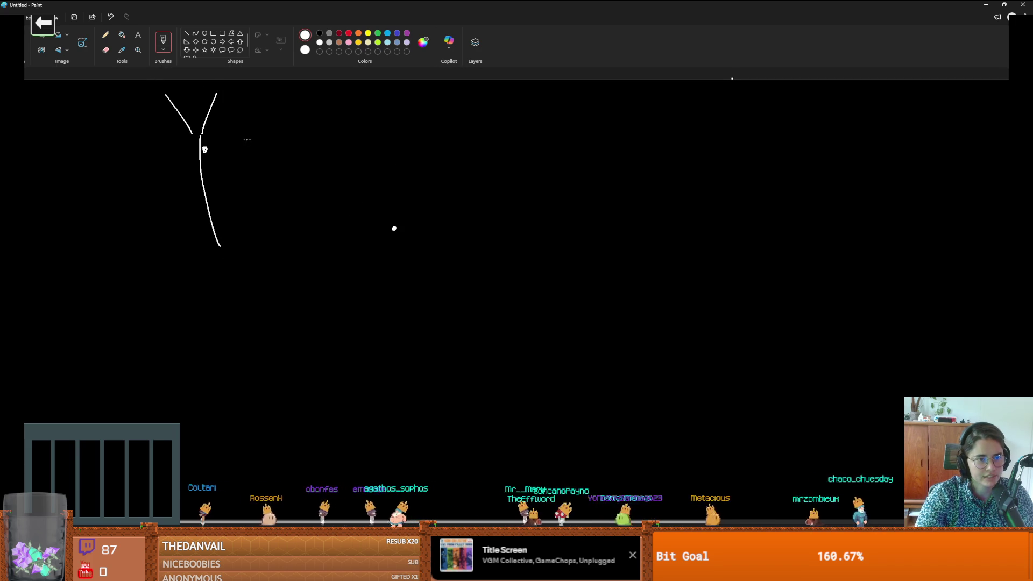
key(ctrl+z)
key(ctrl+z)
Step: Sketch two white stick figures with legs and dots, undo most strokes, and scribble top-left
mouse_move(392, 111)
mouse_down()
mouse_move(394, 229)
mouse_move(351, 262)
mouse_up()
drag(418, 262, 459, 314)
drag(359, 256, 321, 282)
mouse_move(216, 93)
mouse_down()
mouse_move(200, 247)
mouse_move(220, 311)
mouse_up()
drag(193, 251, 168, 291)
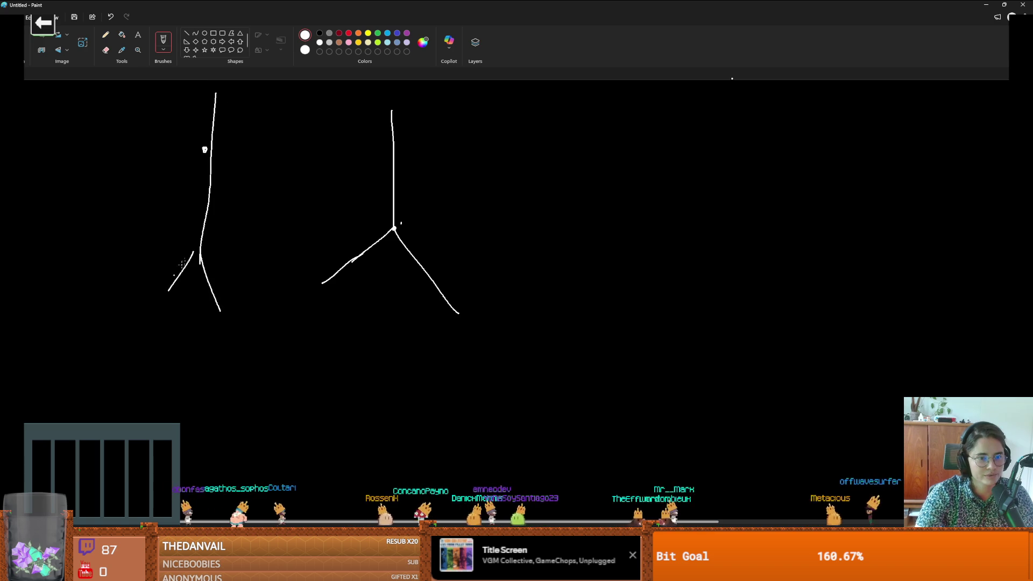
click(367, 222)
click(344, 215)
click(300, 189)
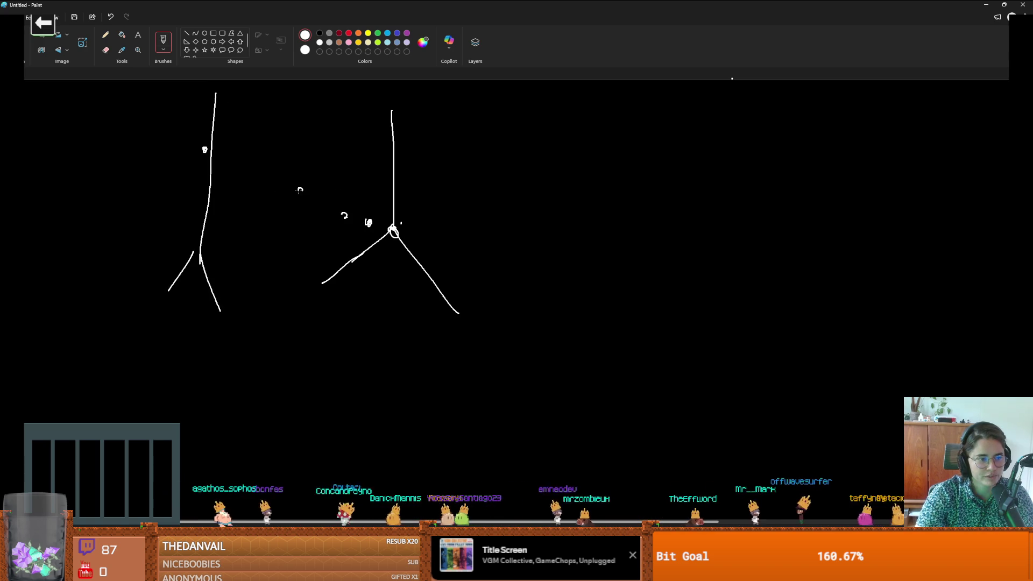
key(ctrl+z)
key(ctrl+z)
key(ctrl+z)
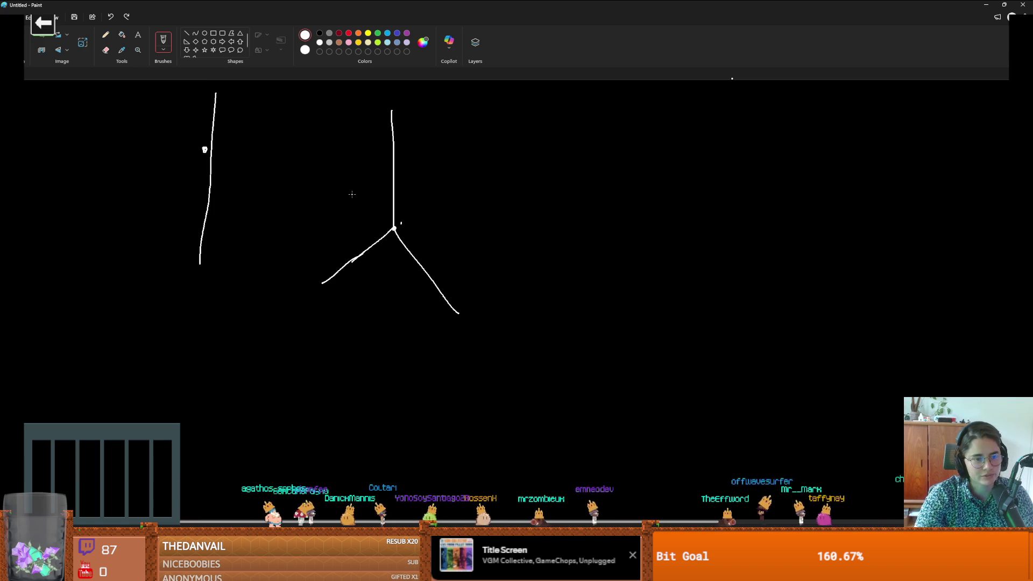
key(ctrl+z)
key(ctrl+z)
key(ctrl+z)
key(ctrl+z)
key(ctrl+z)
key(ctrl+z)
mouse_move(39, 94)
mouse_down()
mouse_move(27, 121)
mouse_move(45, 107)
mouse_up()
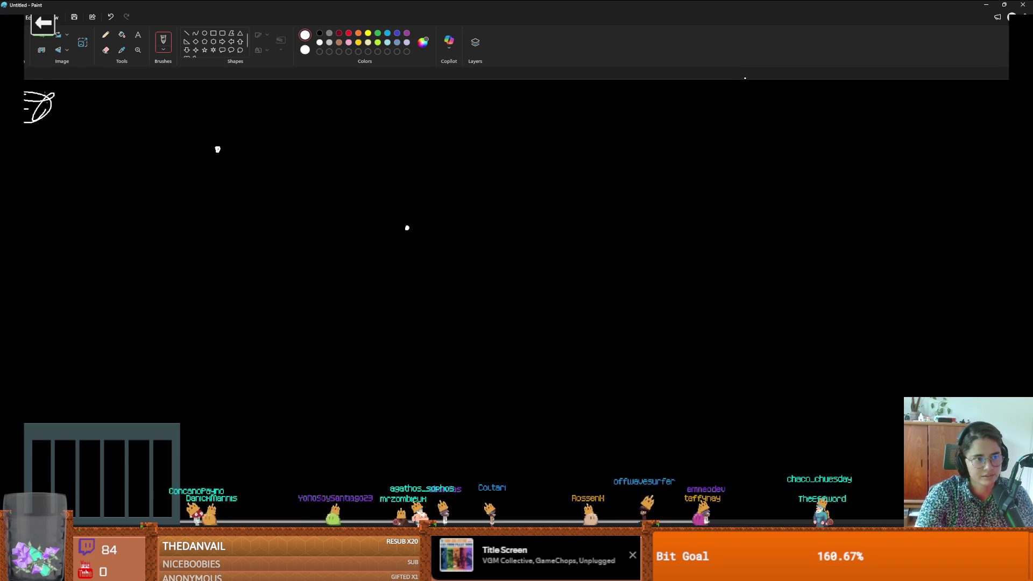
Step: Close Paint with Don't save and return to Globals.gd in Godot
mouse_move(491, 5)
mouse_down()
mouse_move(503, 61)
mouse_move(424, 162)
mouse_up()
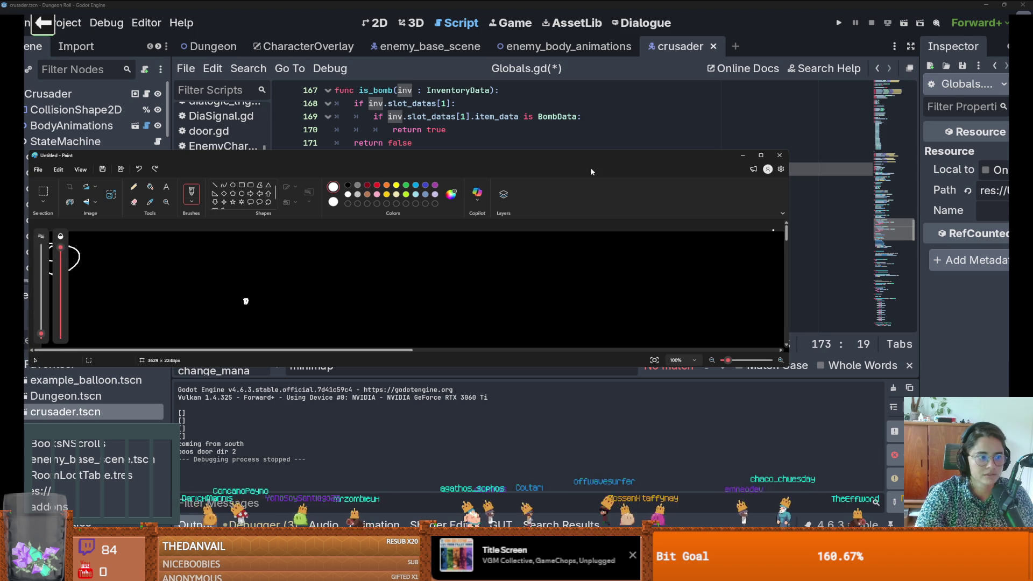
click(779, 155)
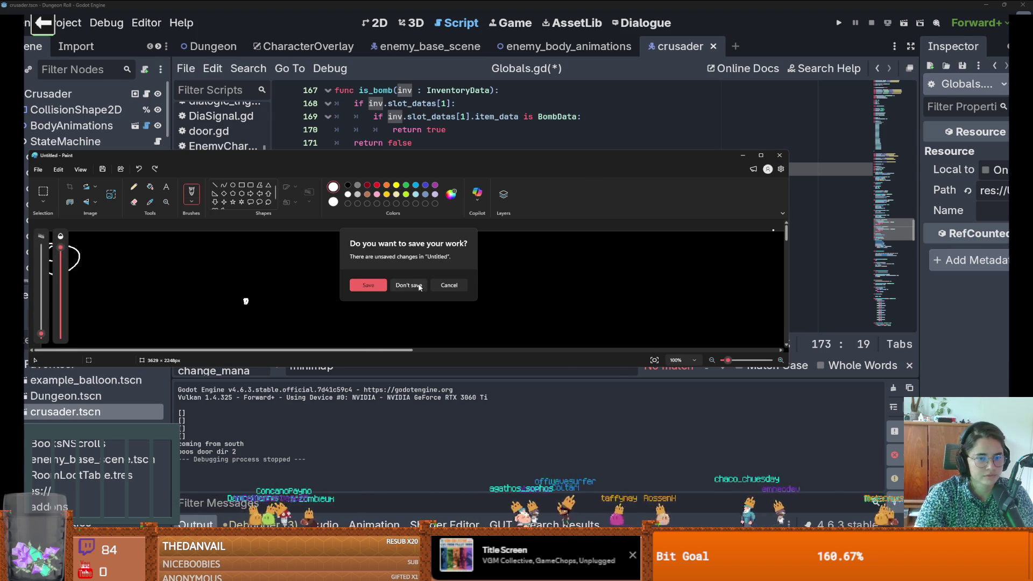
click(419, 285)
click(444, 183)
Step: Save the Globals.gd script
key(ctrl+s)
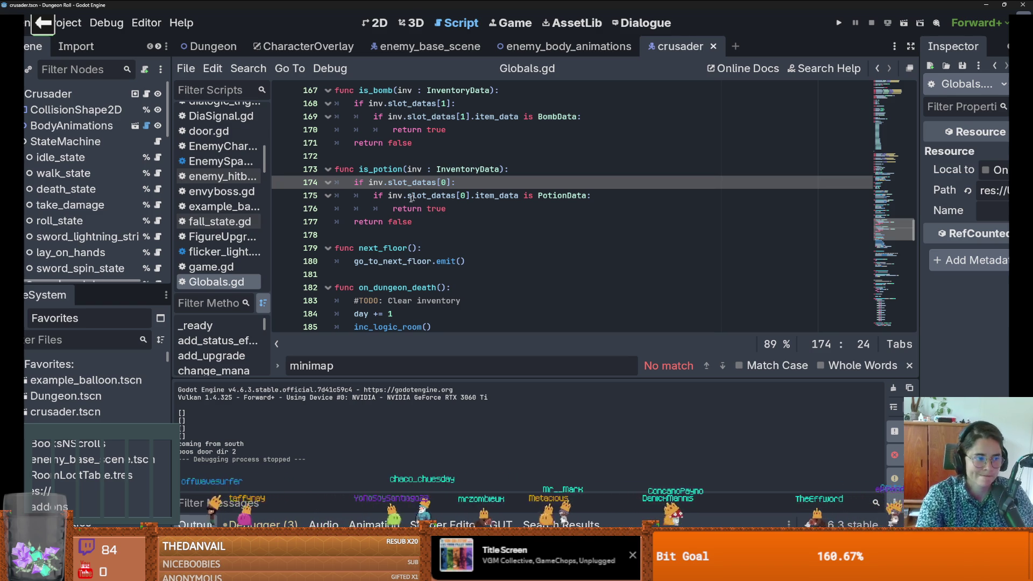
click(464, 195)
key(ctrl+s)
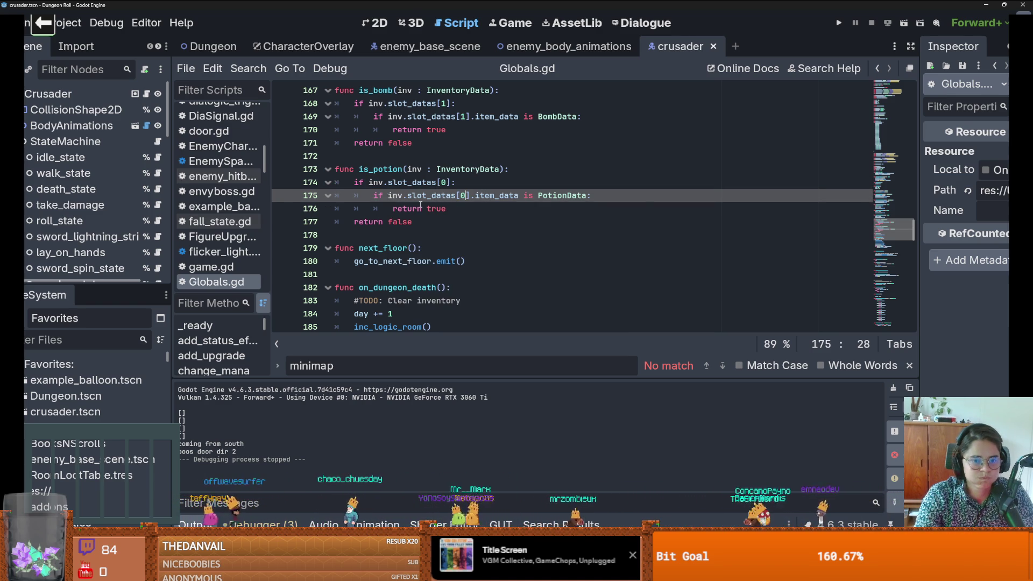
Step: Enlarge the scene tree, collapse StateMachine's child states, and scroll Globals.gd up to its variables
drag(98, 291, 98, 406)
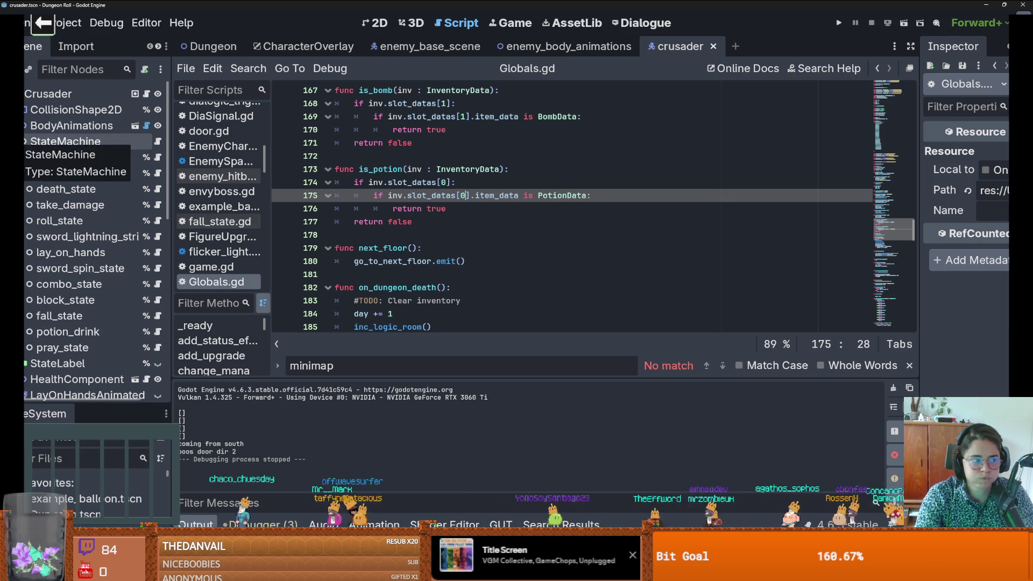
click(25, 141)
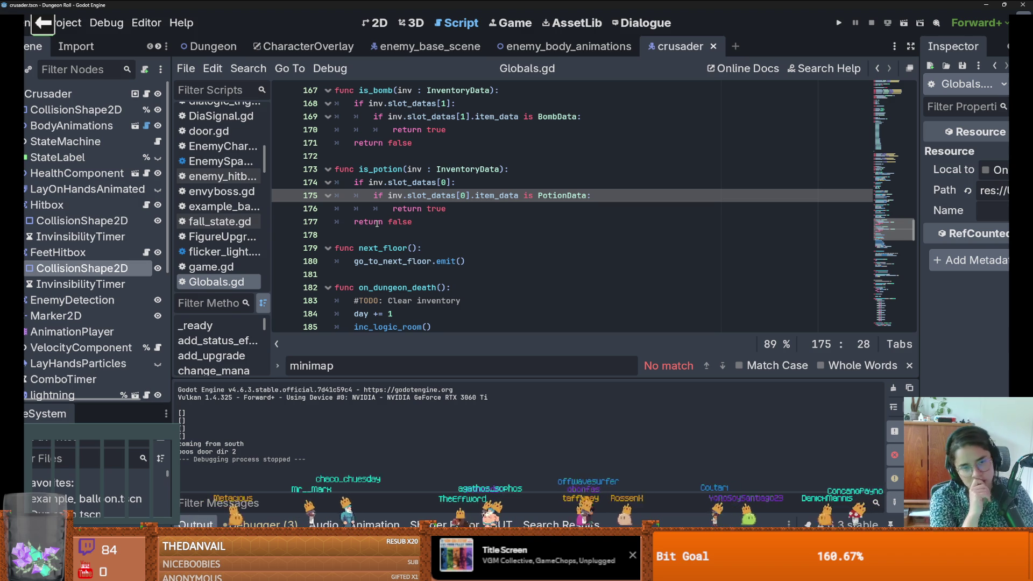
scroll(475, 177, up, 8)
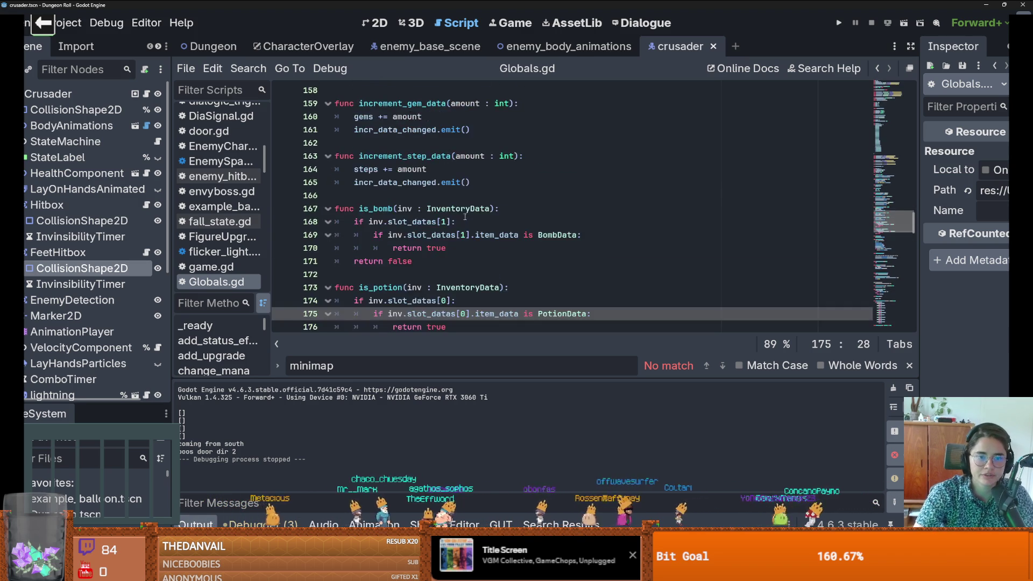
scroll(474, 177, up, 14)
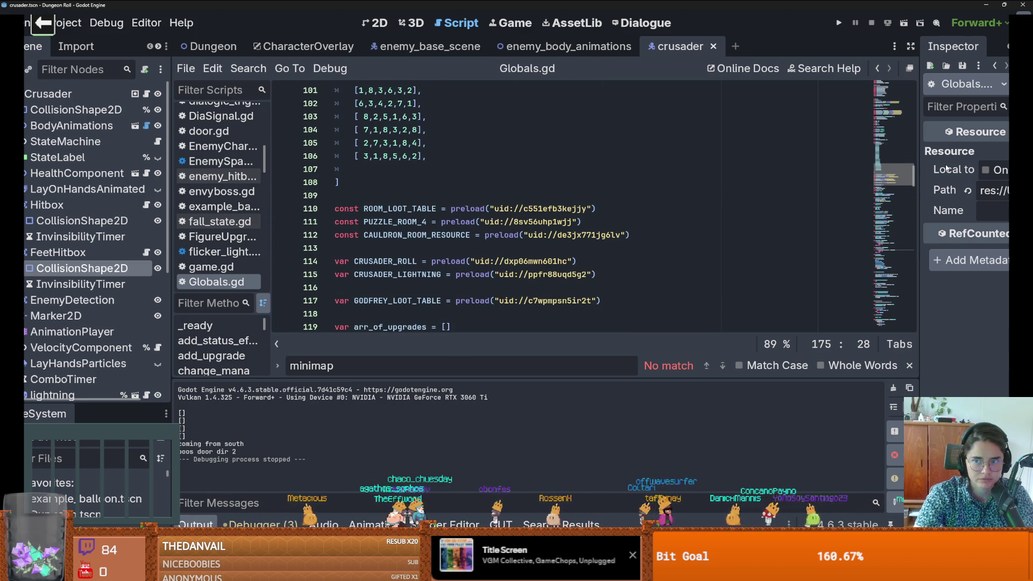
scroll(411, 228, up, 16)
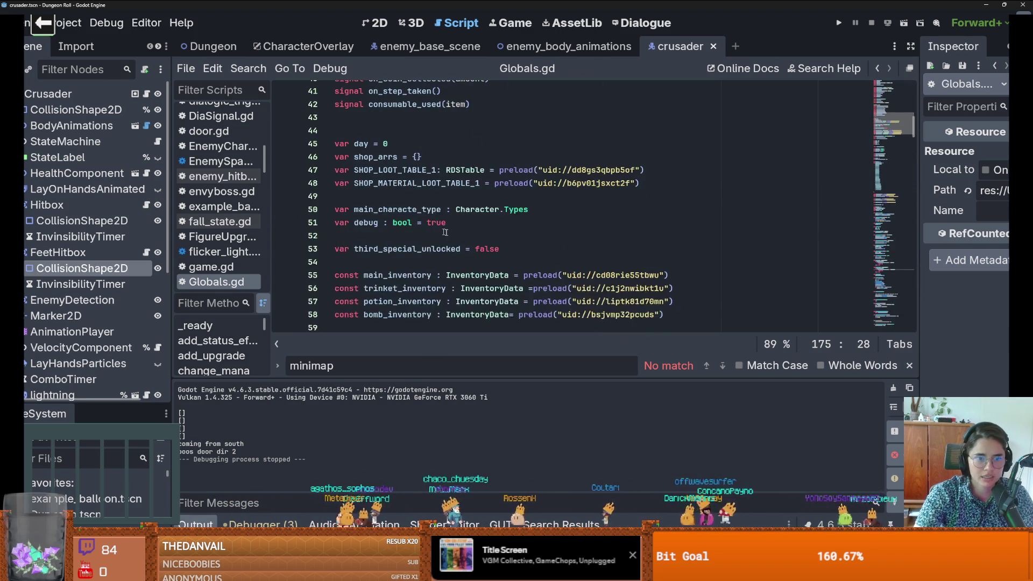
scroll(411, 228, down, 4)
scroll(412, 224, down, 2)
scroll(388, 217, up, 9)
Step: Add 'var potion_active_index = 0' on a new line below the inventory constants
scroll(388, 216, down, 1)
click(376, 250)
key(Return)
key(Return)
key(Up)
text(var potion_active_inde)
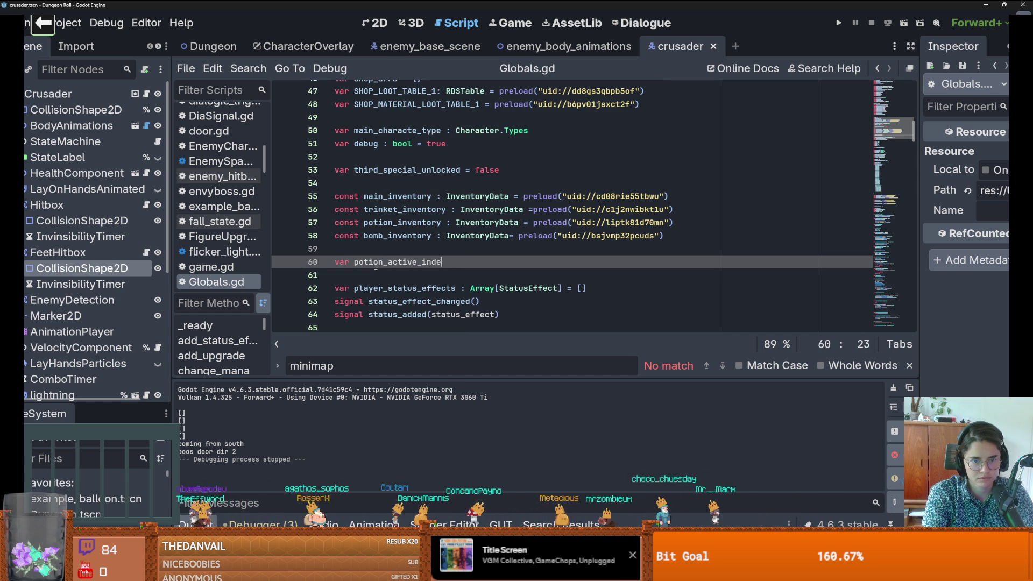
text(x = 09)
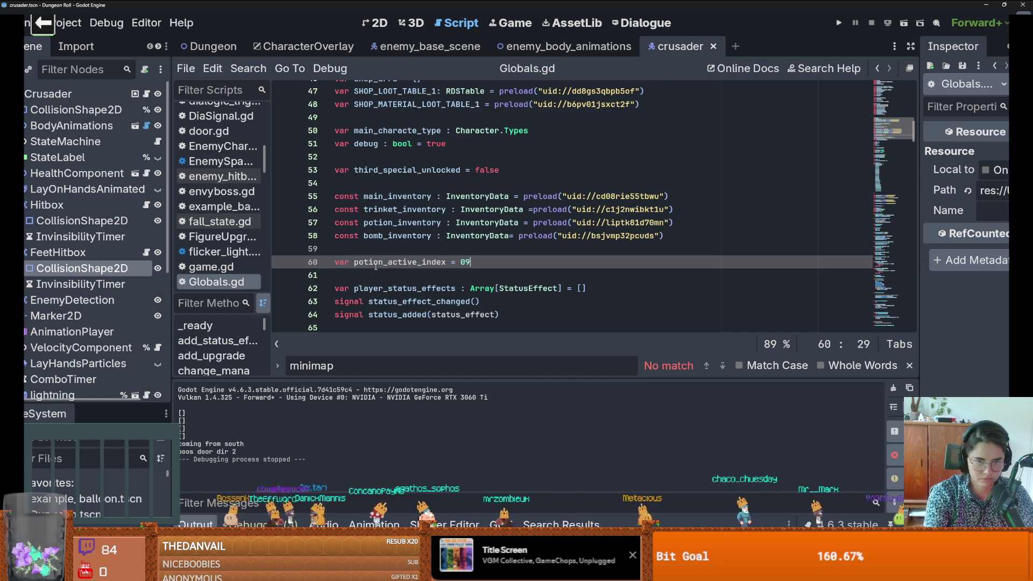
Step: Duplicate that line and rename the copy to bomb_active_index
drag(466, 262, 312, 267)
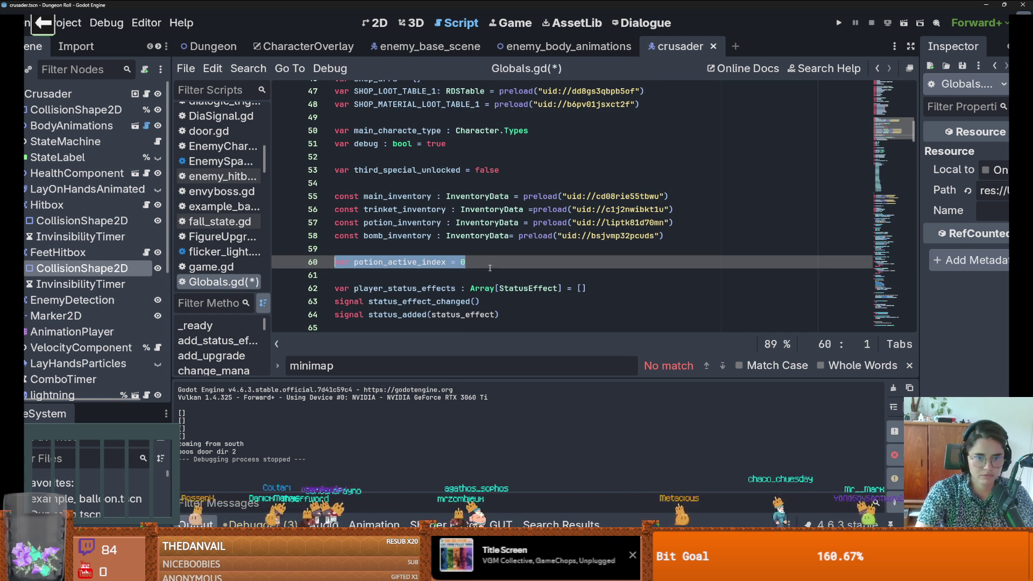
key(ctrl+alt+Down)
click(363, 236)
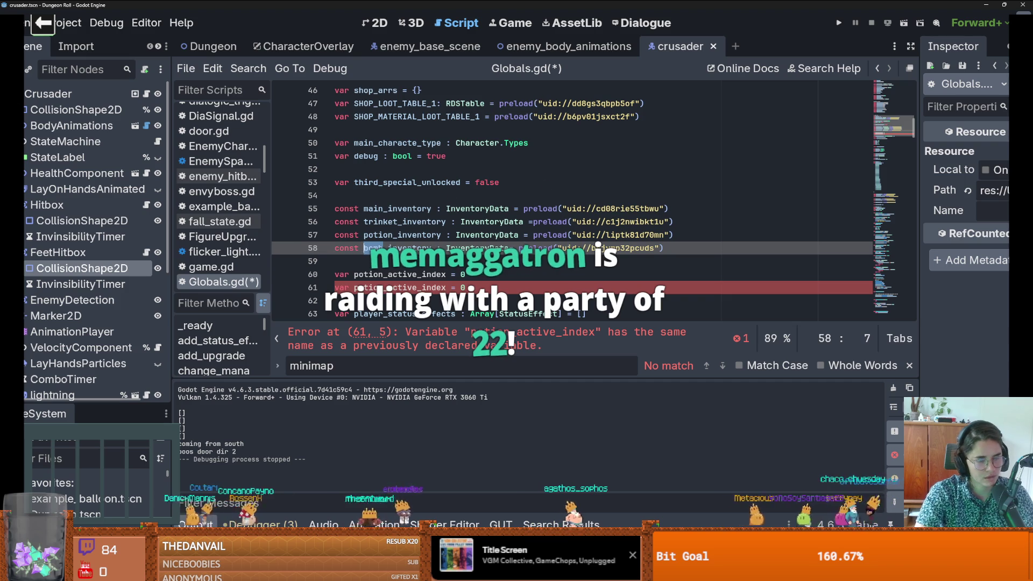
click(355, 288)
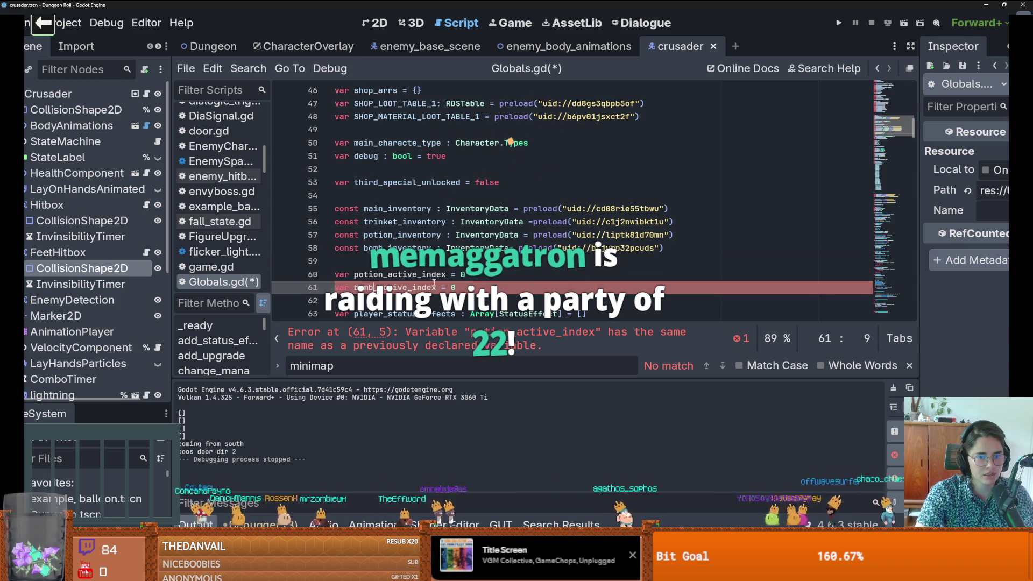
text(bomb)
key(ctrl+Right)
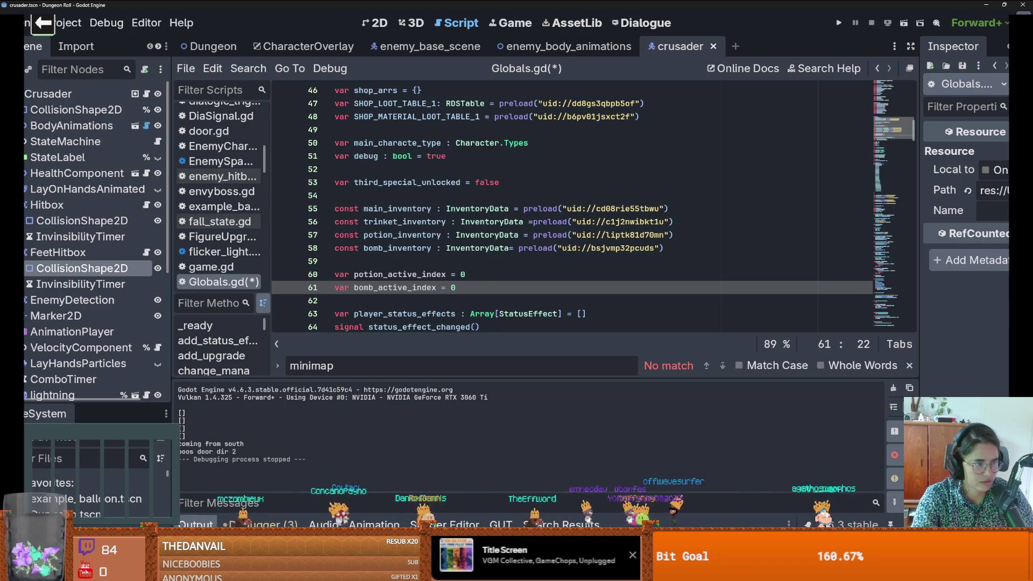
Step: Save Globals.gd with both new index variables
click(480, 314)
key(ctrl+s)
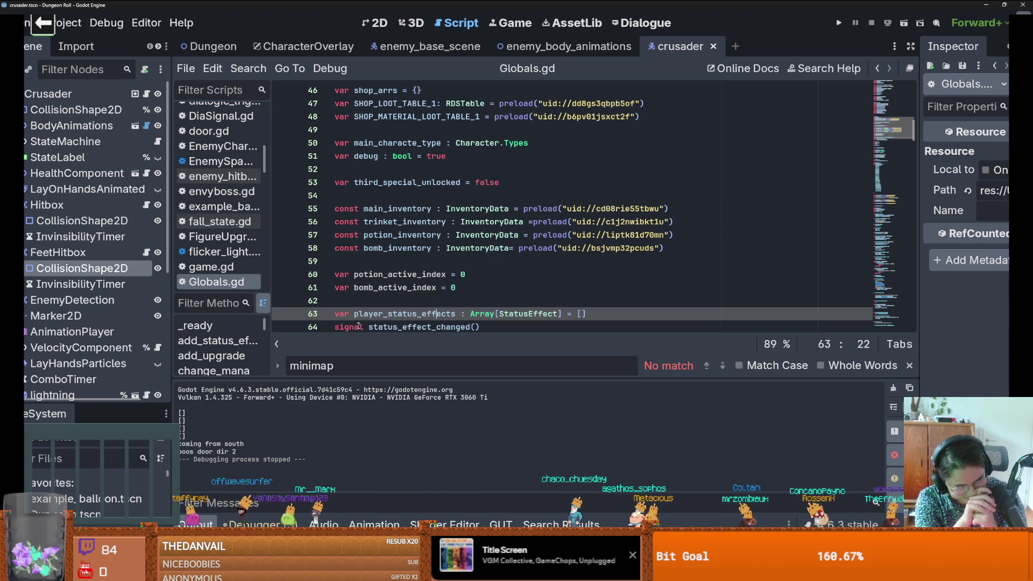
click(475, 225)
scroll(460, 238, down, 1)
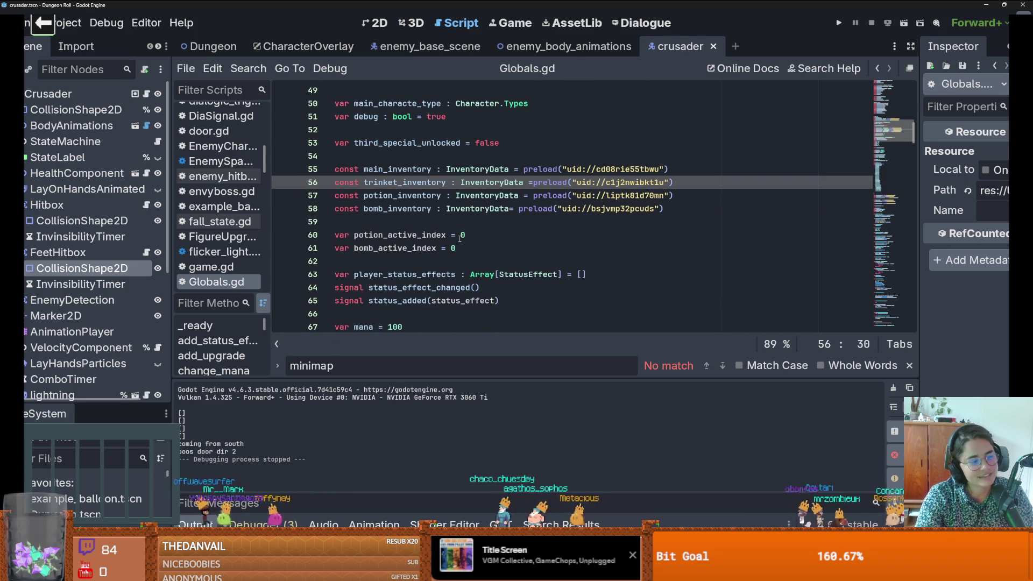
Step: On line 177 of is_potion, replace inv with potion_inventory via autocomplete
scroll(441, 229, down, 1)
scroll(431, 223, up, 1)
click(419, 220)
scroll(414, 220, down, 3)
double_click(372, 117)
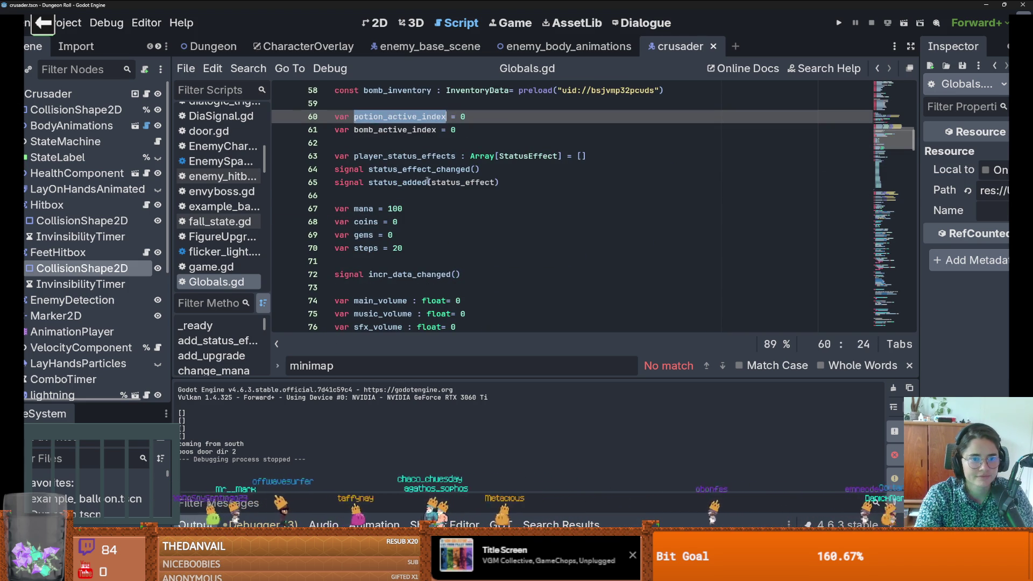
scroll(420, 178, down, 18)
scroll(453, 237, down, 19)
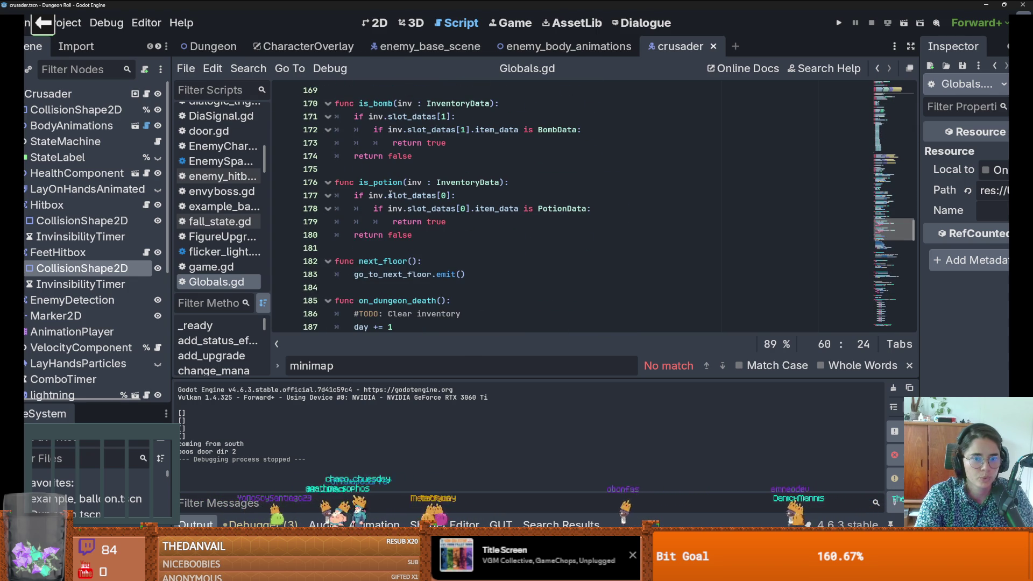
double_click(375, 196)
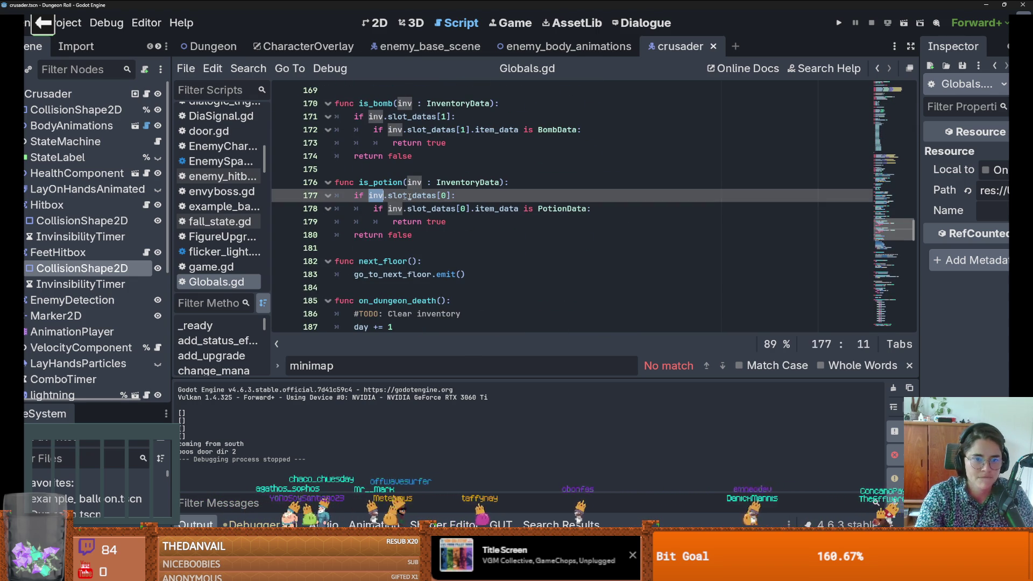
text(po)
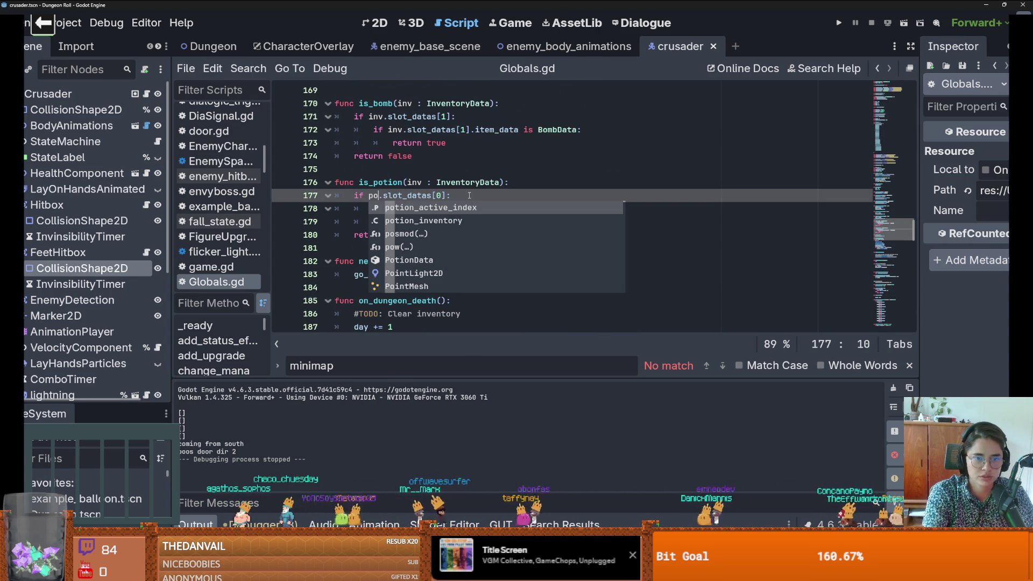
key(Down)
key(Return)
Step: Replace line 177's hard-coded 0 slot index with potion_active_index
click(510, 196)
key(BackSpace)
text(po)
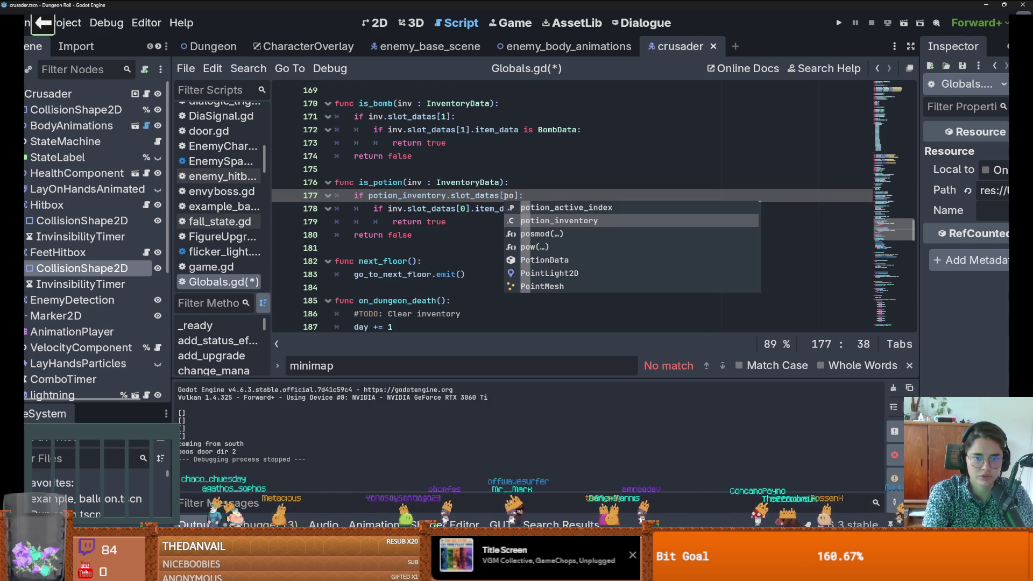
key(Up)
key(Return)
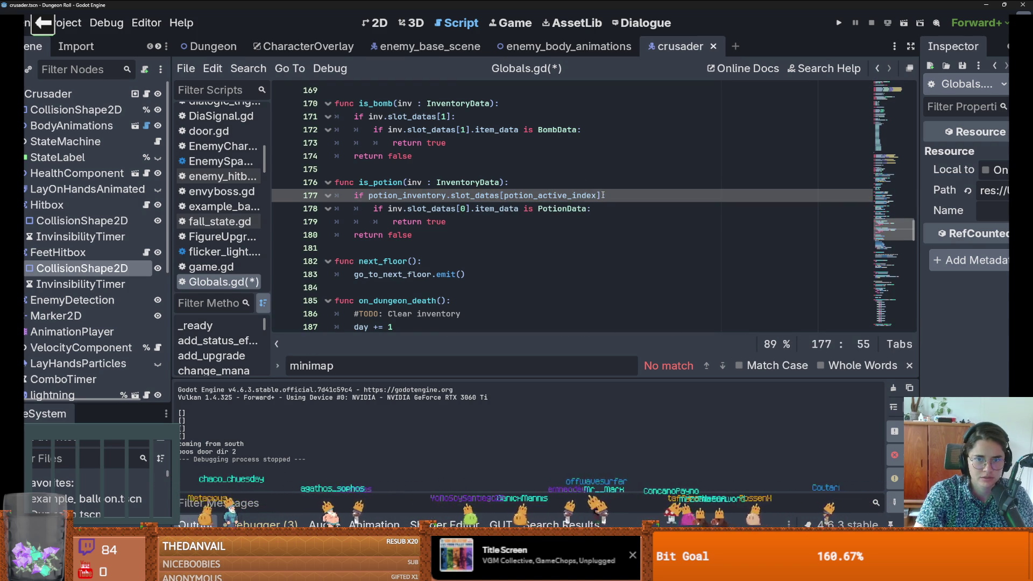
Step: Paste potion_inventory.slot_datas[potion_active_index] over inv.slot_datas[0] on line 178
drag(600, 195, 368, 195)
key(ctrl+c)
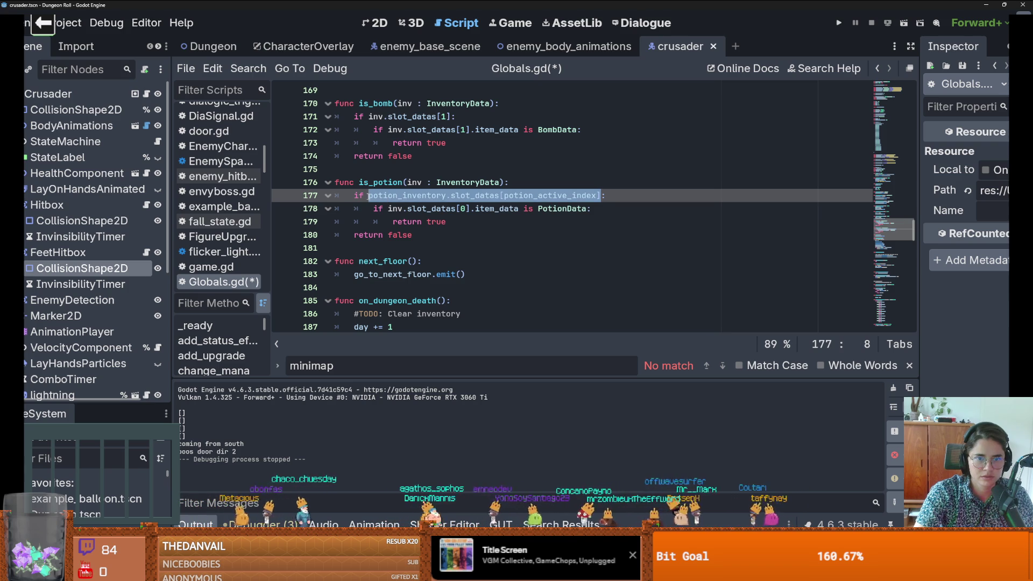
drag(469, 208, 387, 208)
key(ctrl+v)
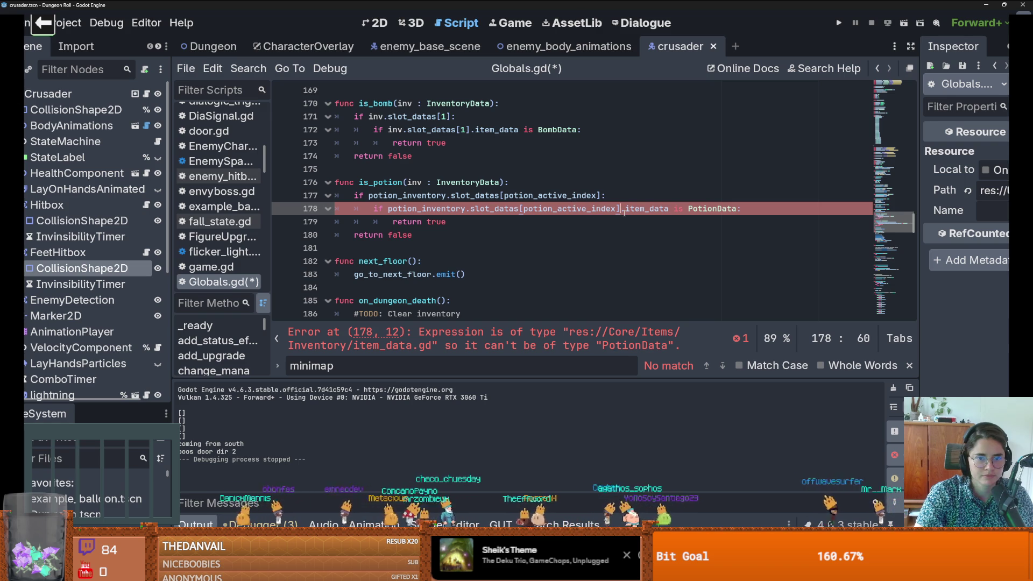
Step: Inspect line 178's type error and select its slot item expression
mouse_move(623, 213)
click(533, 333)
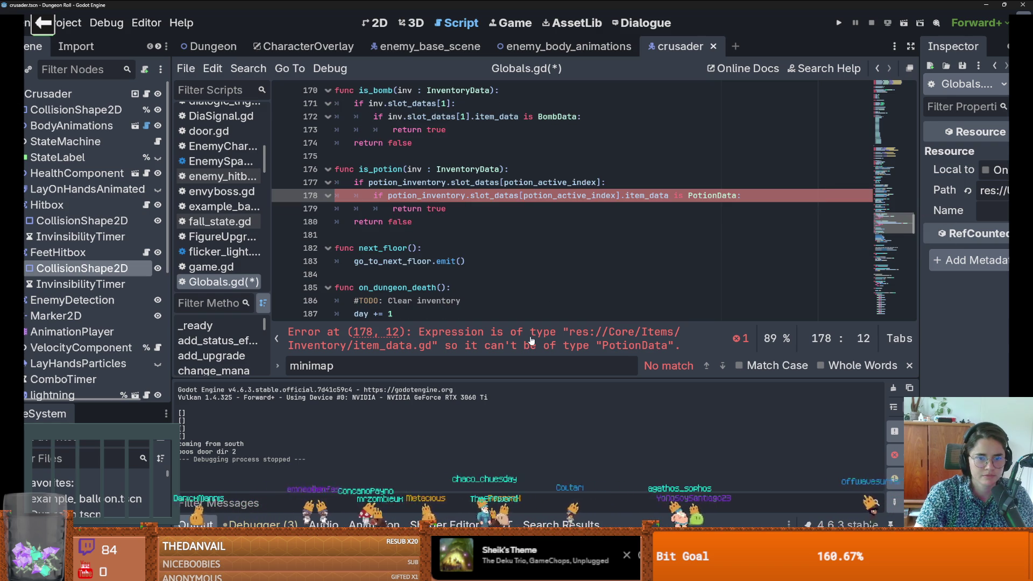
click(472, 195)
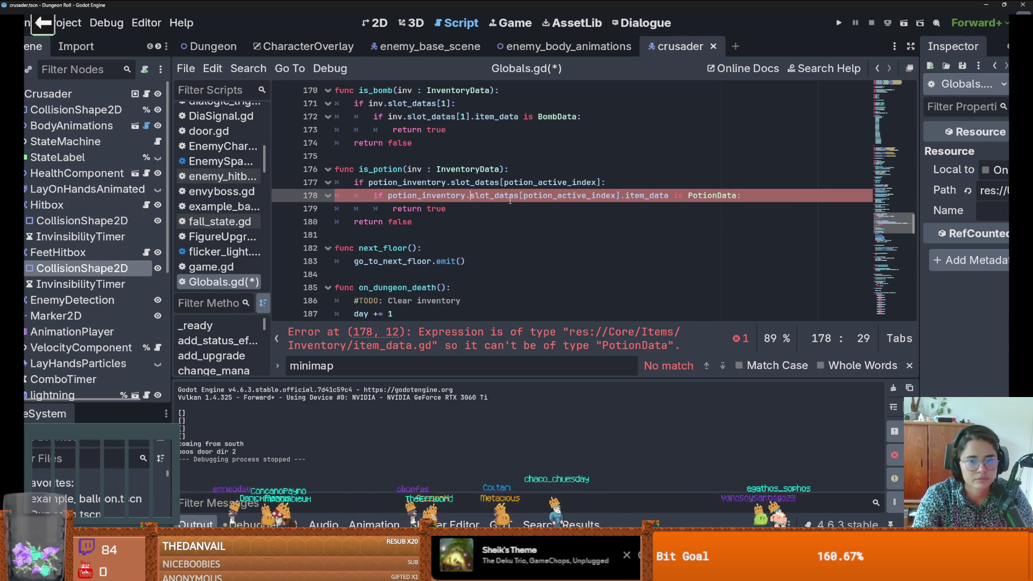
double_click(570, 195)
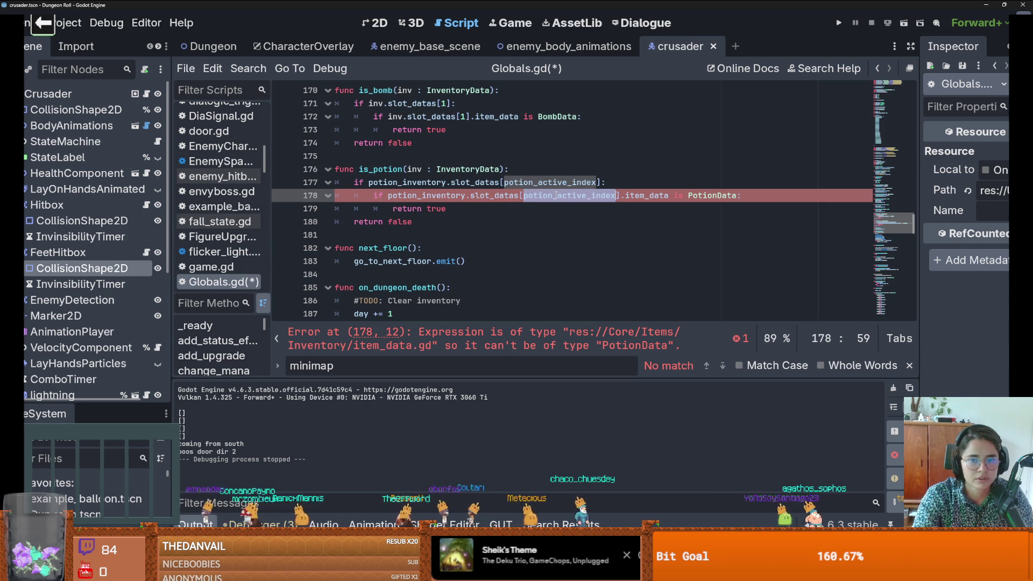
double_click(632, 196)
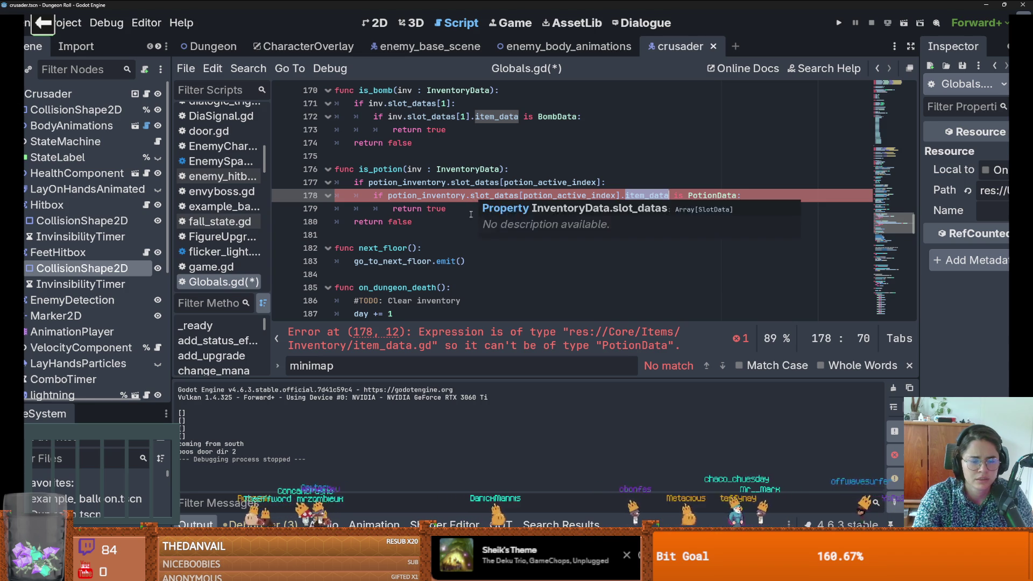
click(658, 196)
drag(667, 196, 389, 197)
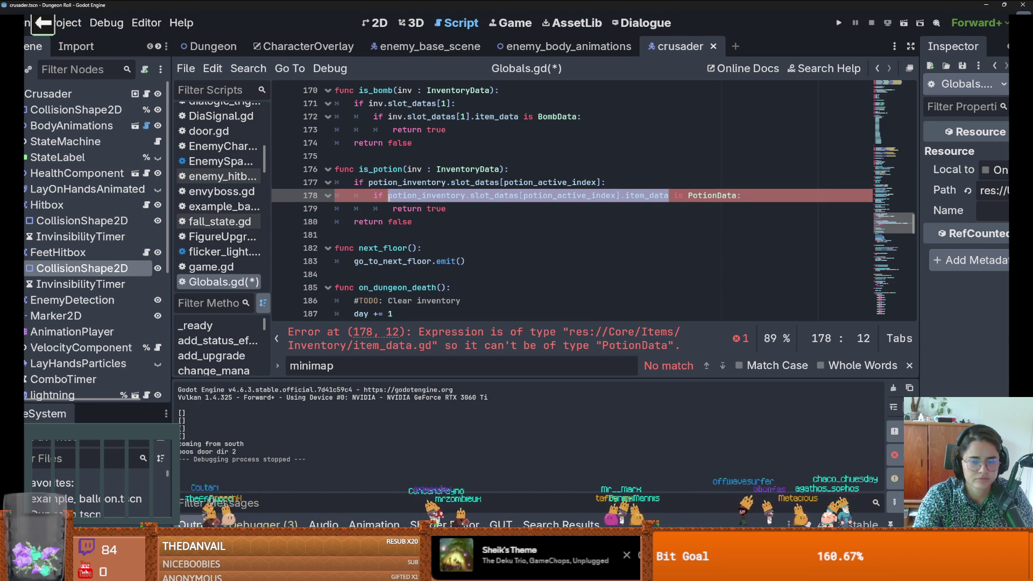
click(389, 196)
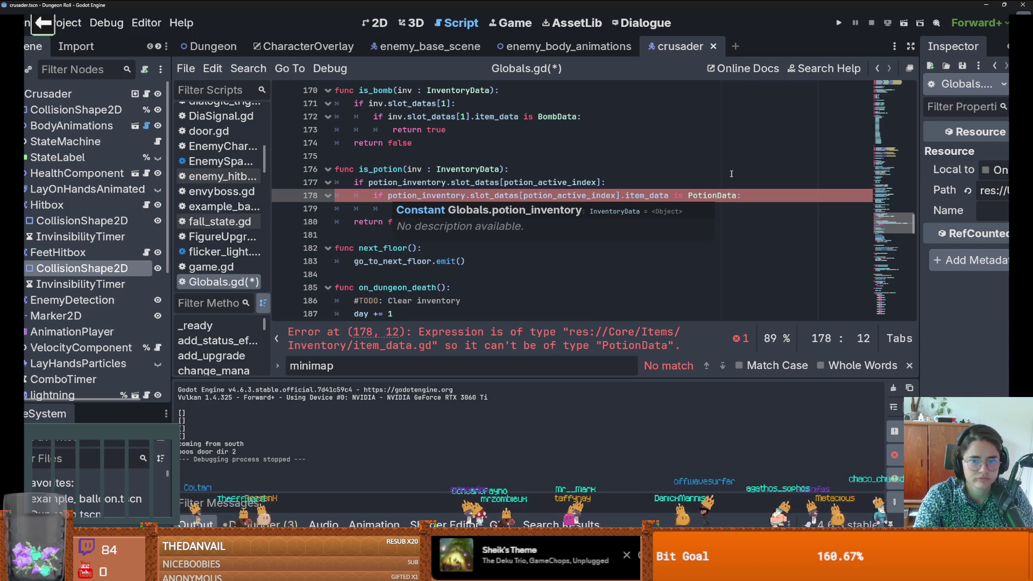
drag(667, 195, 387, 196)
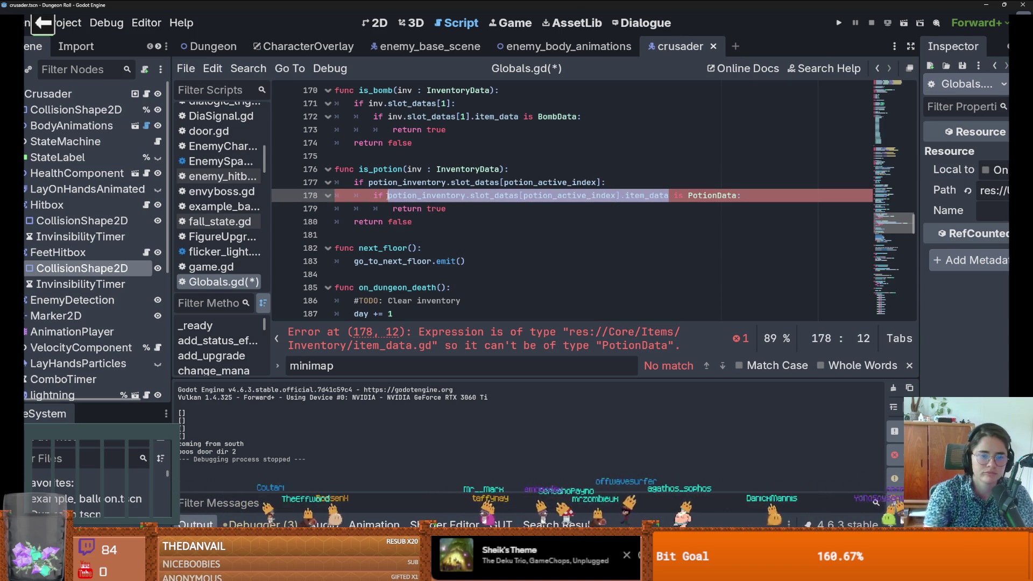
Step: Retype line 178 as potion_inventory.slot_datas[potion_active_index].item_data using autocomplete
text(pot)
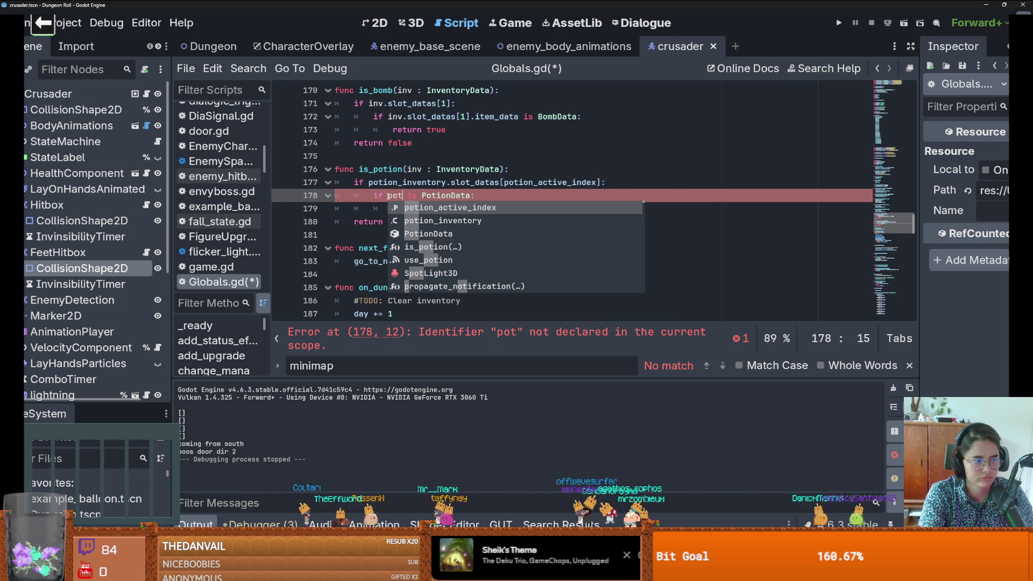
key(Down)
key(Return)
text(.so)
text(lo)
key(Return)
text([ac)
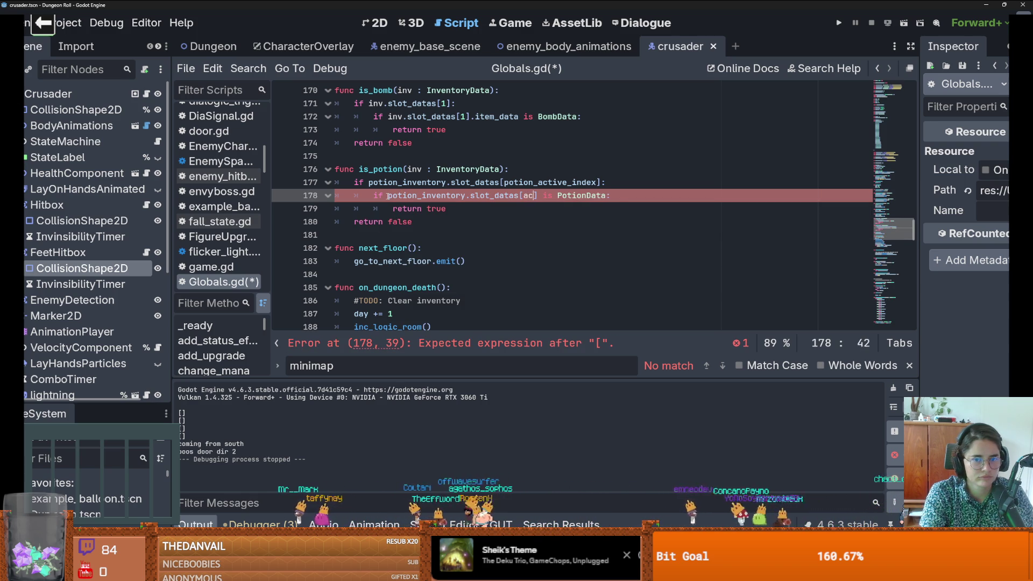
text(tiv)
key(BackSpace)
key(BackSpace)
key(BackSpace)
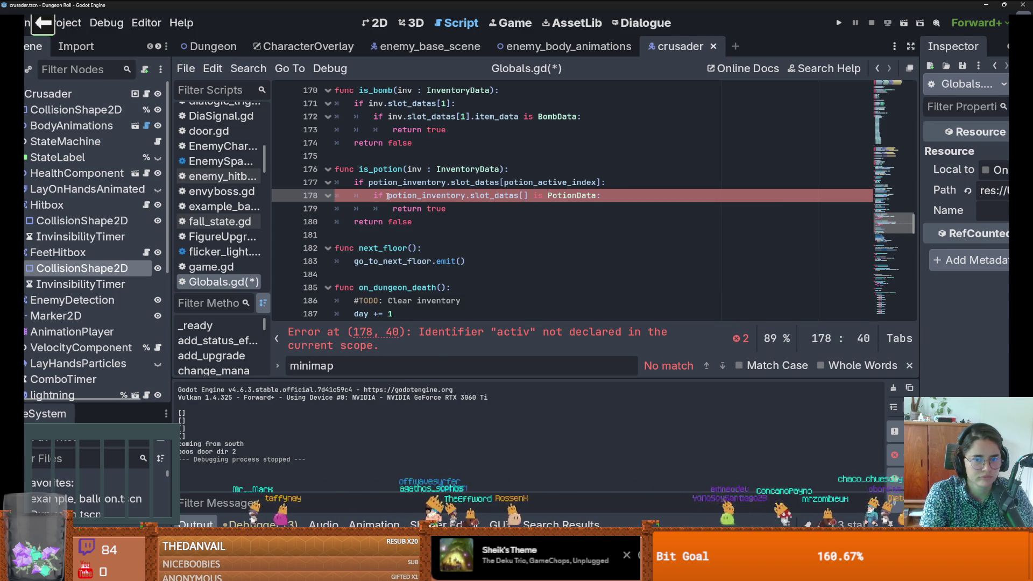
text(po)
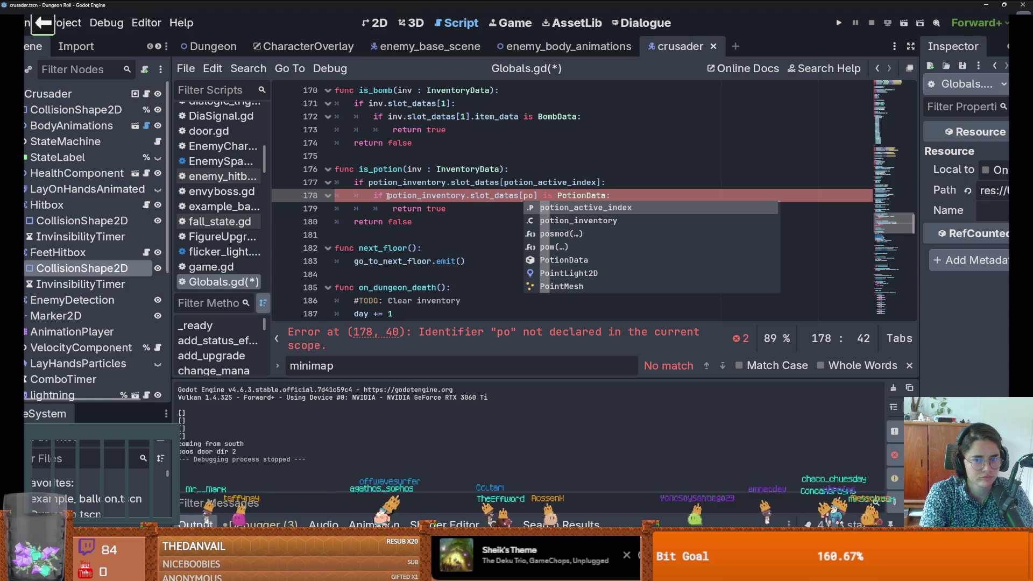
key(Return)
key(Right)
text(.ite)
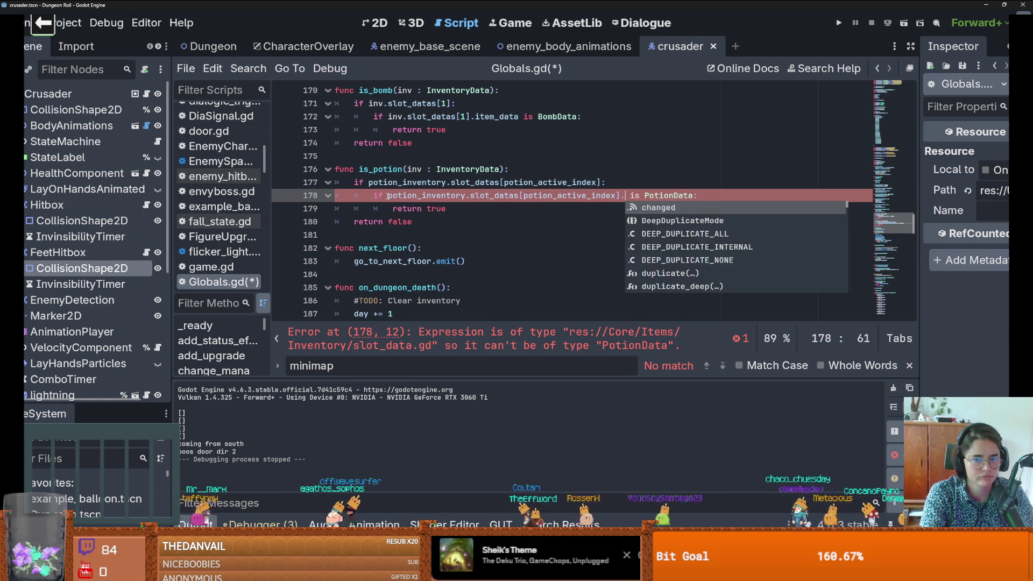
key(Return)
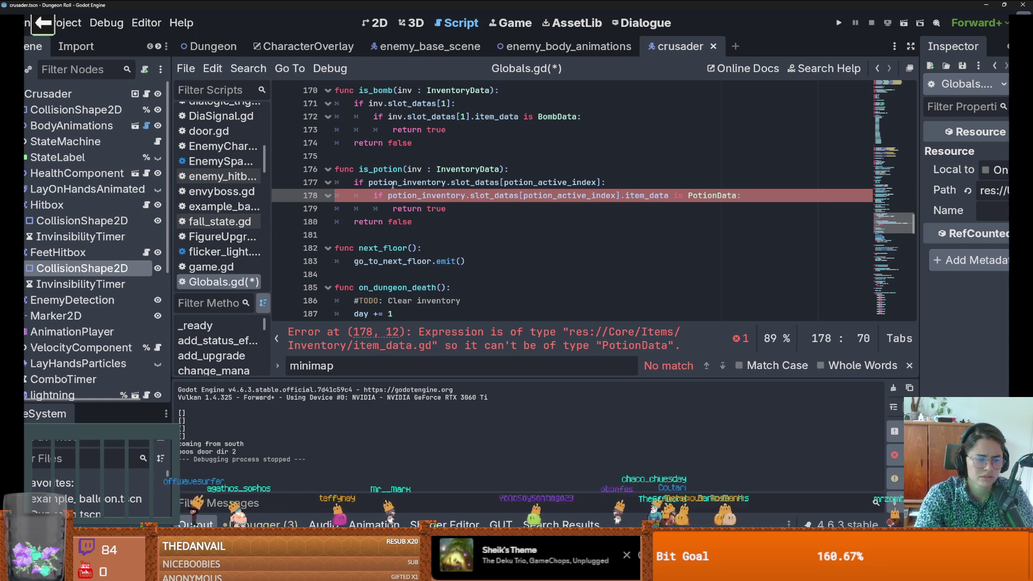
Step: Enlarge the FileSystem dock and open potion_data.gd from PotionData
drag(86, 402, 86, 216)
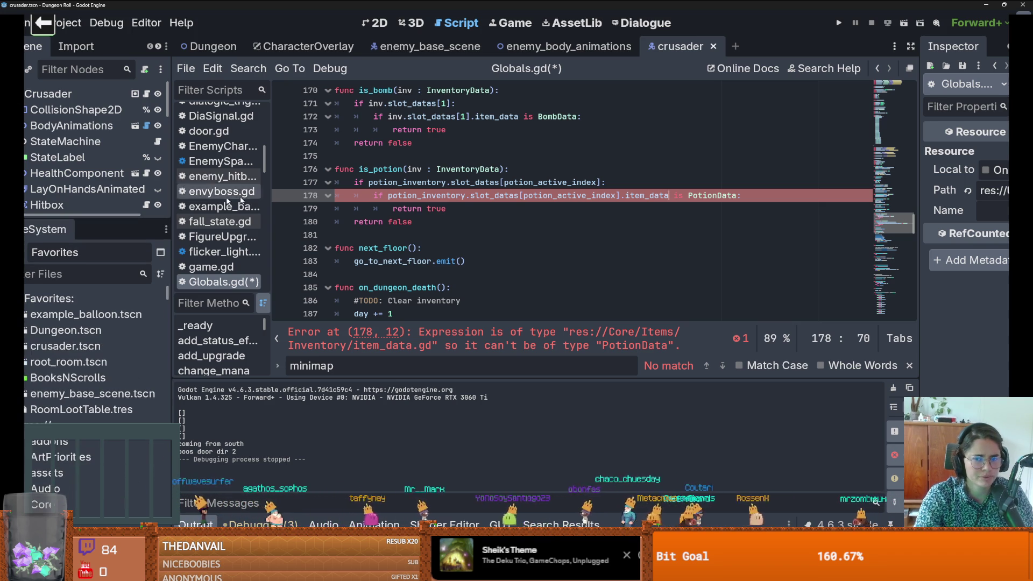
ctrl+click(693, 196)
double_click(392, 89)
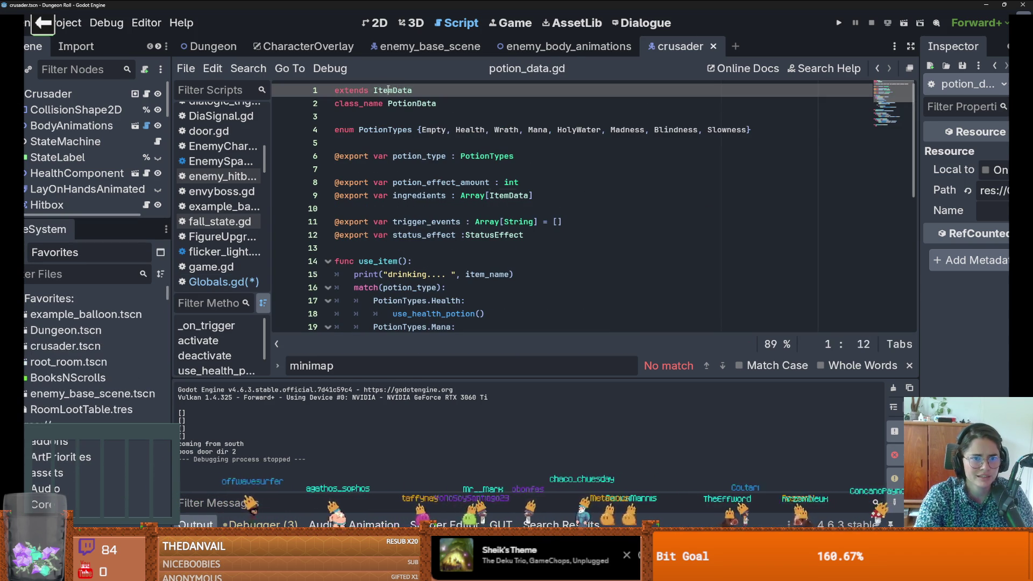
Step: Filter the project files for 'bal' and select potion_data.gd's PotionData class name
click(877, 68)
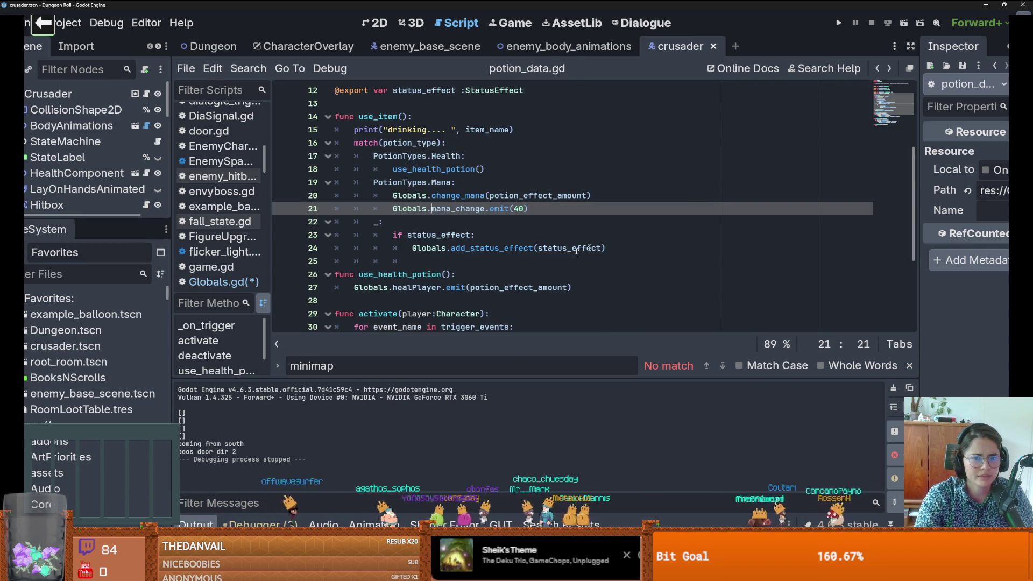
click(102, 276)
text(bal)
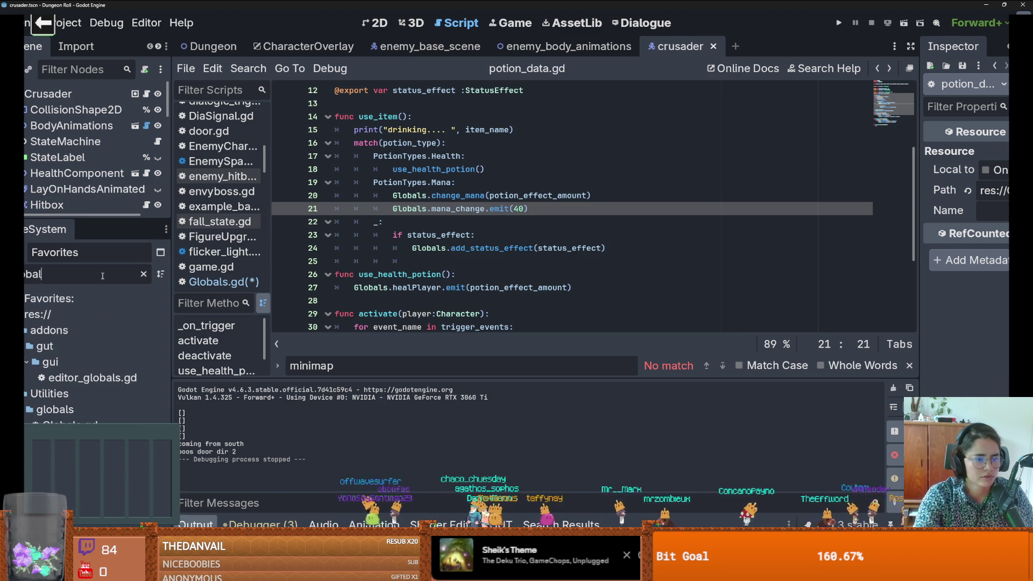
scroll(388, 141, up, 4)
click(414, 103)
double_click(414, 103)
key(ctrl+s)
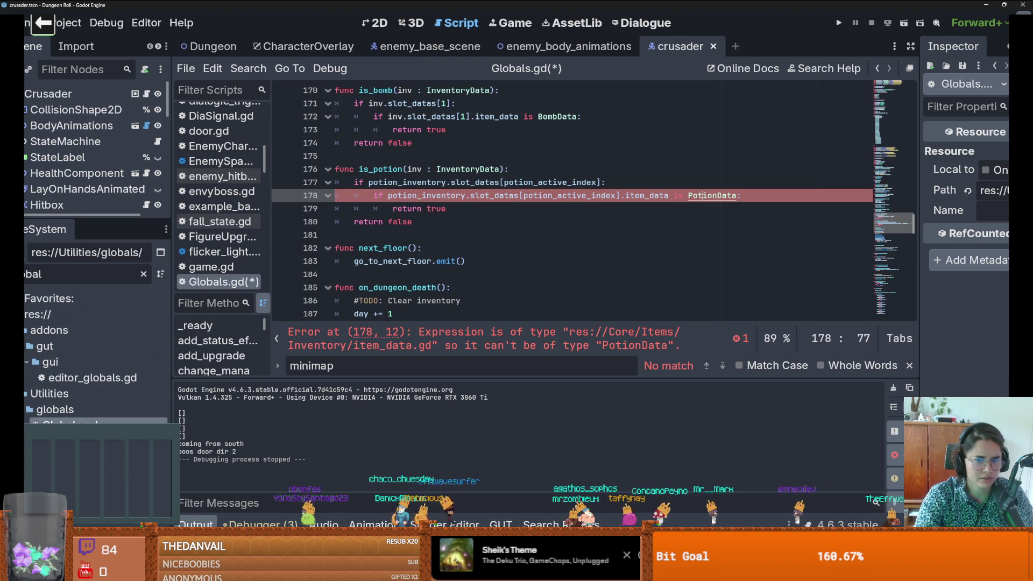
Step: Check item_data on line 178, then find and open item_data.gd via the file filter
click(478, 338)
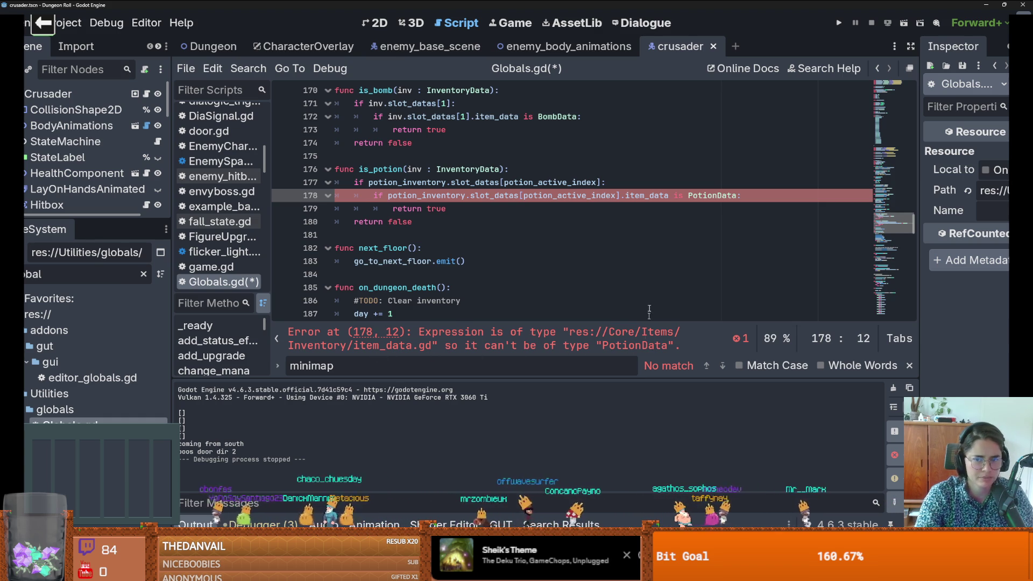
double_click(636, 196)
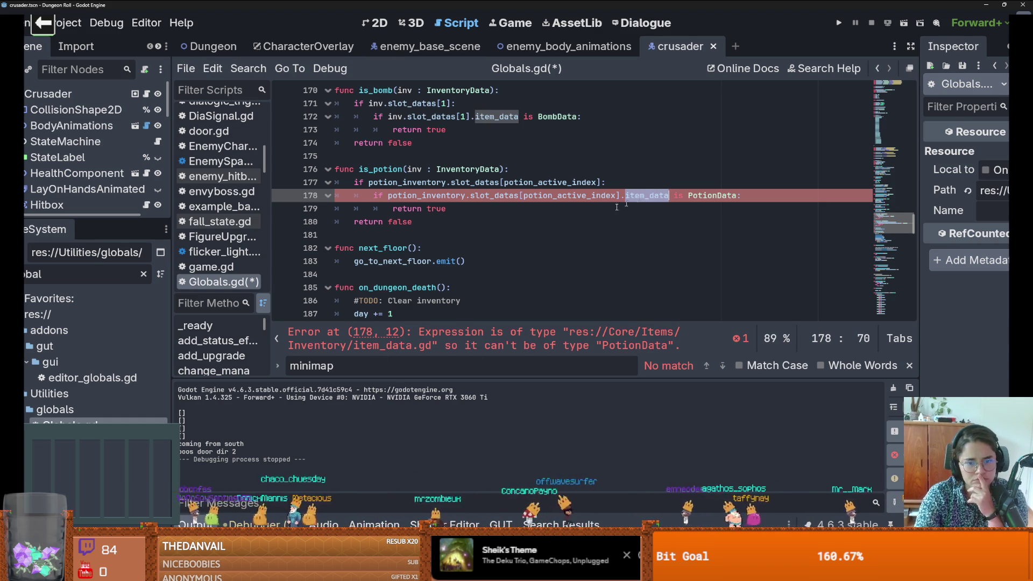
key(ctrl+a)
text(item_dad)
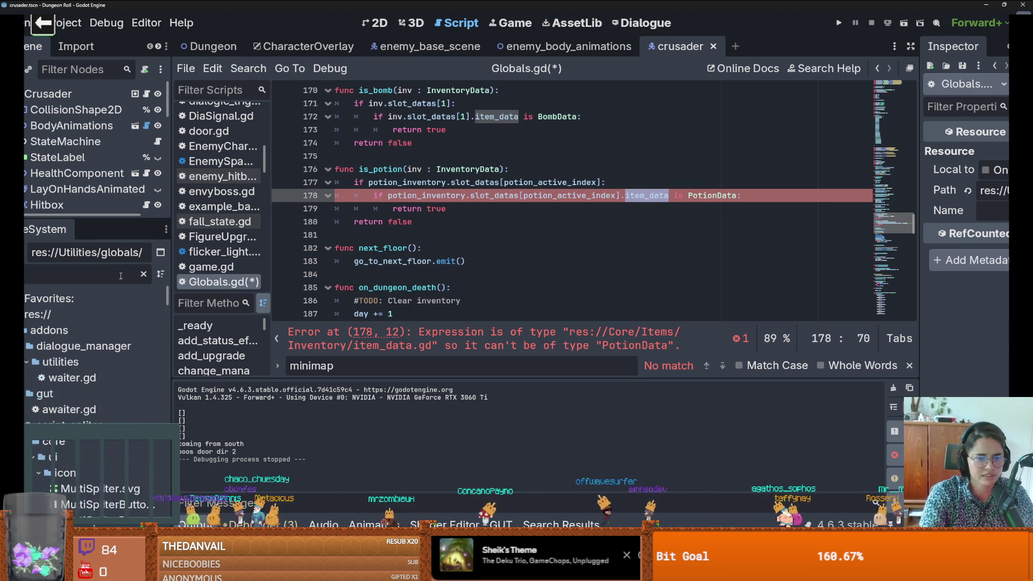
key(BackSpace)
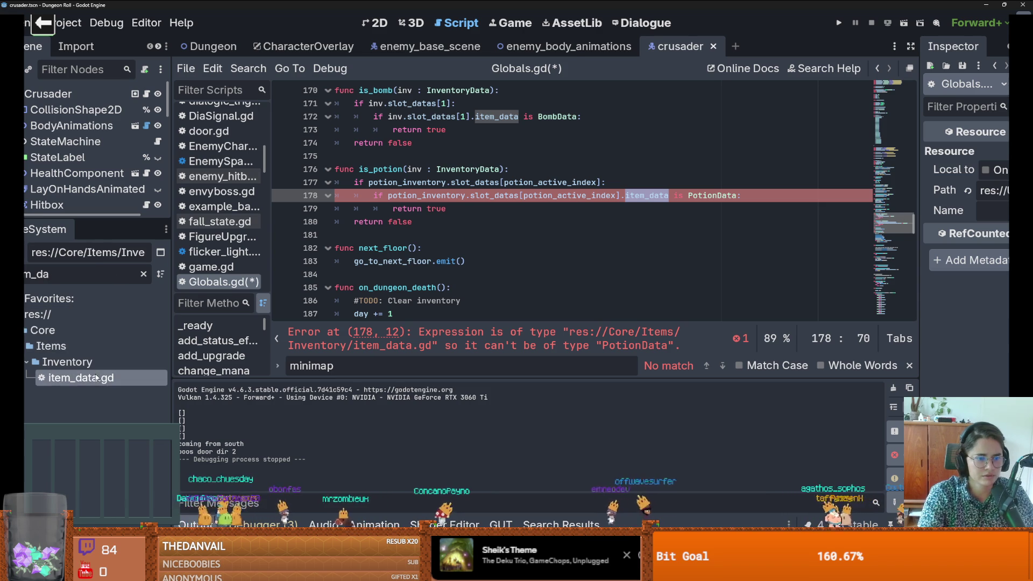
double_click(80, 378)
scroll(469, 239, up, 5)
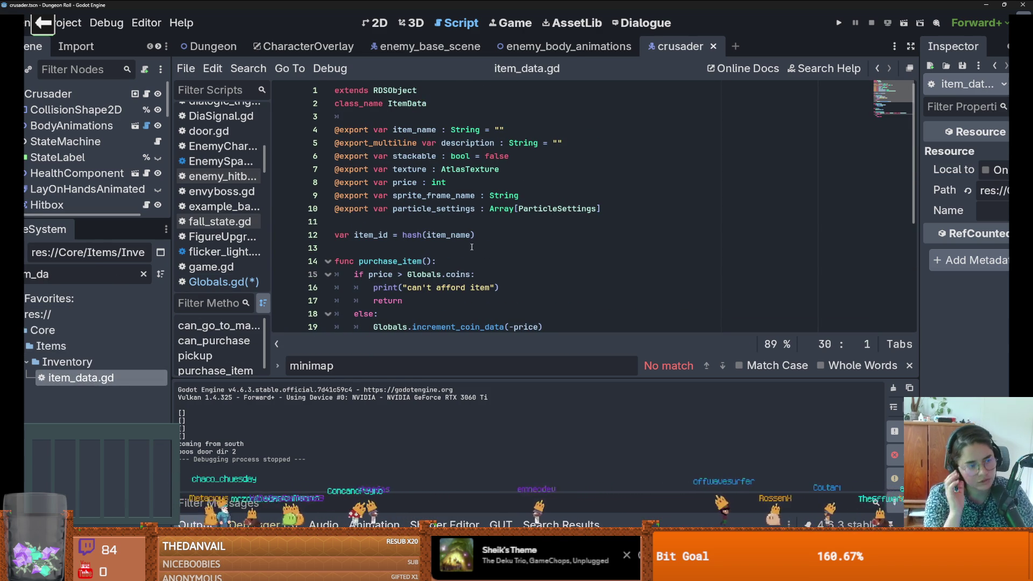
Step: Navigate back from item_data.gd to Globals.gd at the is_potion function
click(877, 69)
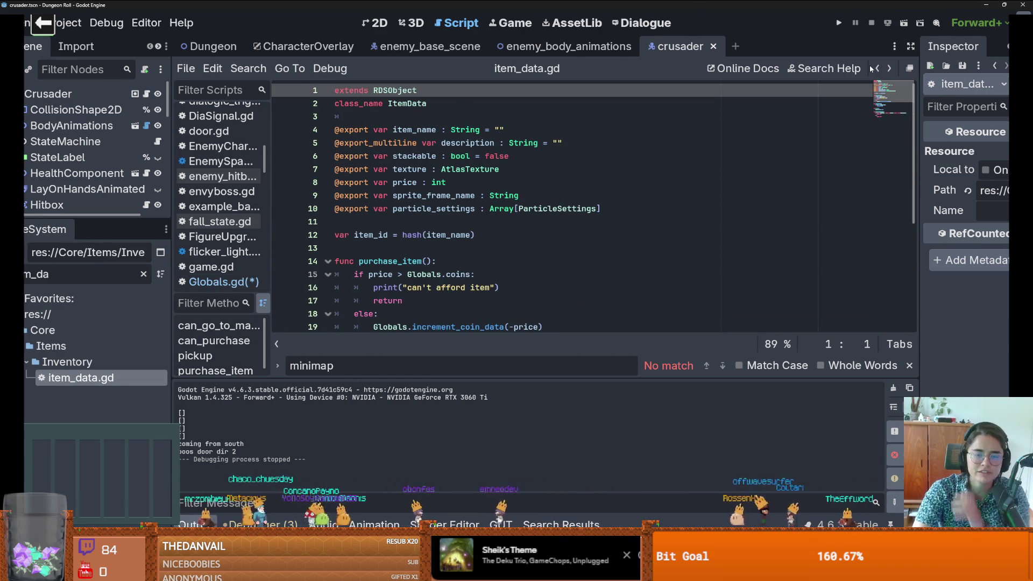
click(877, 68)
click(614, 226)
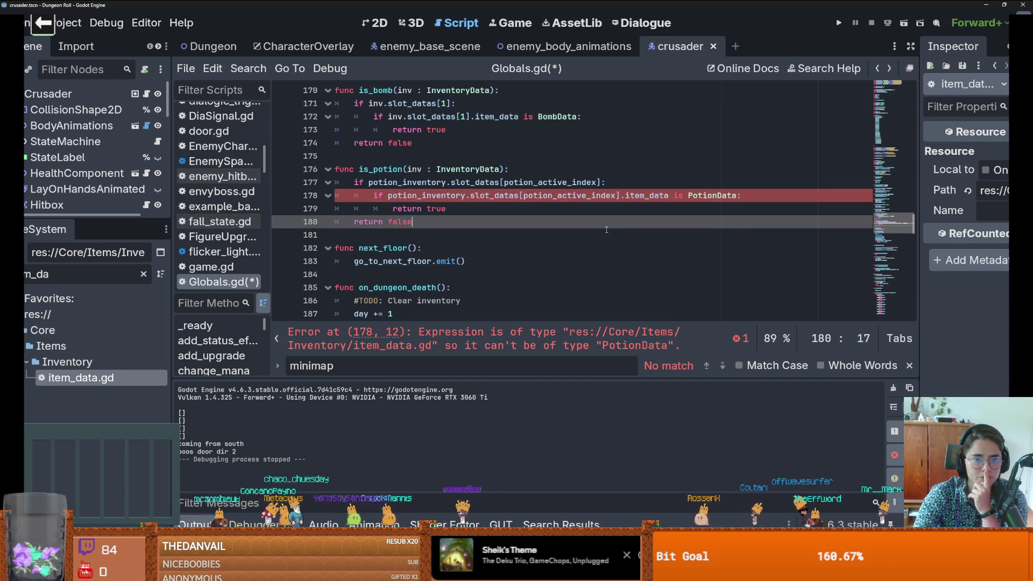
Step: Try a literal 0 index on line 178, then restore potion_active_index
scroll(606, 230, up, 2)
scroll(549, 240, down, 1)
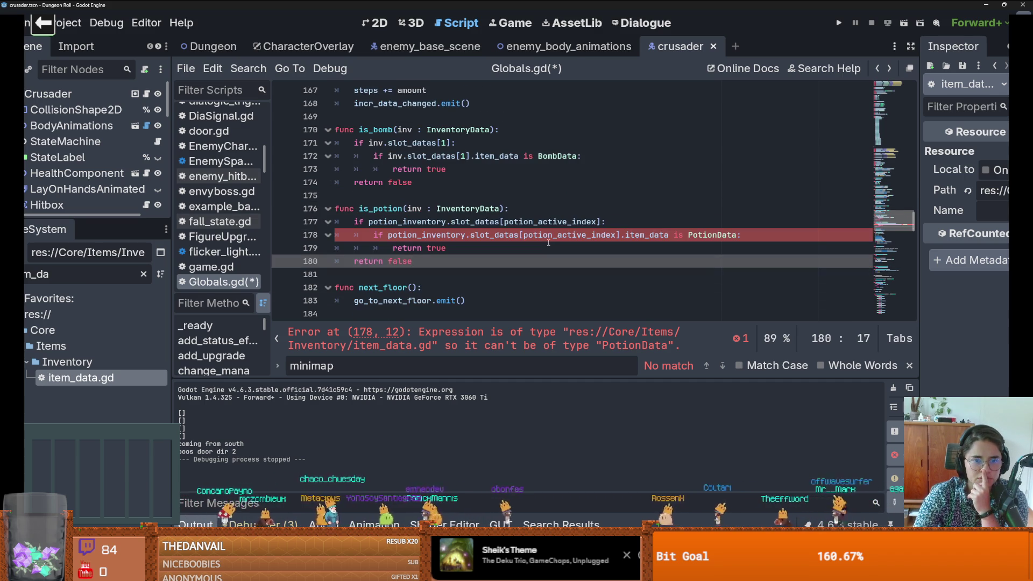
double_click(548, 236)
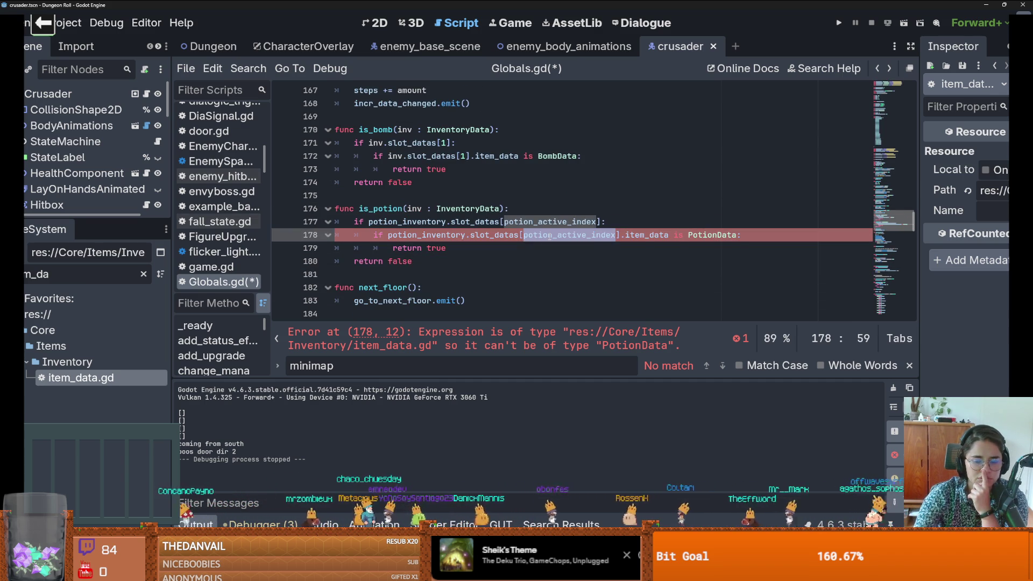
text(0)
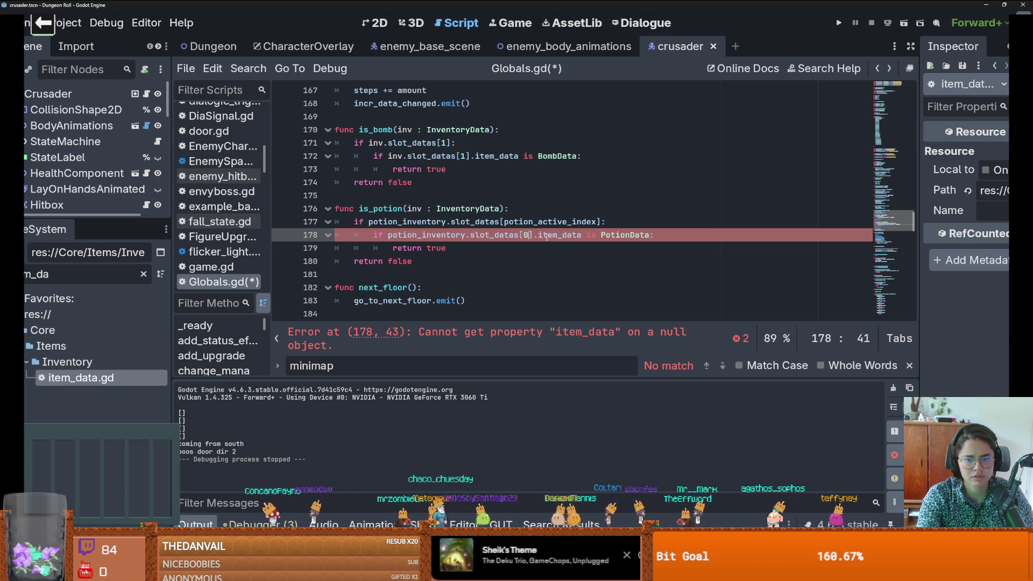
key(BackSpace)
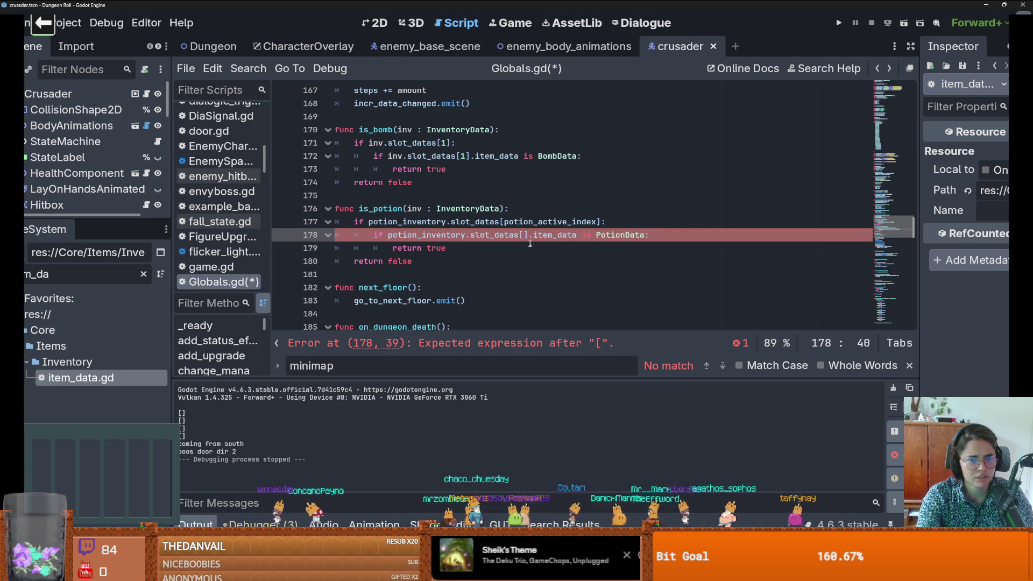
key(ctrl+z)
key(ctrl+z)
click(538, 271)
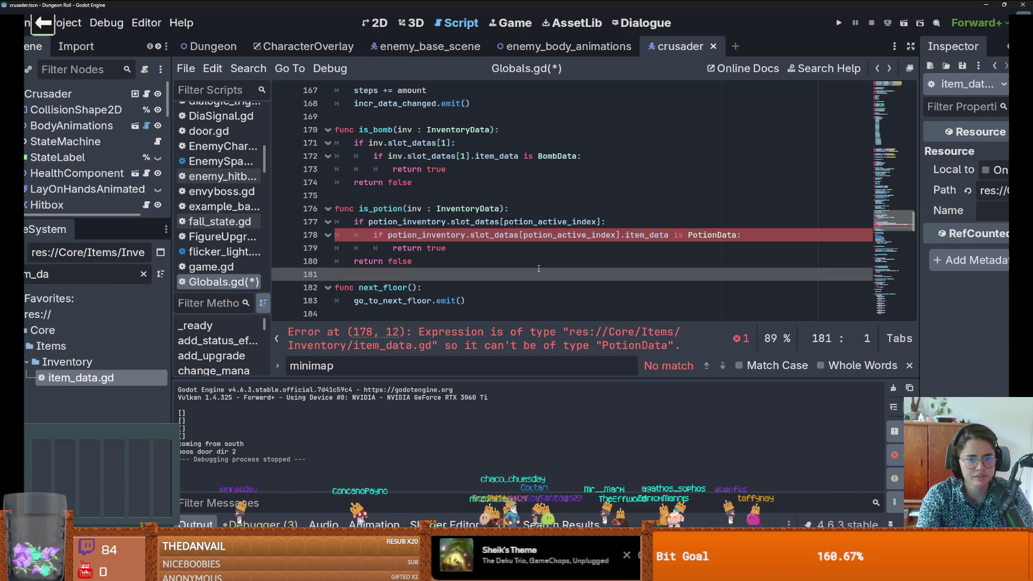
Step: Inspect the PotionData type error reported on line 178 of Globals.gd
click(496, 235)
click(630, 237)
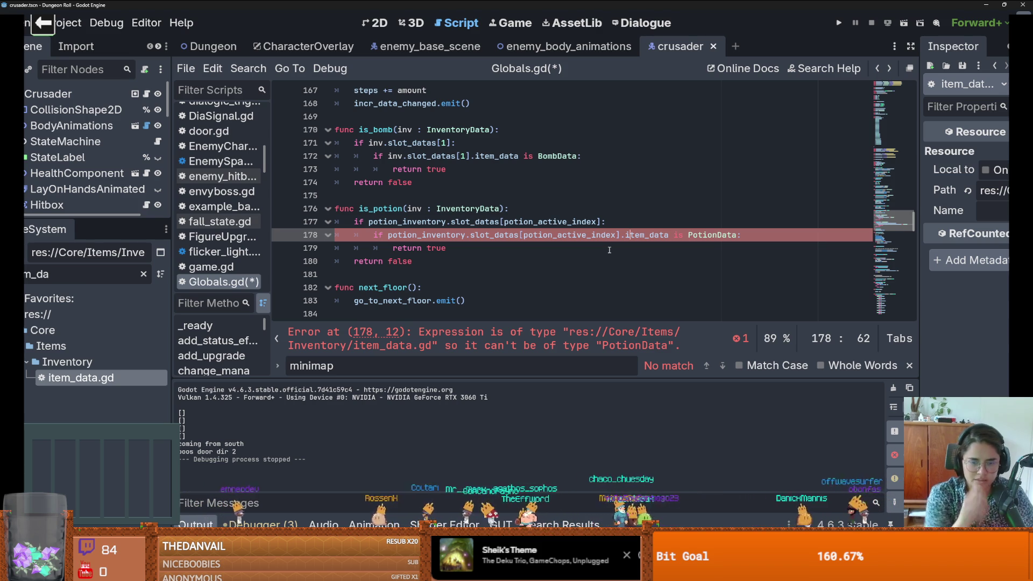
click(475, 341)
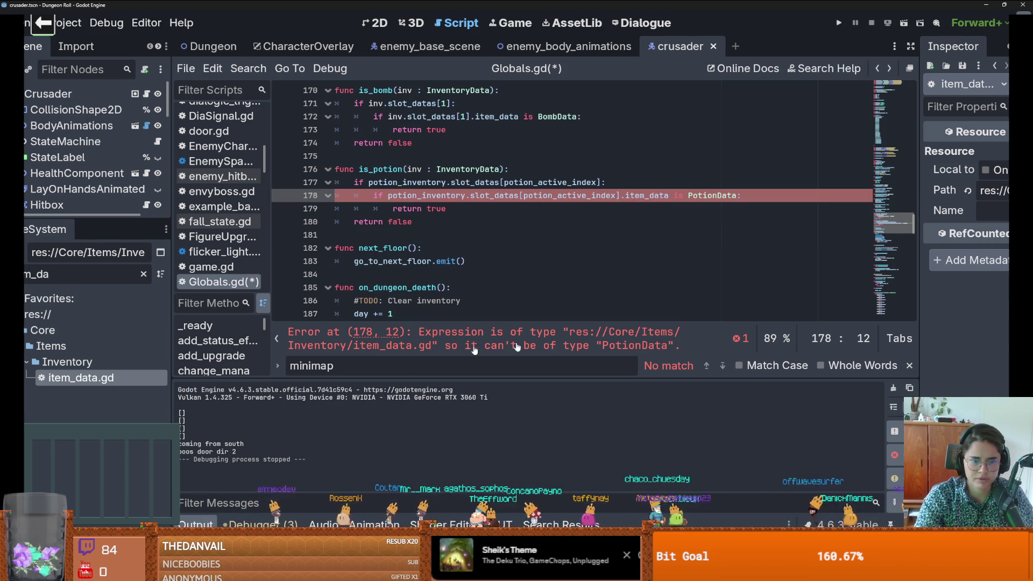
drag(366, 351, 439, 351)
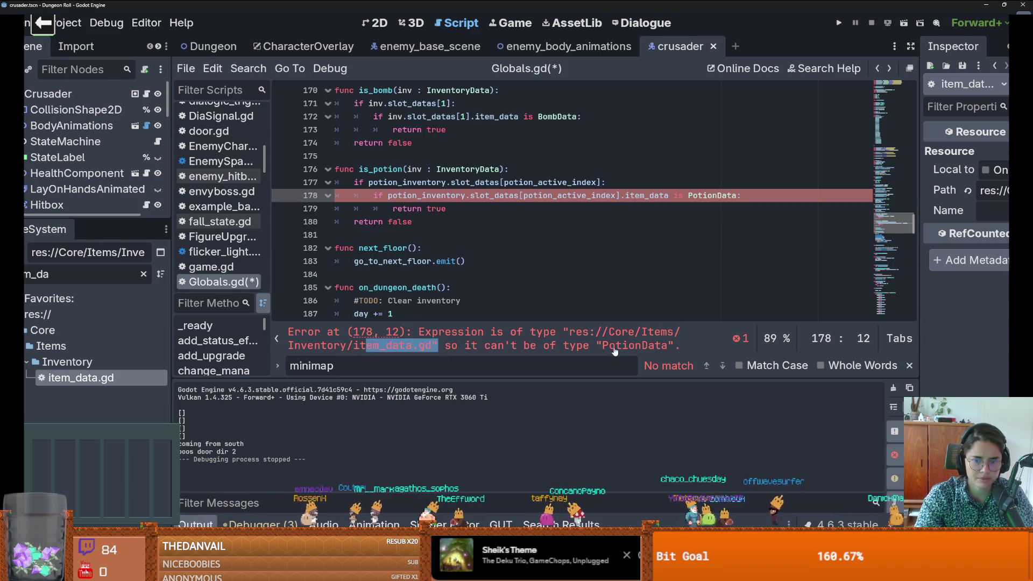
click(706, 195)
double_click(707, 195)
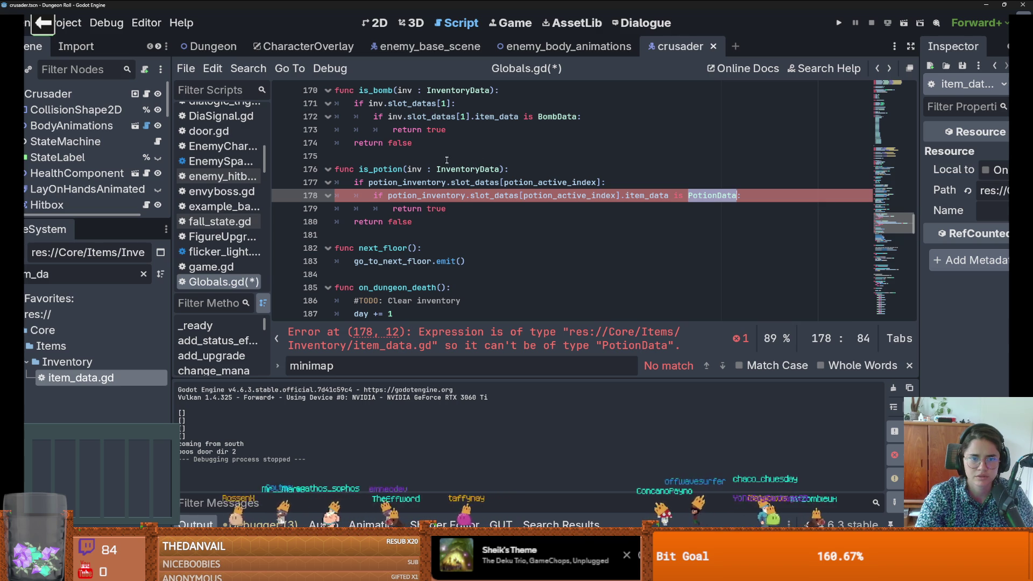
Step: Replace potion_inventory with the inv parameter on lines 177 and 178 of is_potion
double_click(414, 170)
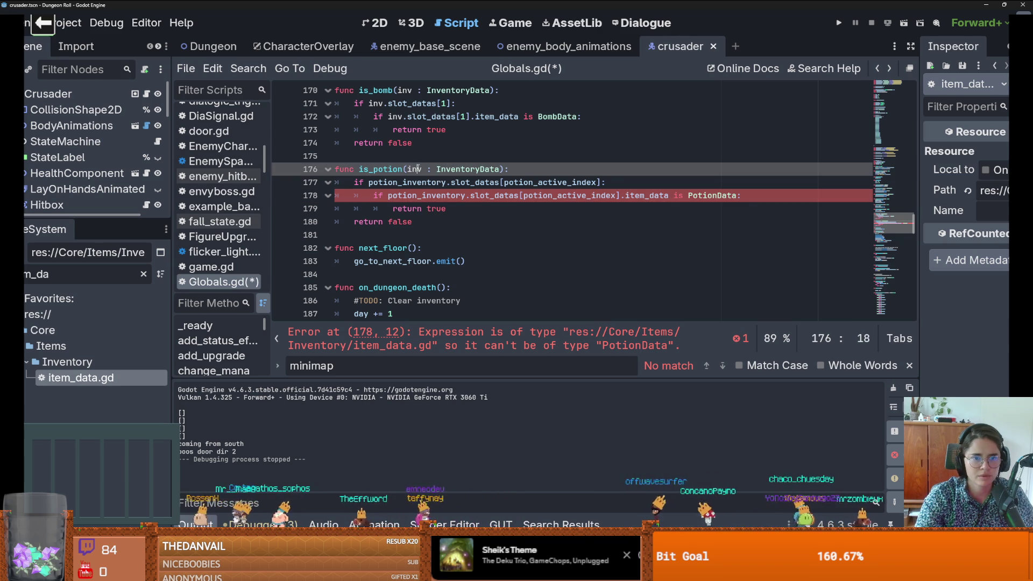
key(ctrl+c)
double_click(418, 183)
key(ctrl+v)
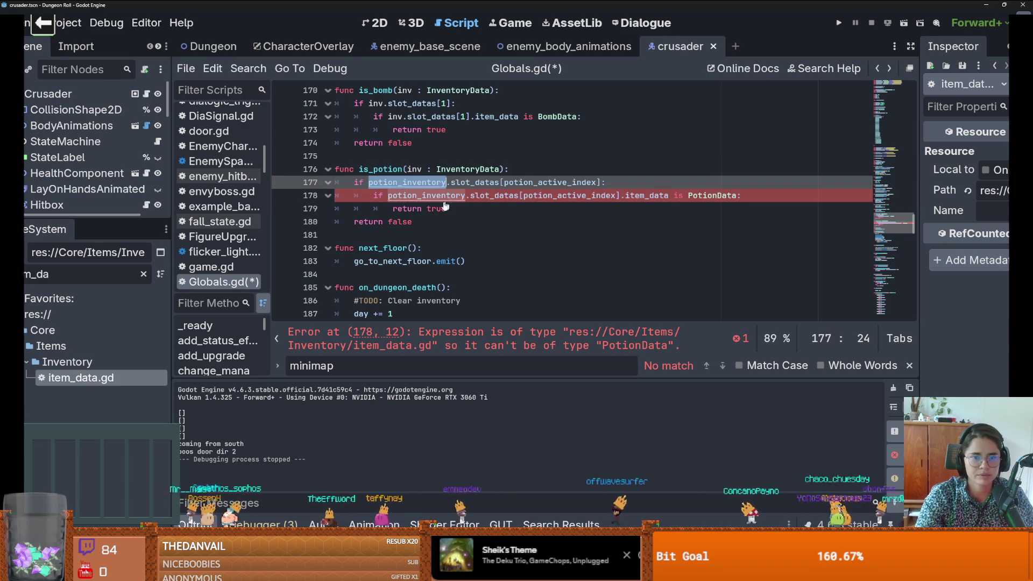
double_click(421, 195)
key(ctrl+v)
click(484, 221)
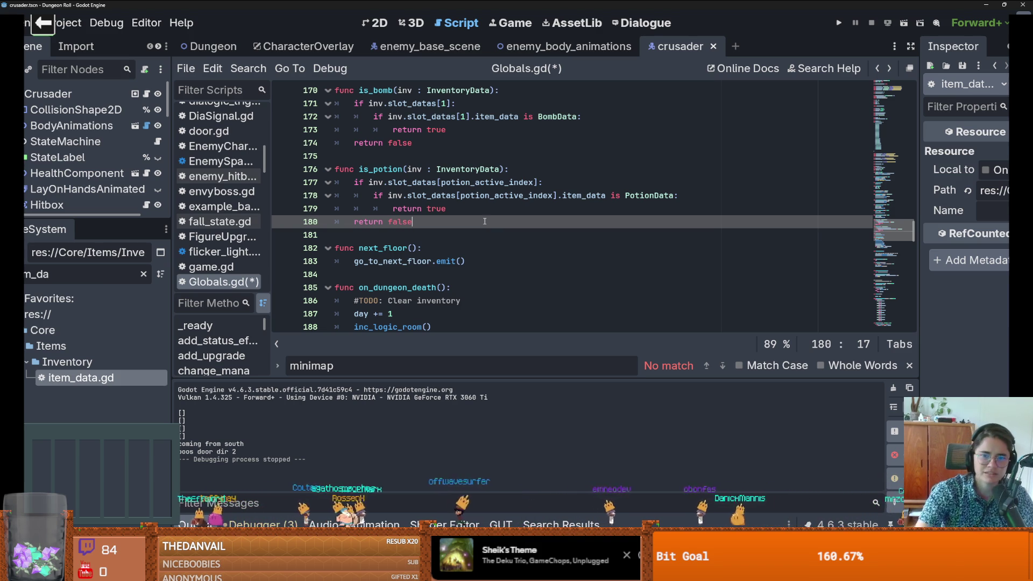
Step: Review the InventoryData declarations on lines 55 and 57 and where is_potion uses inv
mouse_move(909, 240)
mouse_down()
mouse_move(906, 102)
mouse_move(906, 127)
mouse_up()
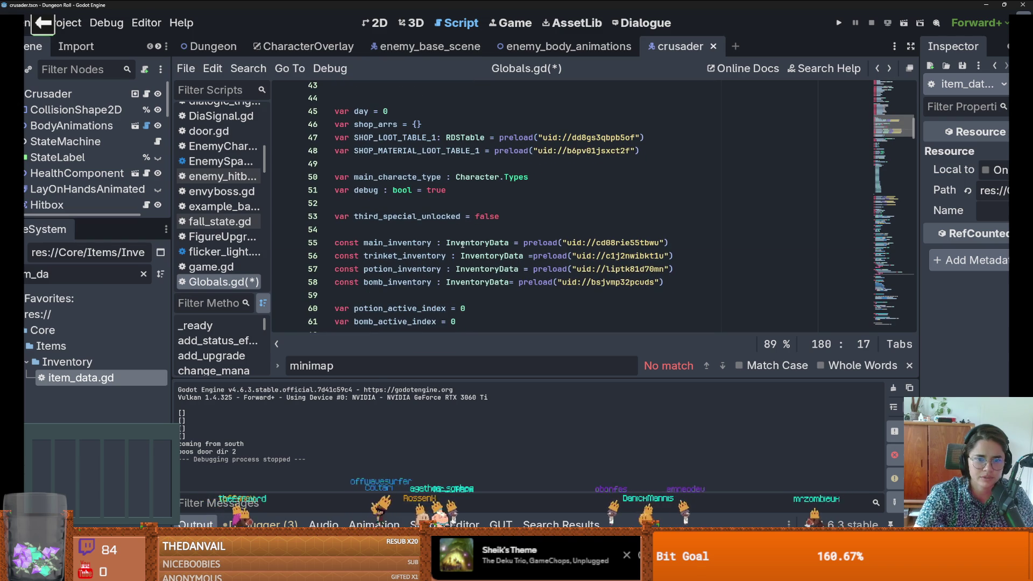
double_click(461, 243)
double_click(484, 269)
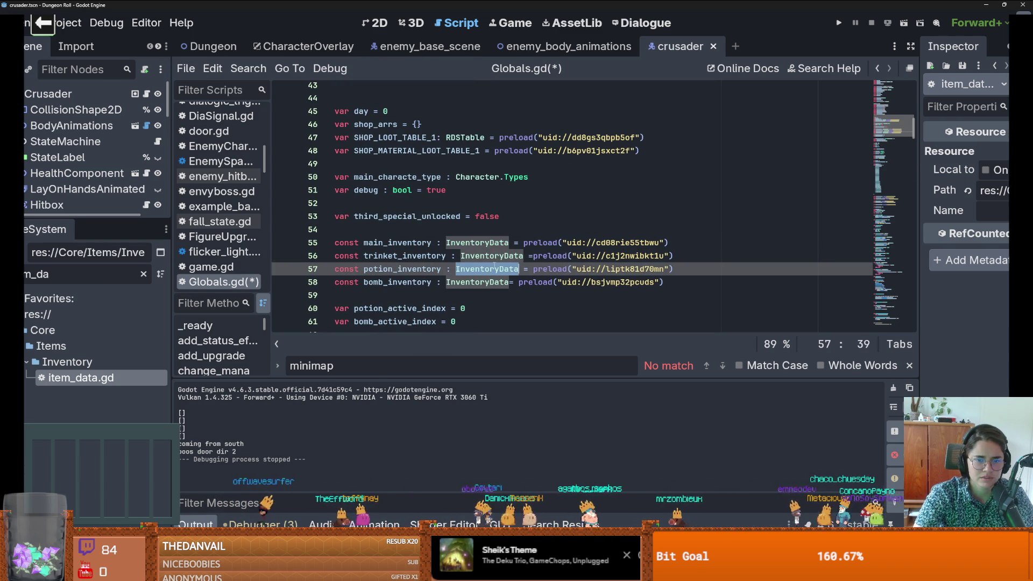
mouse_move(894, 126)
mouse_down()
mouse_move(888, 312)
mouse_move(885, 256)
mouse_up()
click(416, 231)
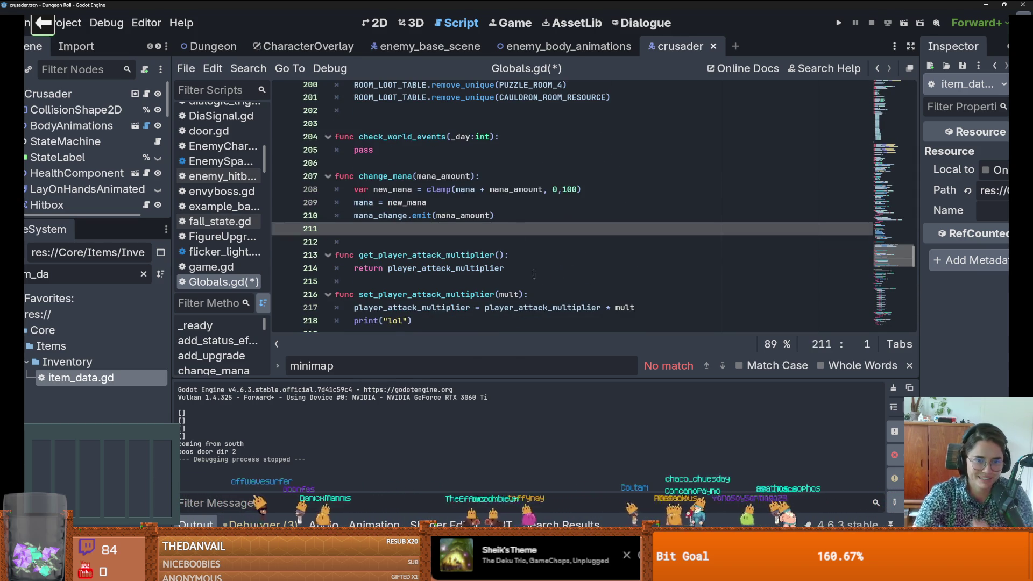
scroll(529, 267, up, 10)
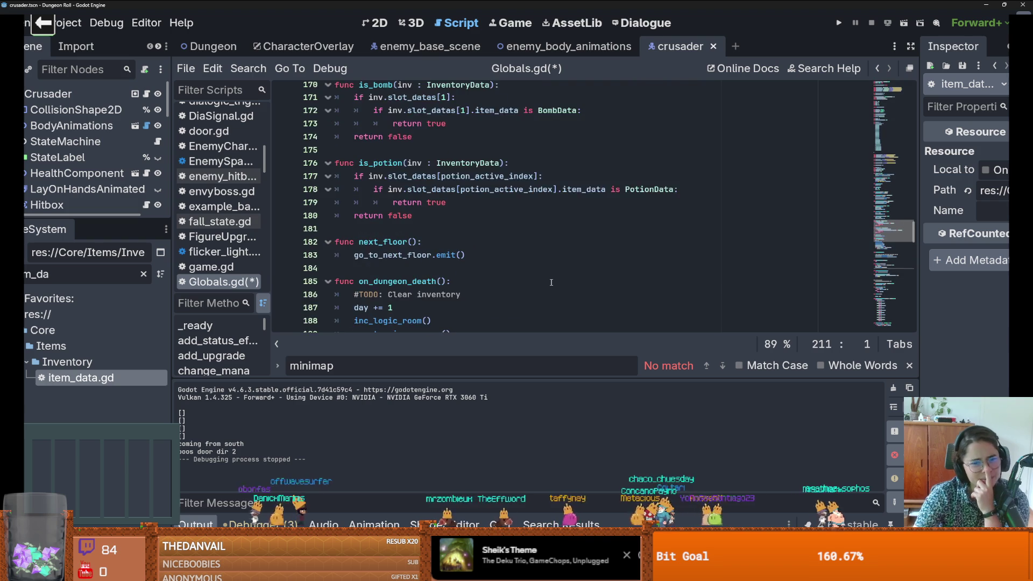
scroll(551, 283, up, 2)
double_click(412, 241)
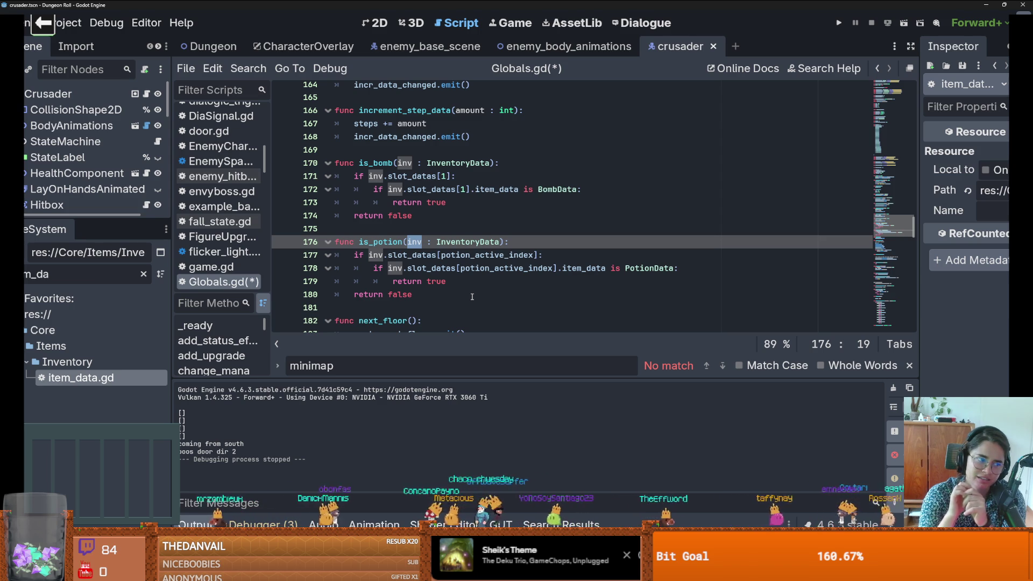
click(536, 255)
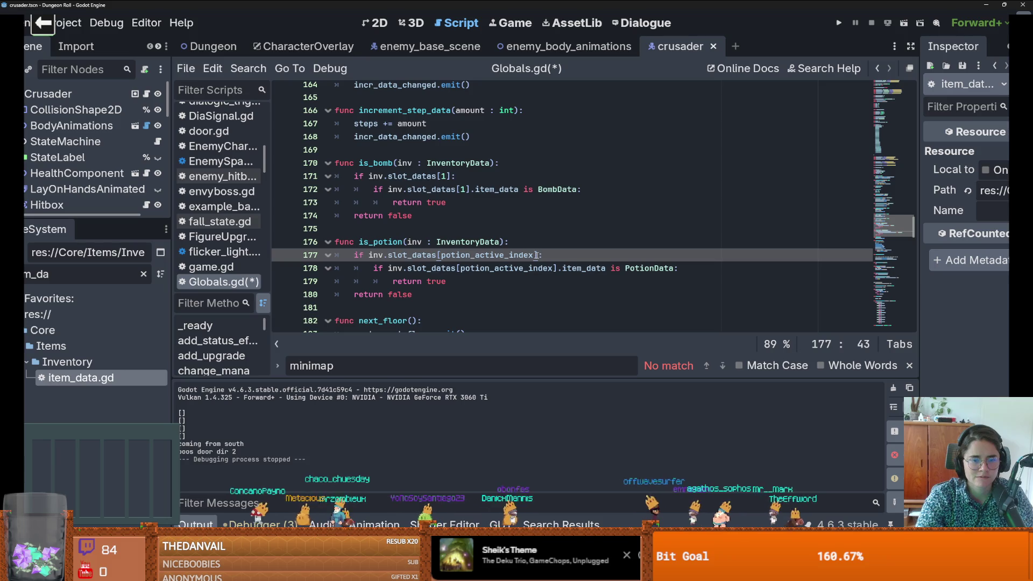
double_click(387, 241)
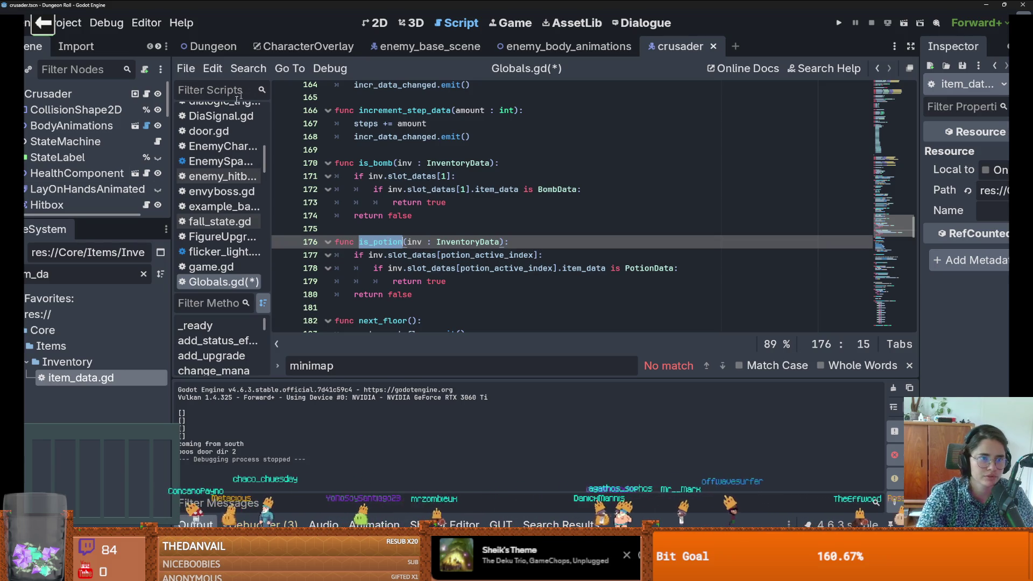
Step: Clear the FileSystem filter and open crusader.gd from the crusader scene
click(143, 274)
scroll(132, 353, up, 5)
scroll(127, 326, up, 4)
click(76, 351)
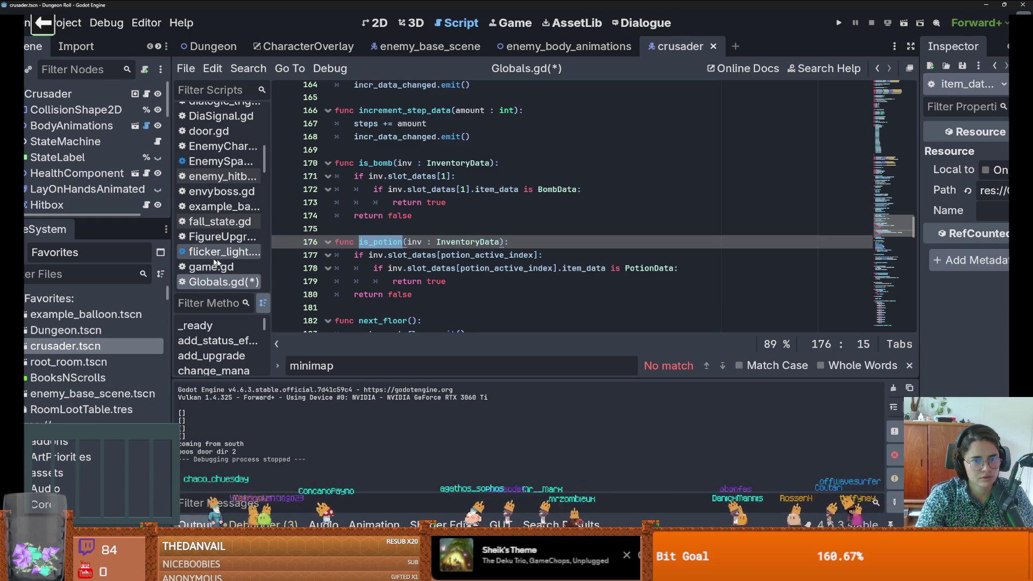
scroll(279, 180, up, 6)
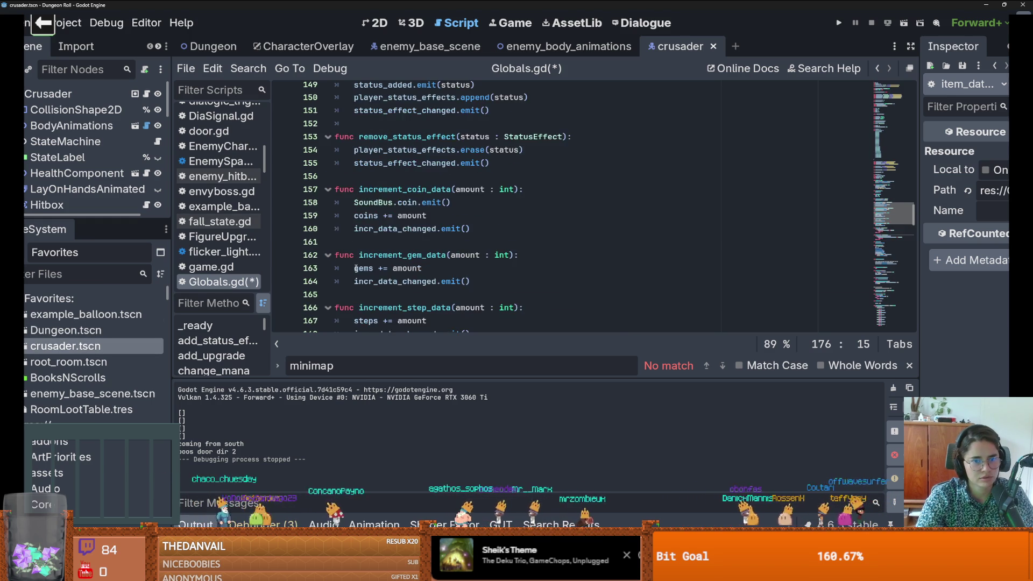
click(146, 93)
Step: Change Globals.main_inventory to Globals.potion_inventory on crusader.gd line 45 and save
scroll(725, 196, right, 3)
drag(739, 195, 671, 195)
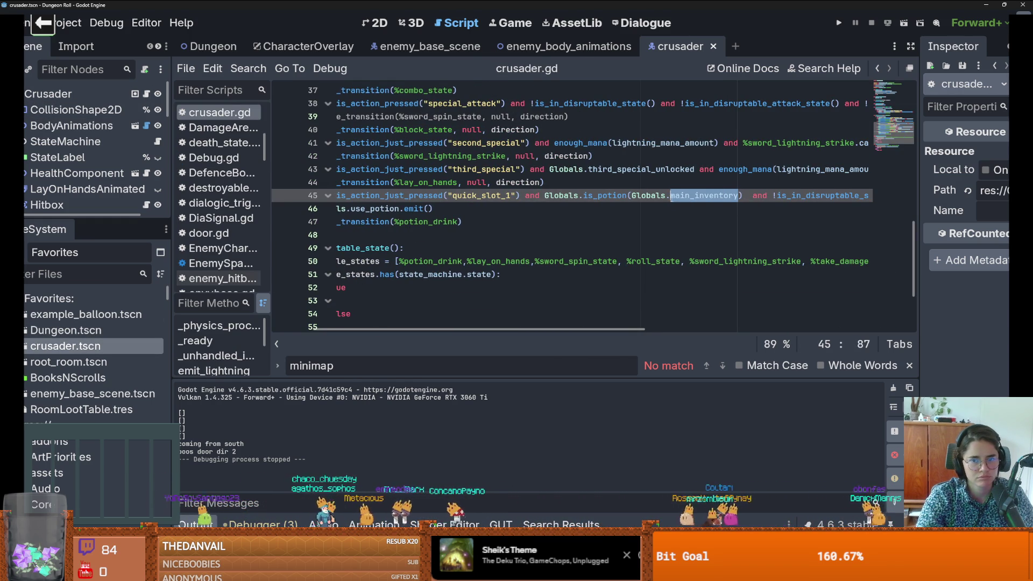
text(pot)
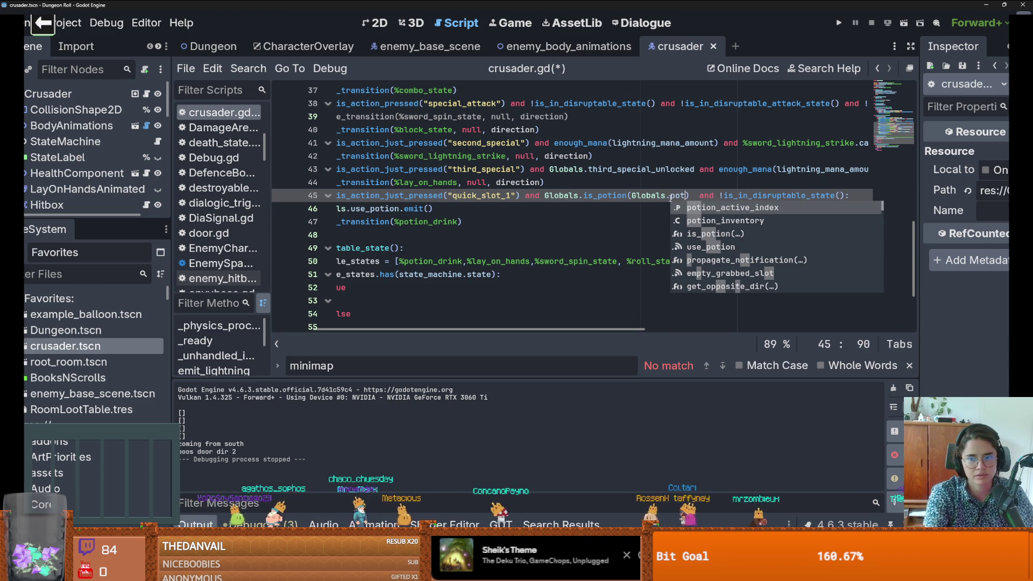
scroll(670, 204, down, 1)
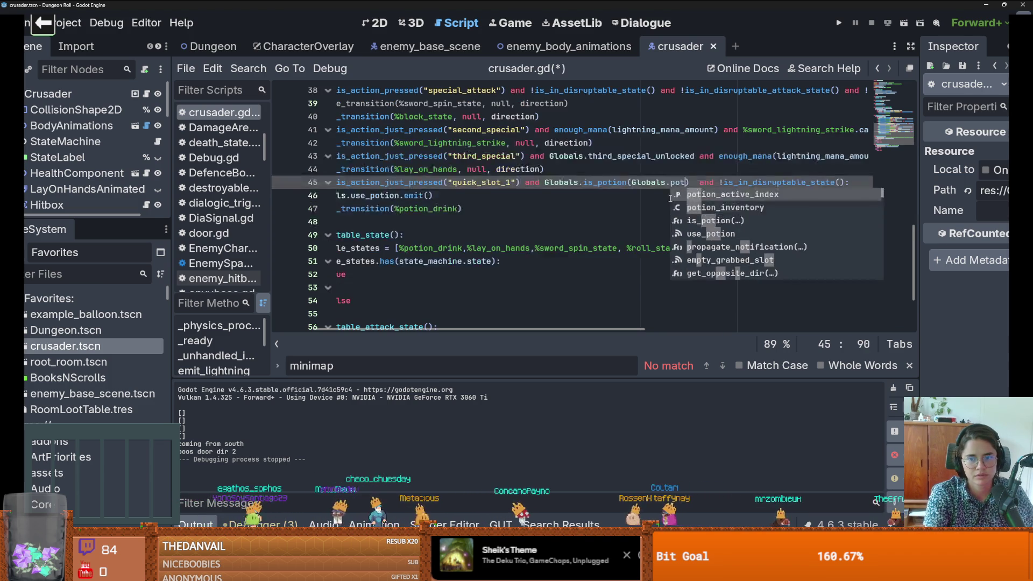
click(784, 207)
scroll(566, 204, left, 2)
scroll(566, 205, up, 1)
scroll(619, 234, up, 2)
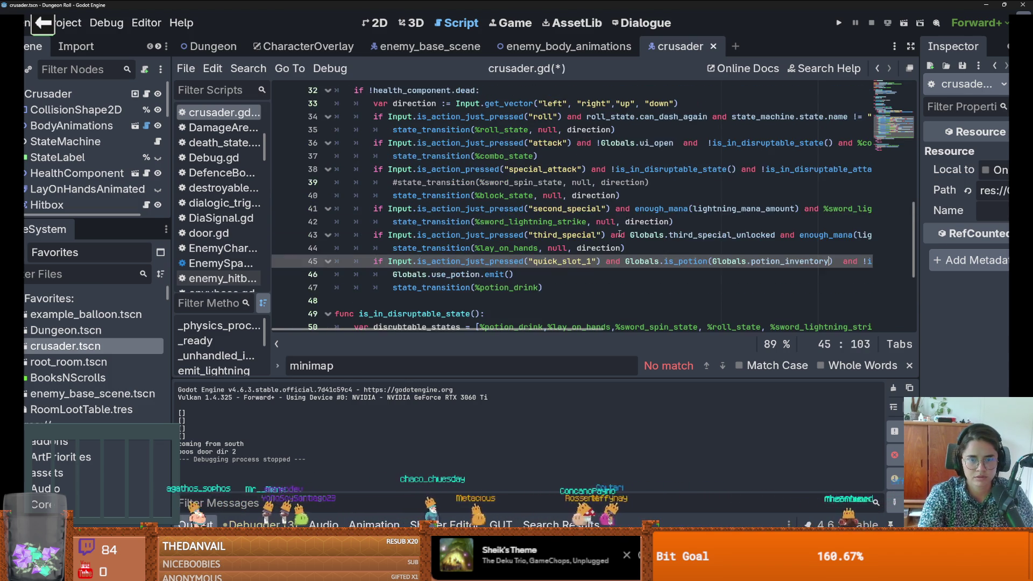
scroll(618, 234, down, 2)
key(ctrl+s)
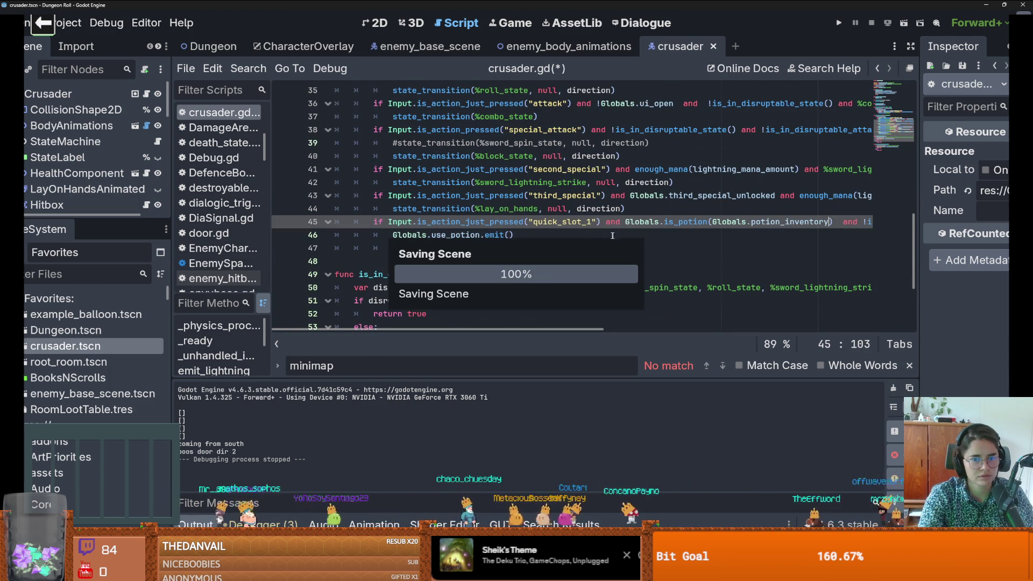
Step: Jump to the is_potion definition and check its potion_active_index lookup
ctrl+click(676, 222)
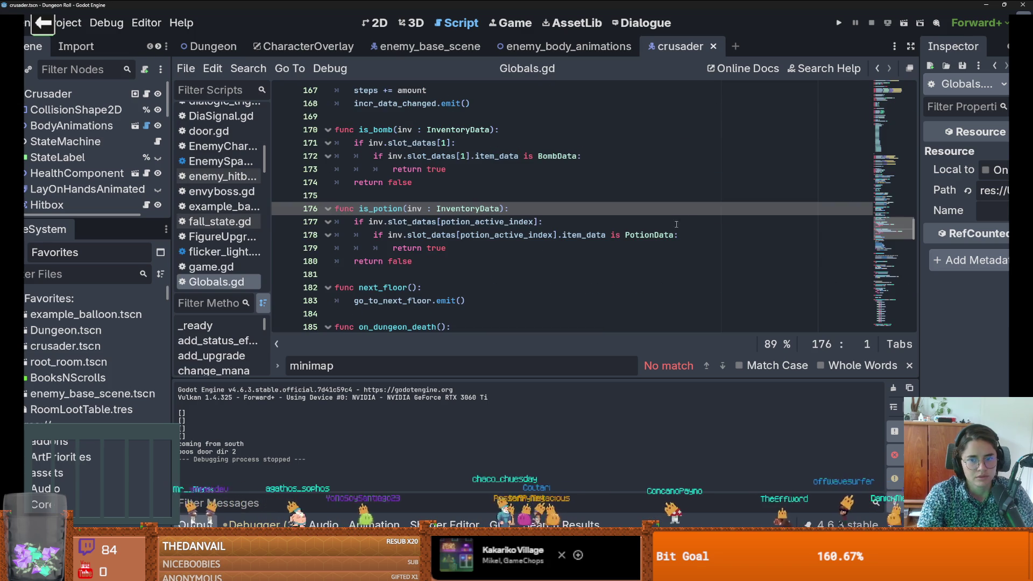
scroll(451, 251, down, 1)
scroll(451, 251, up, 1)
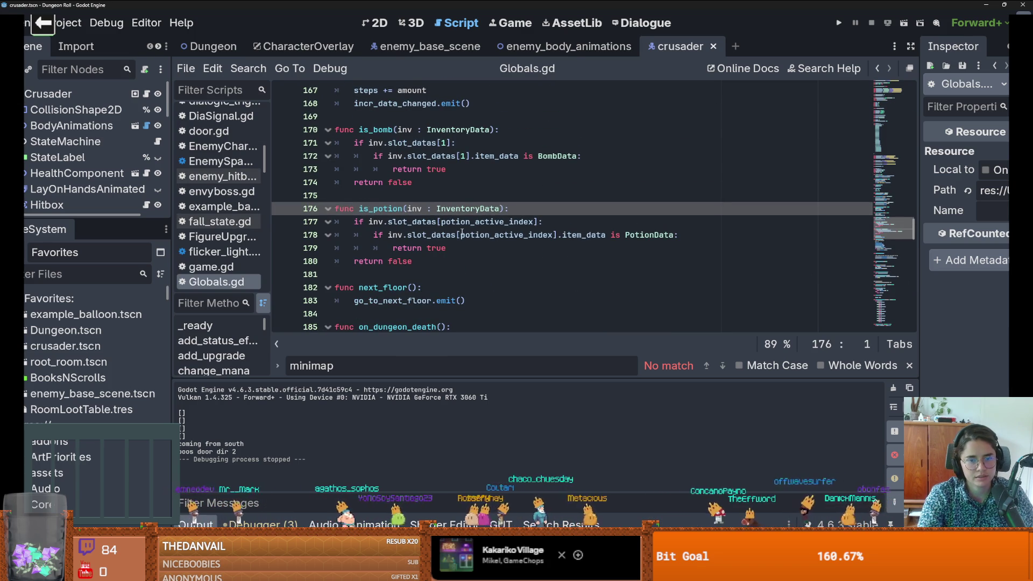
double_click(466, 224)
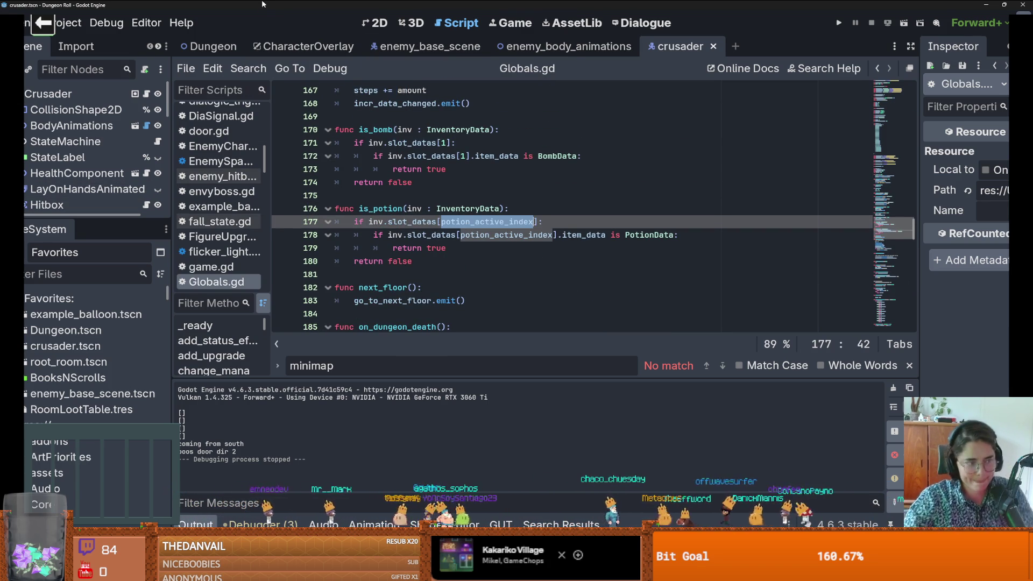
click(212, 46)
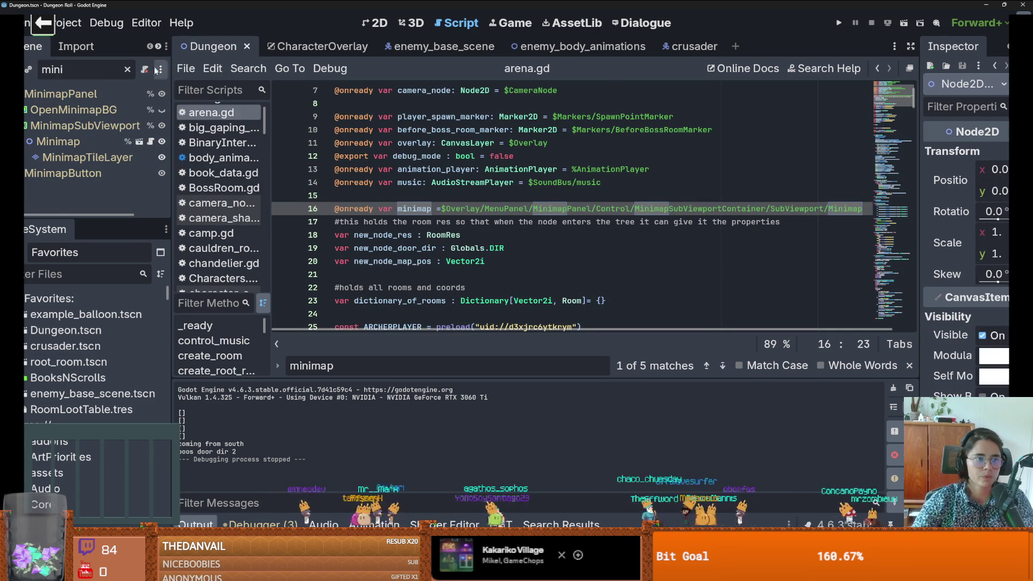
Step: Hide the MenuPanel node in the CharacterOverlay scene and save the scene
click(366, 25)
scroll(312, 180, down, 1)
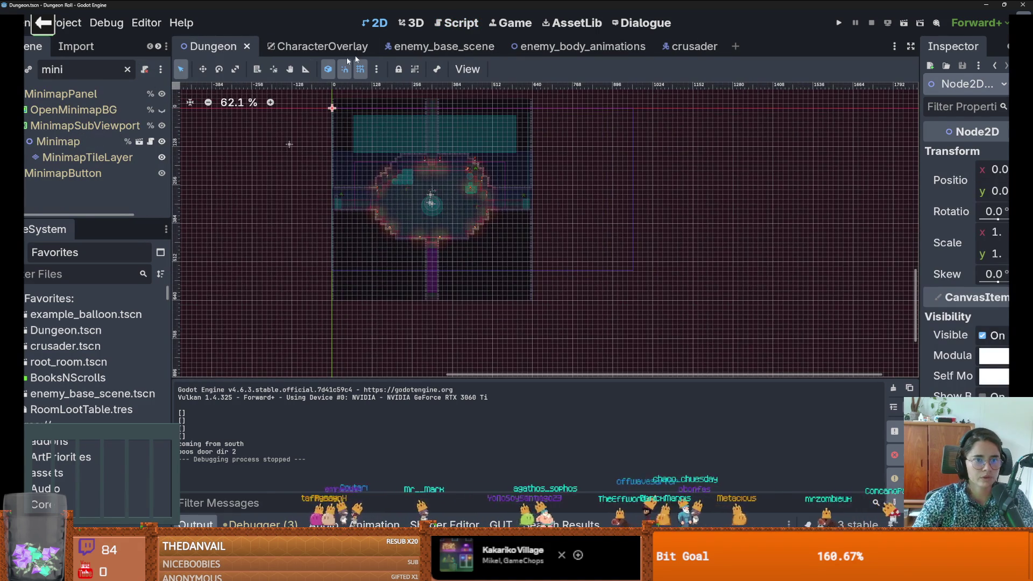
click(321, 47)
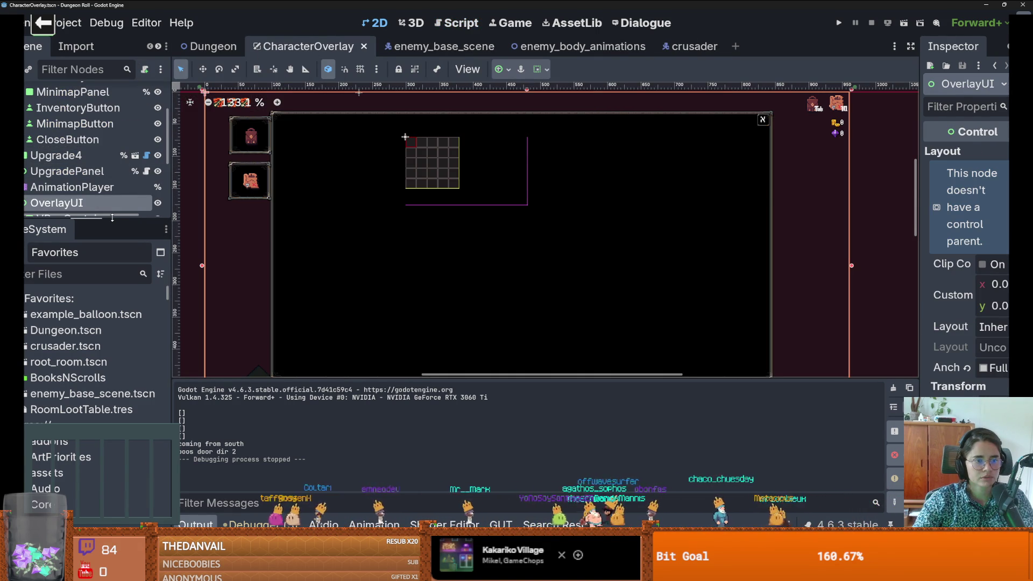
drag(141, 218, 141, 350)
scroll(136, 172, up, 3)
click(157, 125)
key(ctrl+s)
Step: Select the quick Slot node and open the QuickItemVBoxContainer script
scroll(342, 238, up, 3)
scroll(342, 238, up, 1)
click(305, 252)
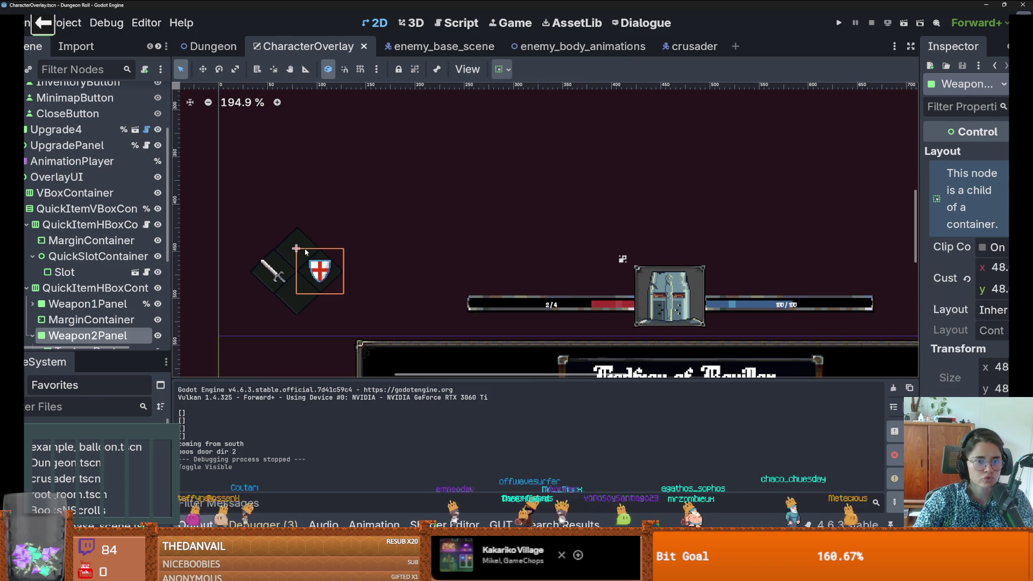
click(282, 246)
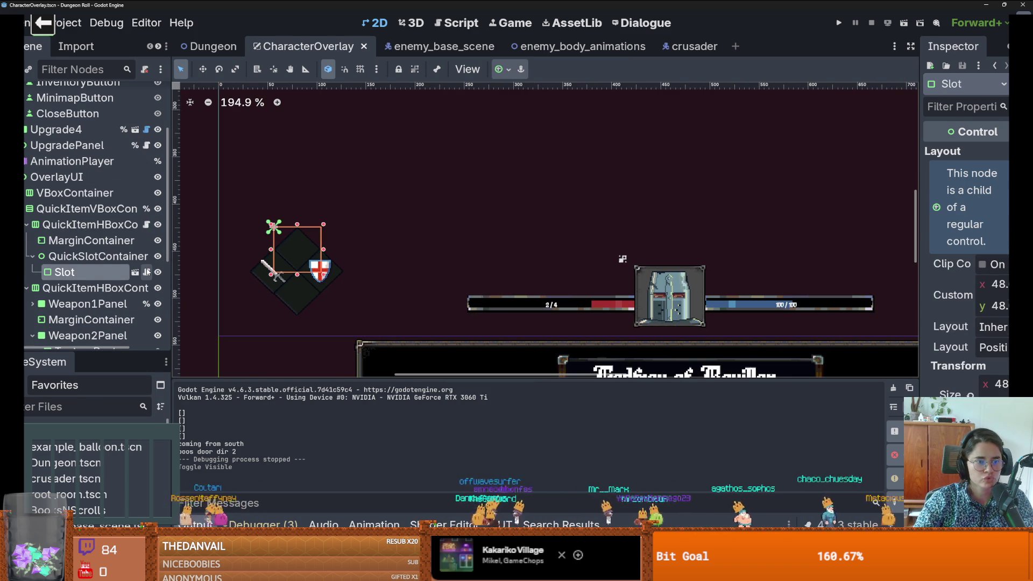
click(146, 225)
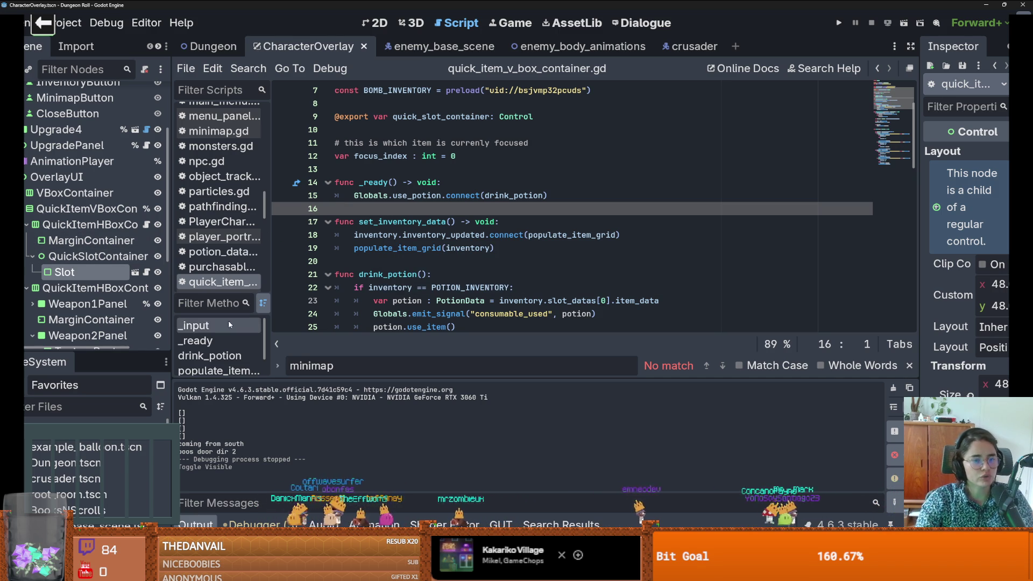
Step: Scroll the drink_potion code, then switch to Steam's Heaven's Vault store page
scroll(301, 323, down, 4)
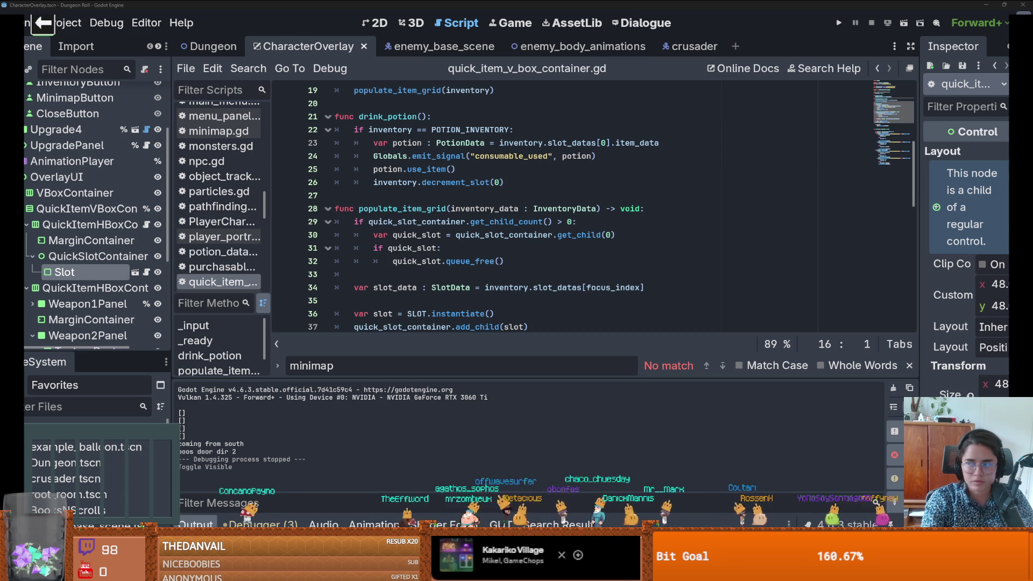
key(alt+Tab)
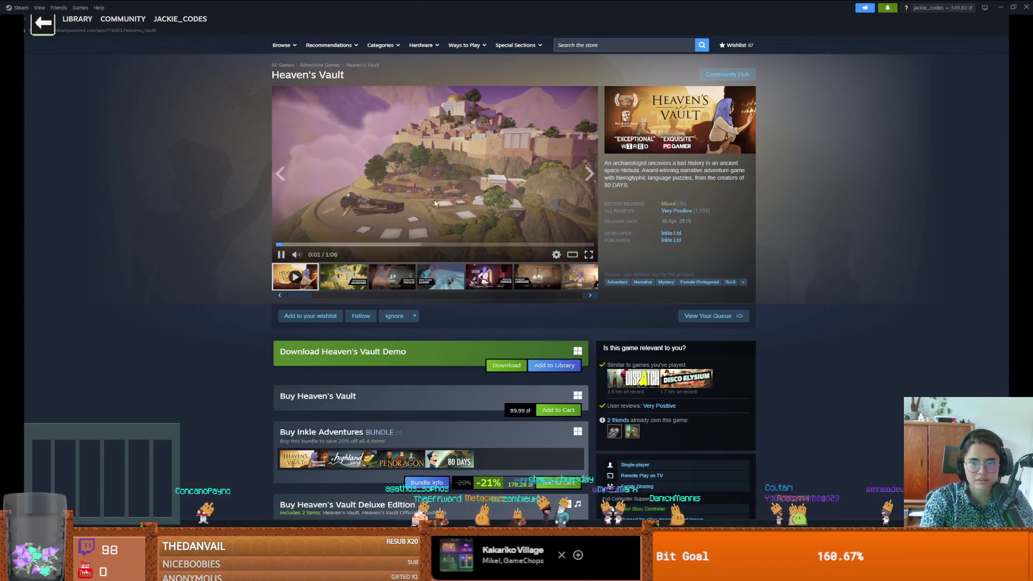
Step: Search the store for 'arc', open Librarian: Tidy Up the Arcane Library!, and play its trailer fullscreen
click(606, 46)
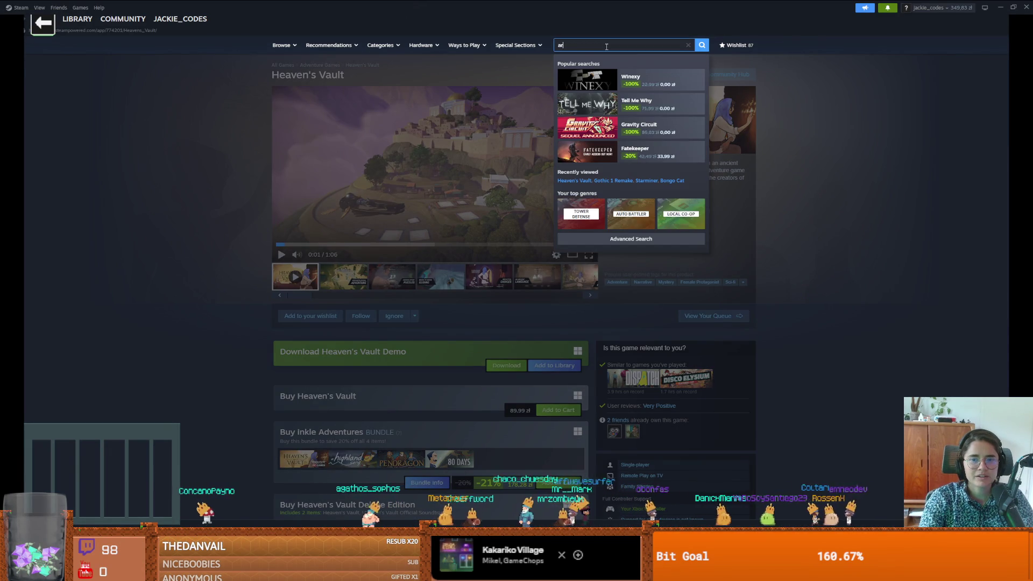
text(c)
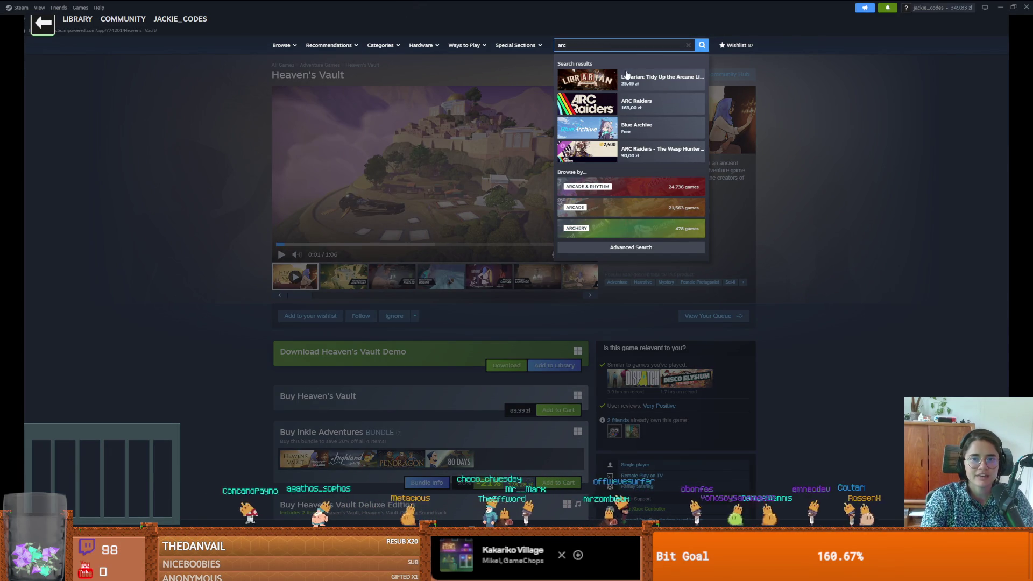
click(628, 78)
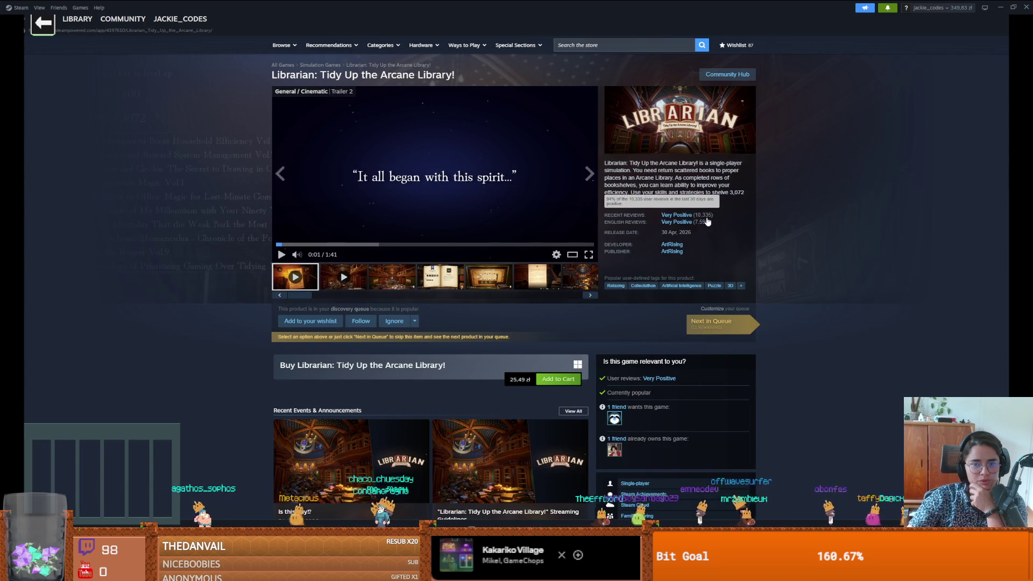
click(588, 254)
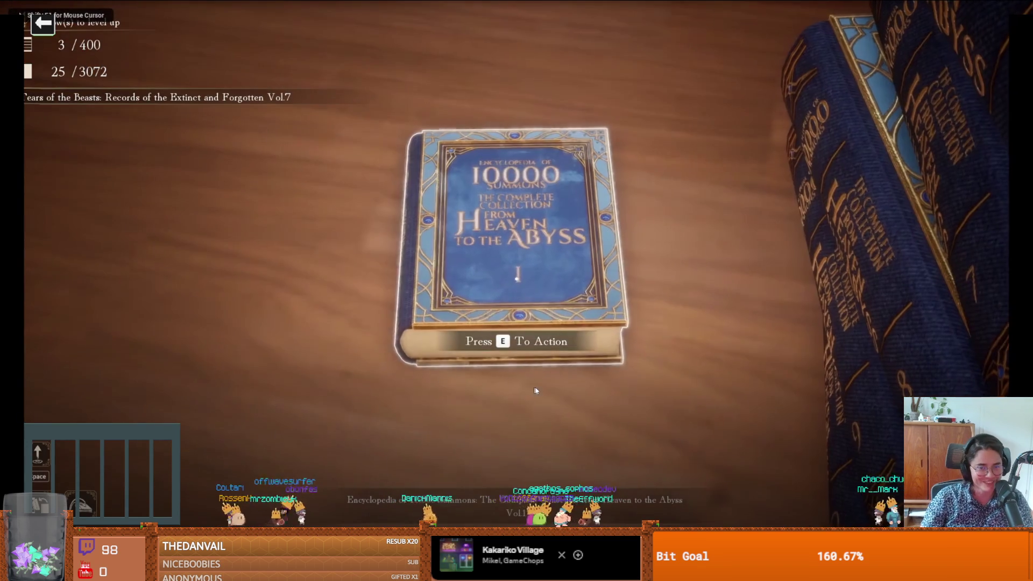
Step: Pause the Librarian trailer at 0:57 and exit fullscreen playback
key(e)
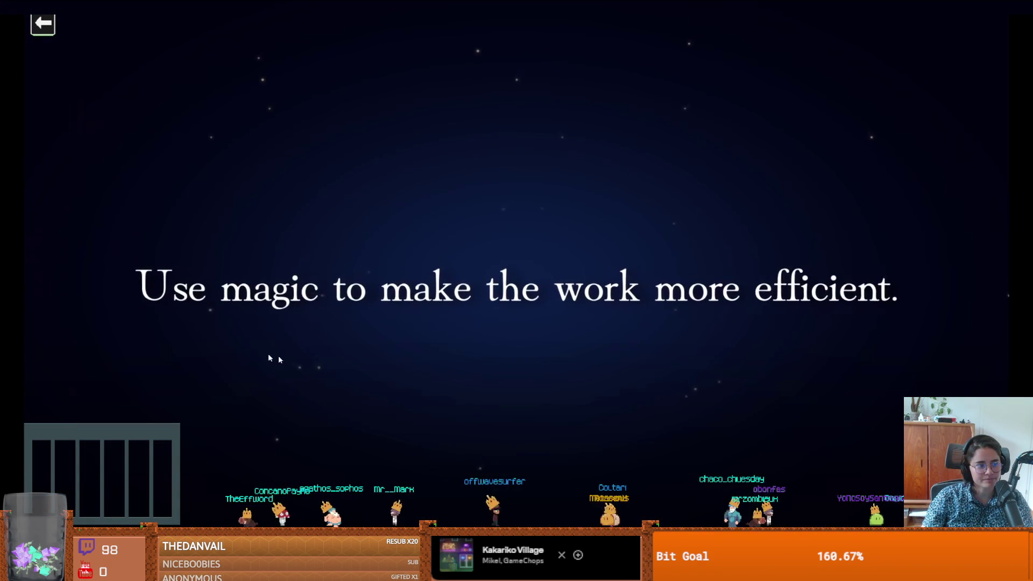
click(279, 359)
key(Escape)
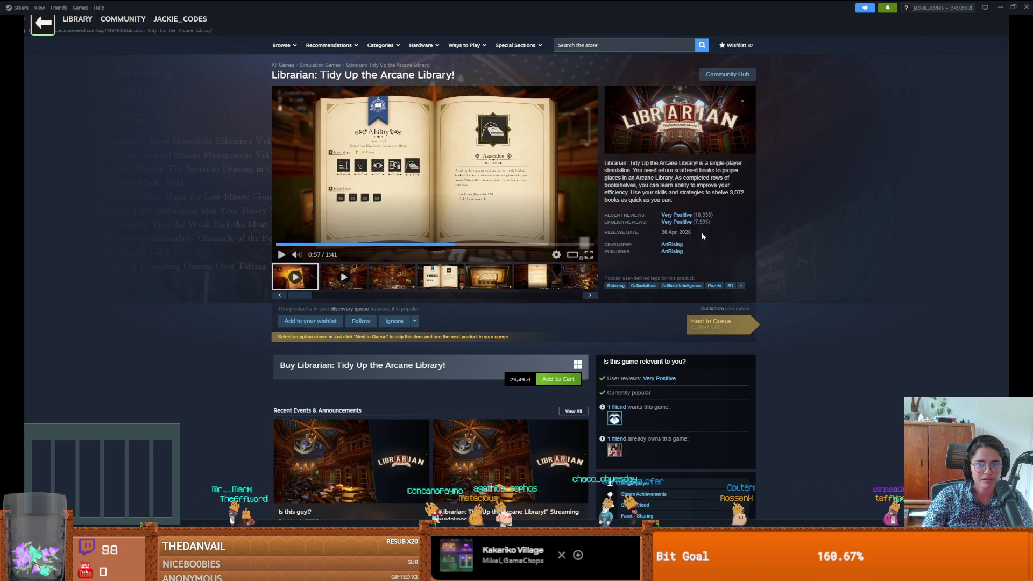
Step: Browse the reviews, search the store for 'Beyond All Reason', then go back to Godot
scroll(632, 330, down, 15)
scroll(632, 331, down, 1)
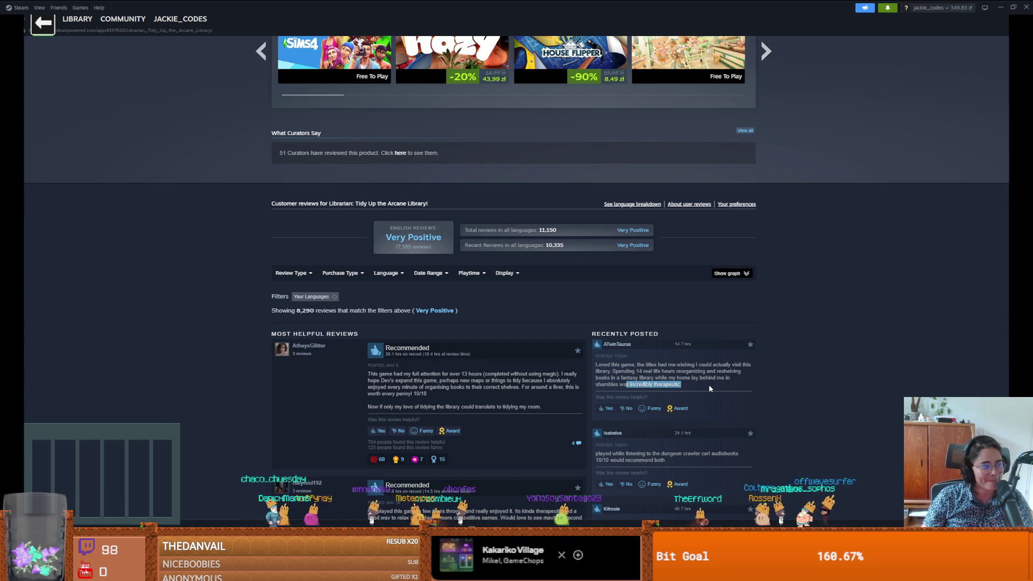
scroll(750, 422, up, 10)
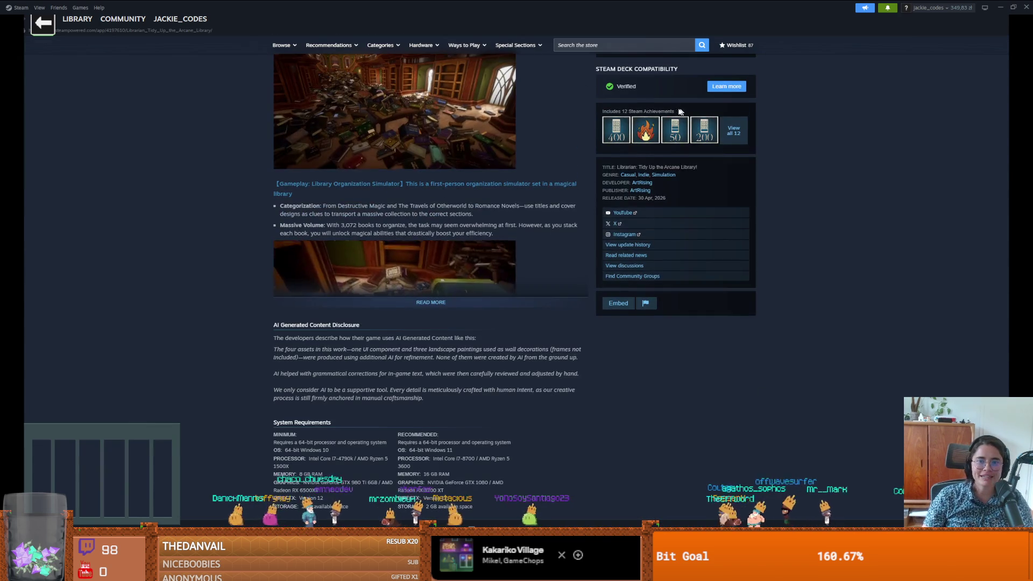
click(607, 48)
text(Beyond All Reason)
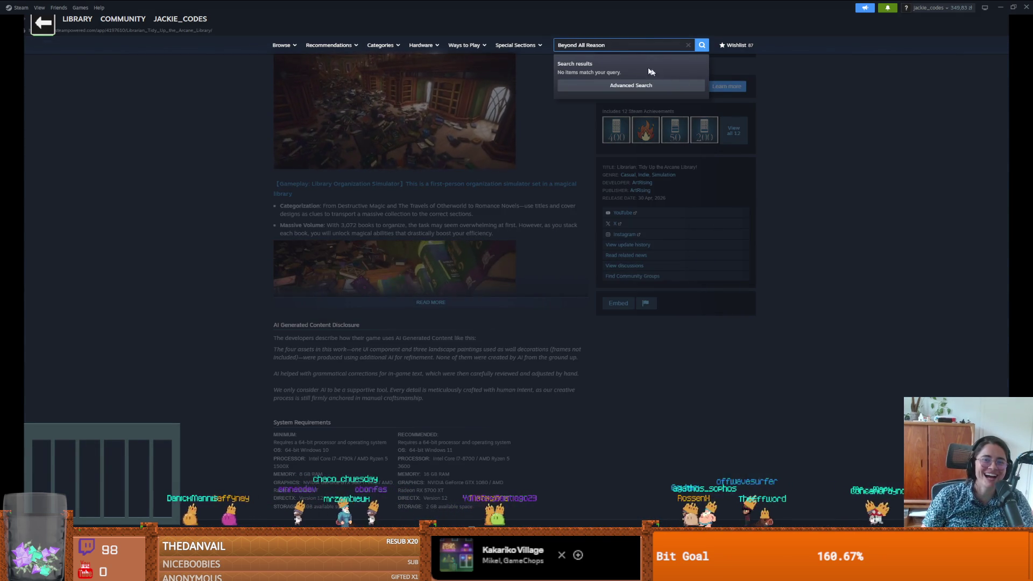
click(629, 85)
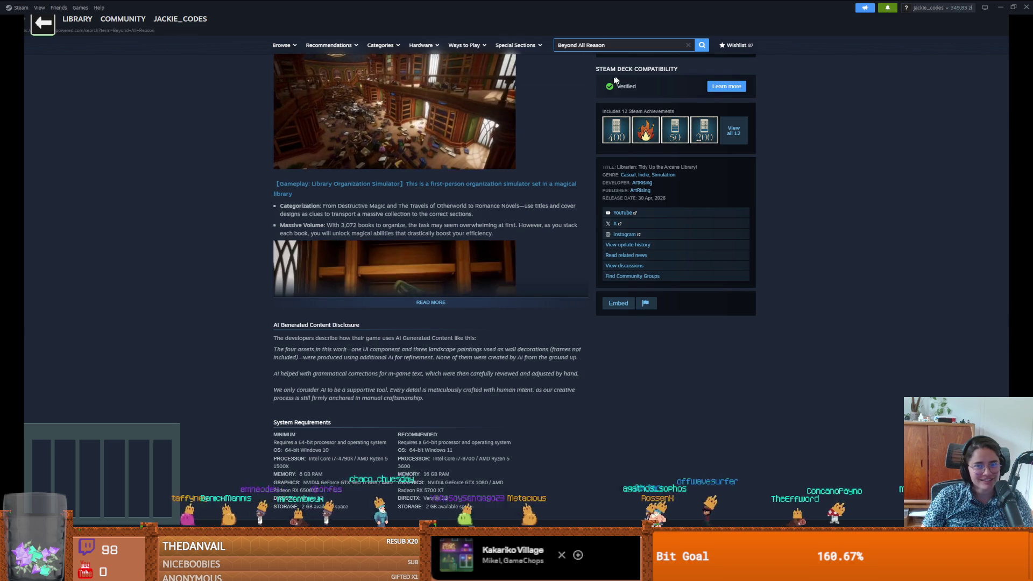
key(alt+Tab)
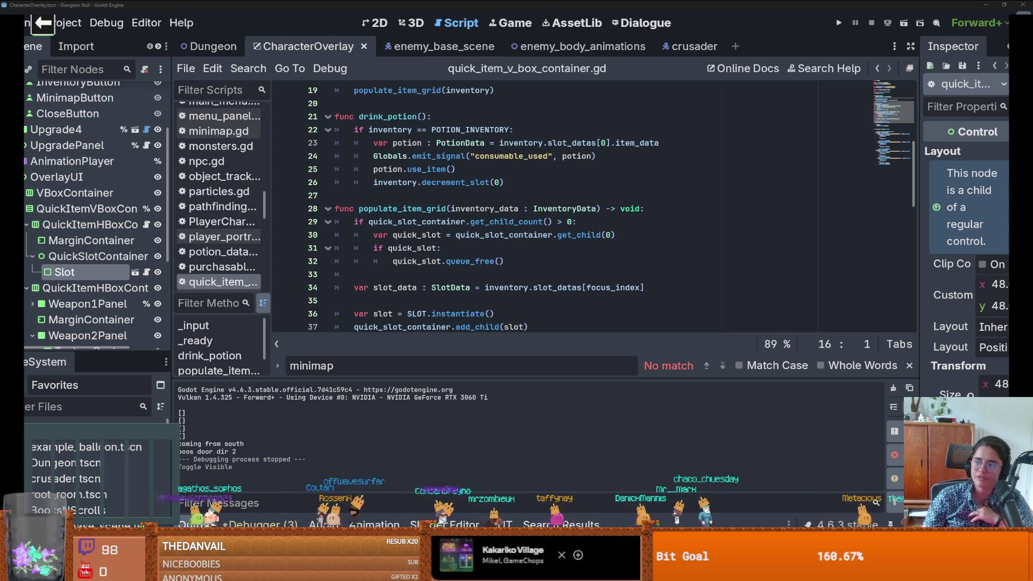
Step: Switch from Godot back to the Librarian store page in Steam
key(alt+Tab)
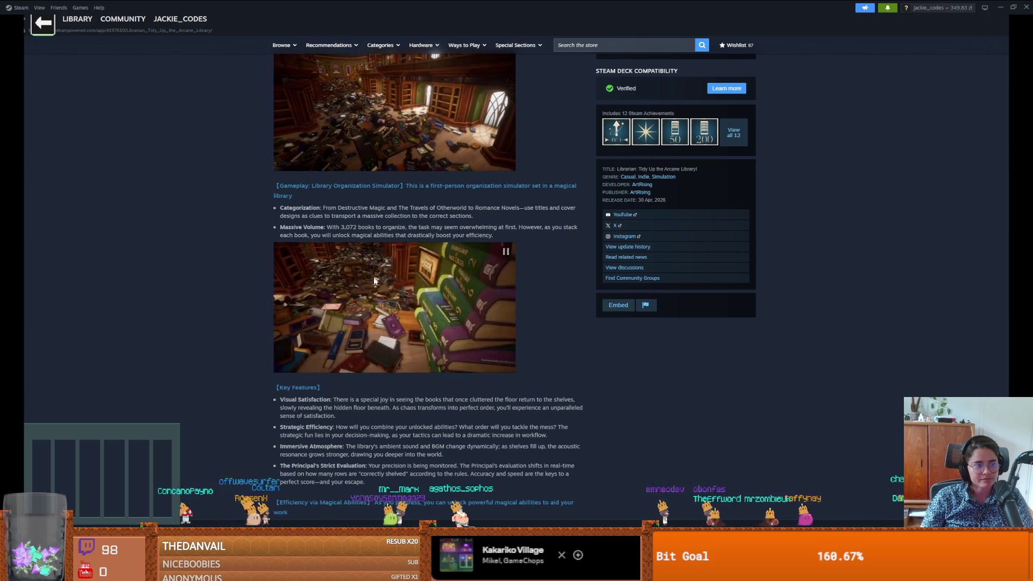
Step: Scroll down the Librarian store page to read its AI Generated Content Disclosure
scroll(373, 274, down, 3)
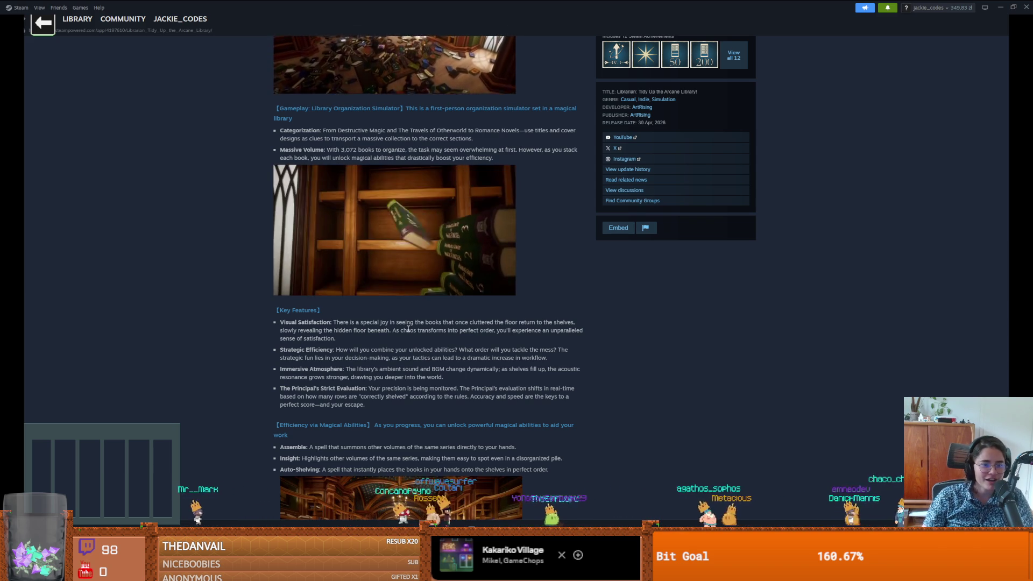
scroll(412, 364, down, 2)
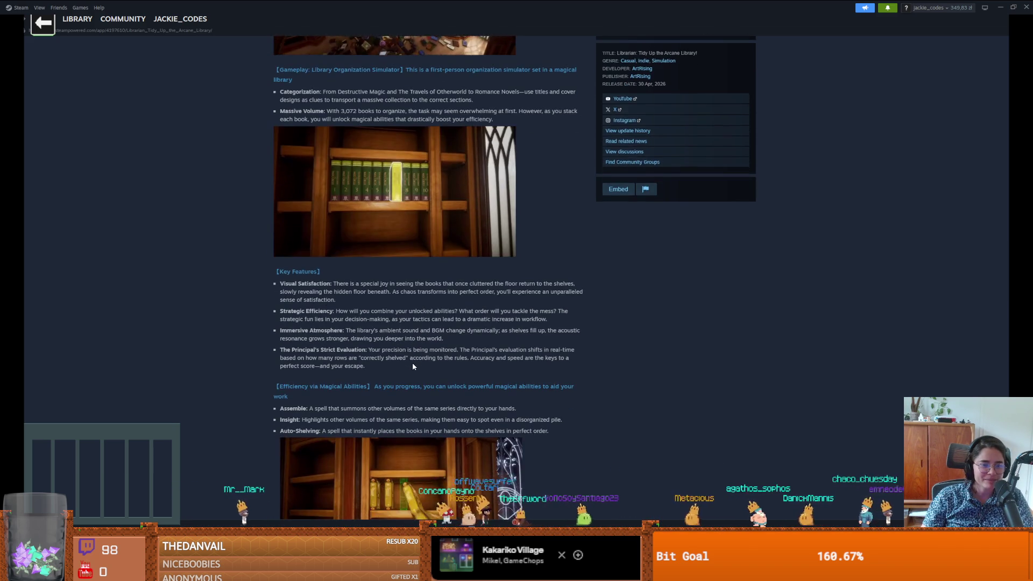
scroll(323, 368, down, 1)
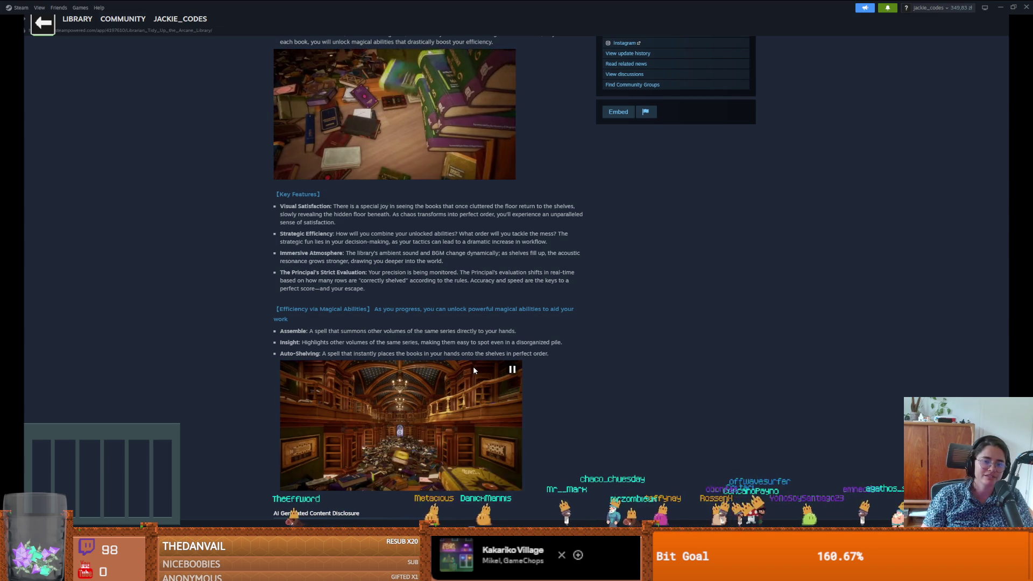
scroll(447, 408, down, 1)
scroll(448, 409, down, 3)
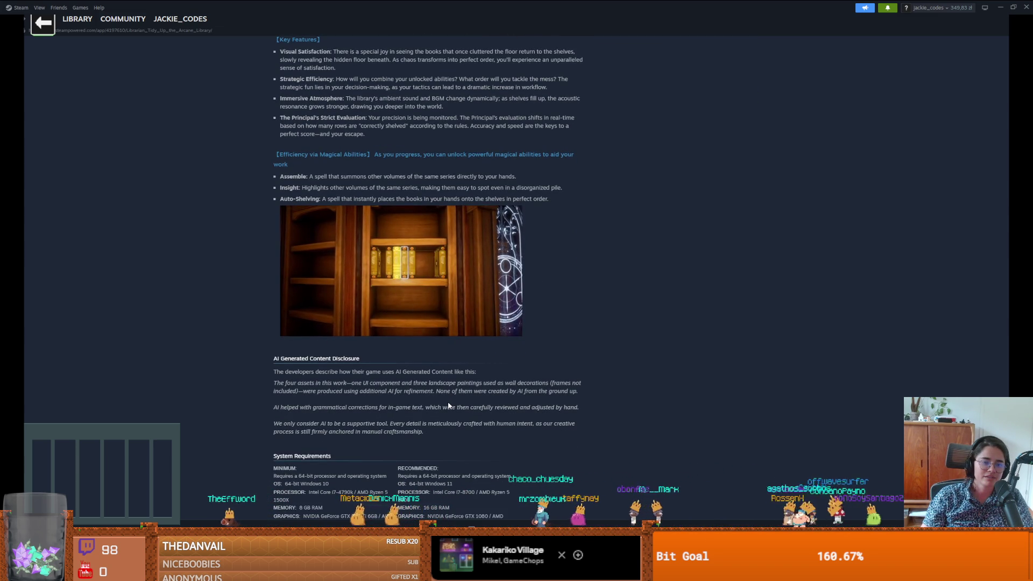
scroll(448, 404, down, 1)
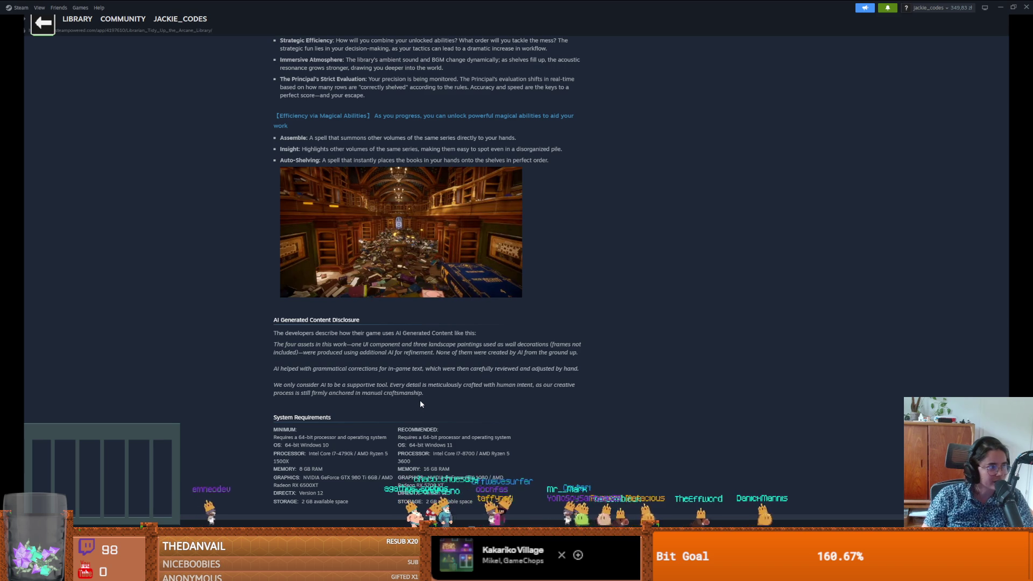
mouse_move(425, 394)
mouse_down()
mouse_move(264, 329)
mouse_move(275, 325)
mouse_up()
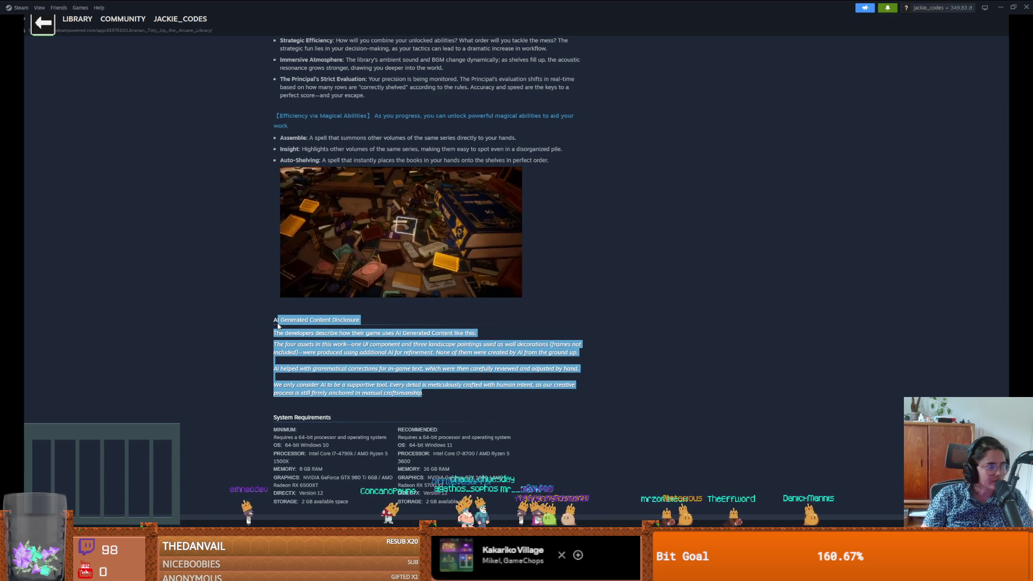
click(384, 386)
scroll(384, 387, up, 10)
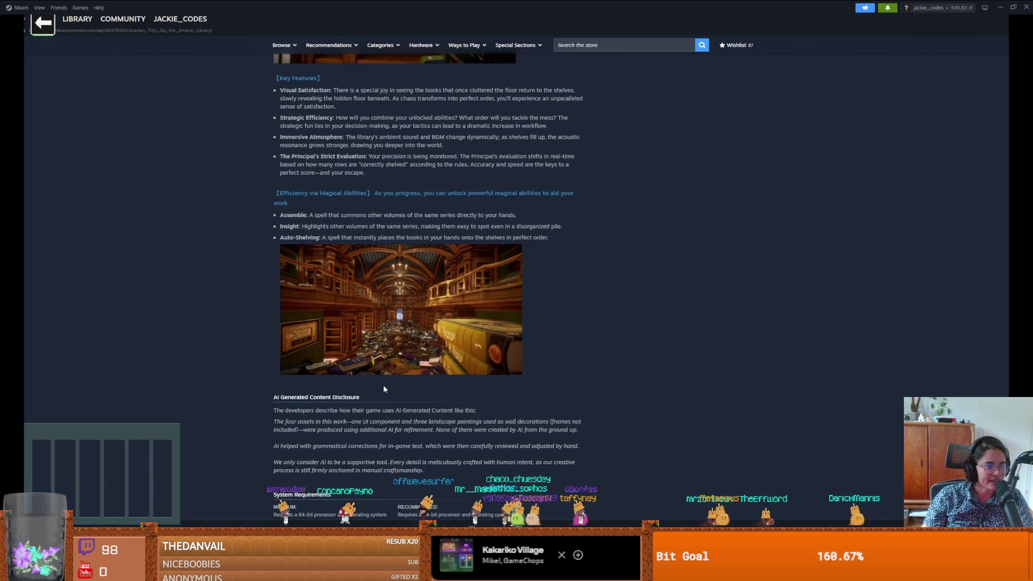
scroll(371, 391, up, 5)
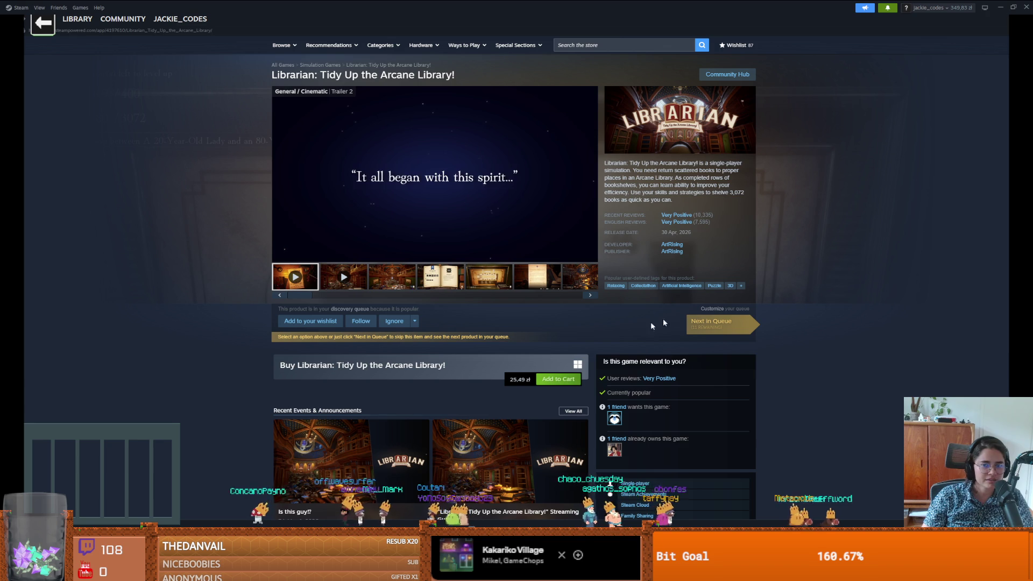
Step: List developer ArtRising's games, then return and enlarge the Librarian book screenshot
click(664, 248)
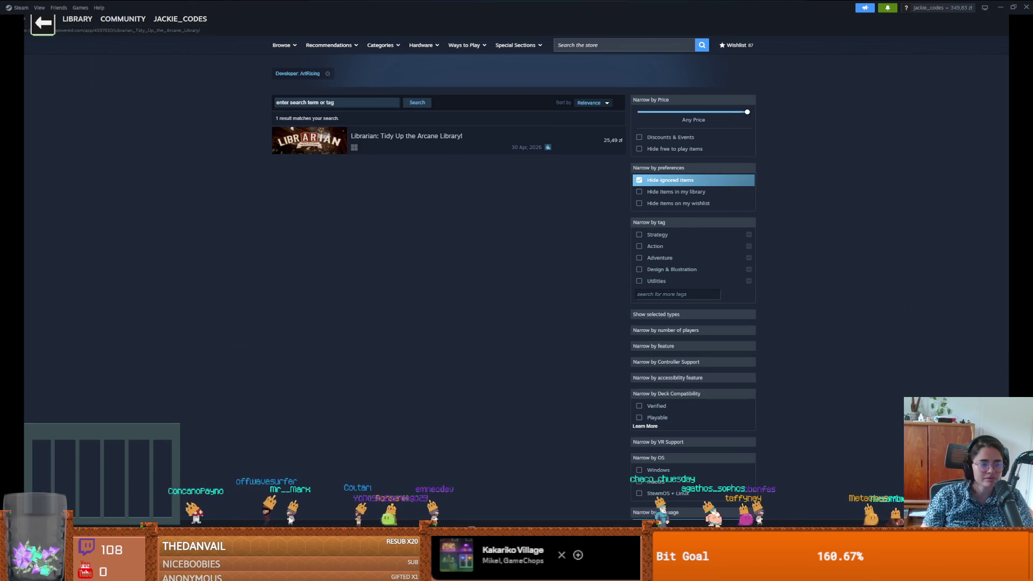
click(43, 22)
click(441, 276)
click(452, 237)
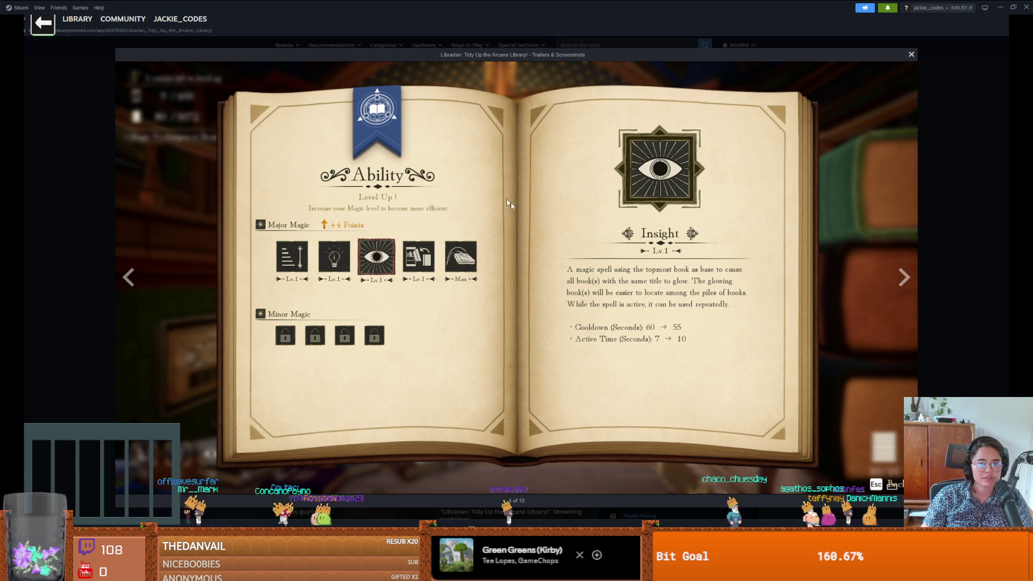
click(912, 280)
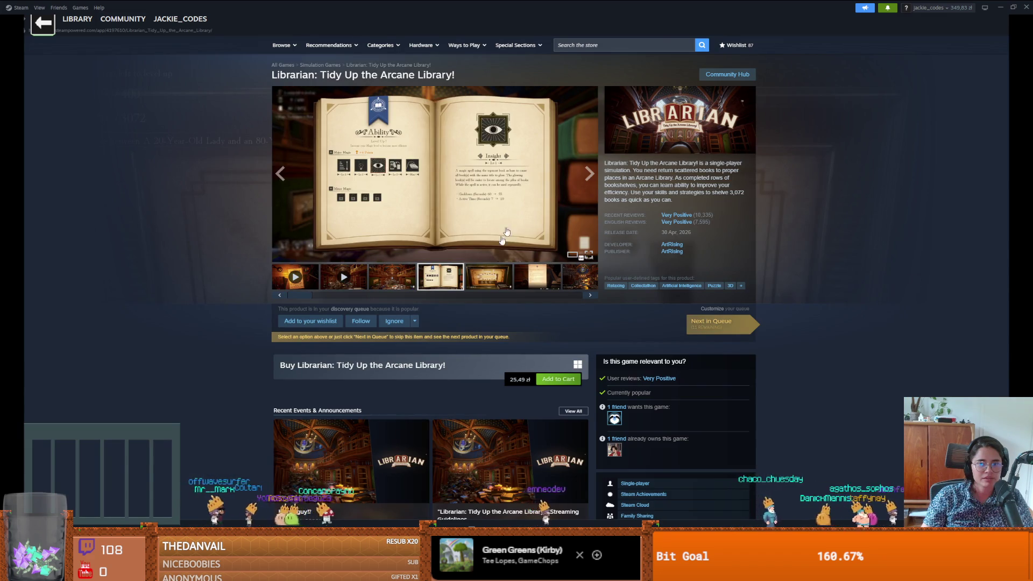
click(376, 99)
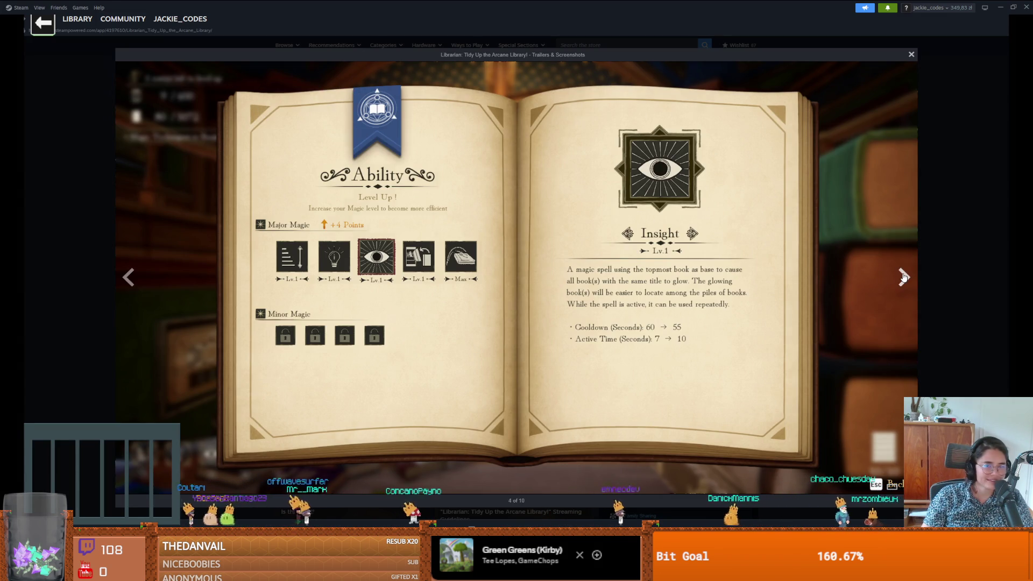
Step: Step through the remaining Librarian screenshots, close the viewer, and return to Godot
click(903, 277)
click(903, 277)
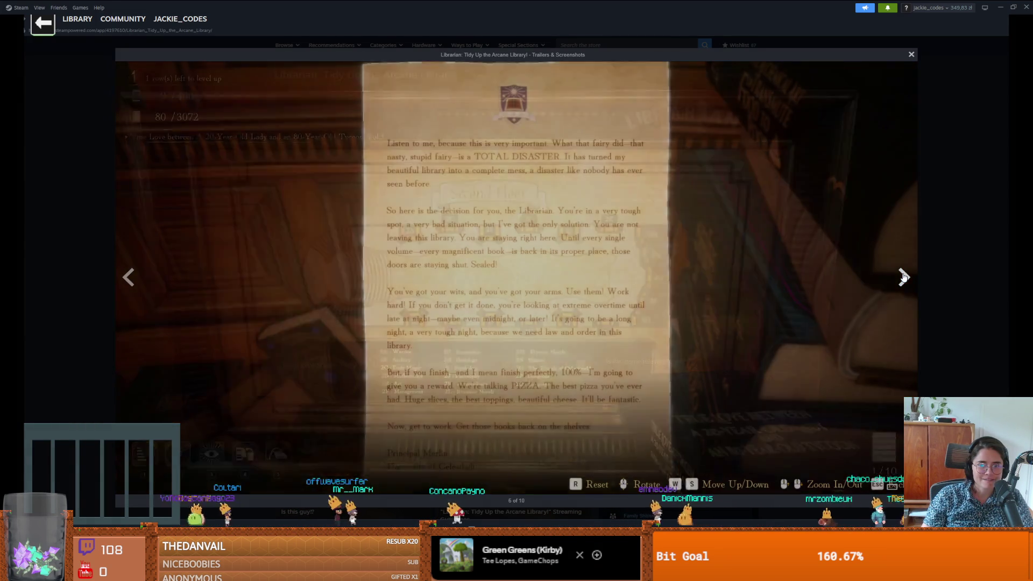
key(Left)
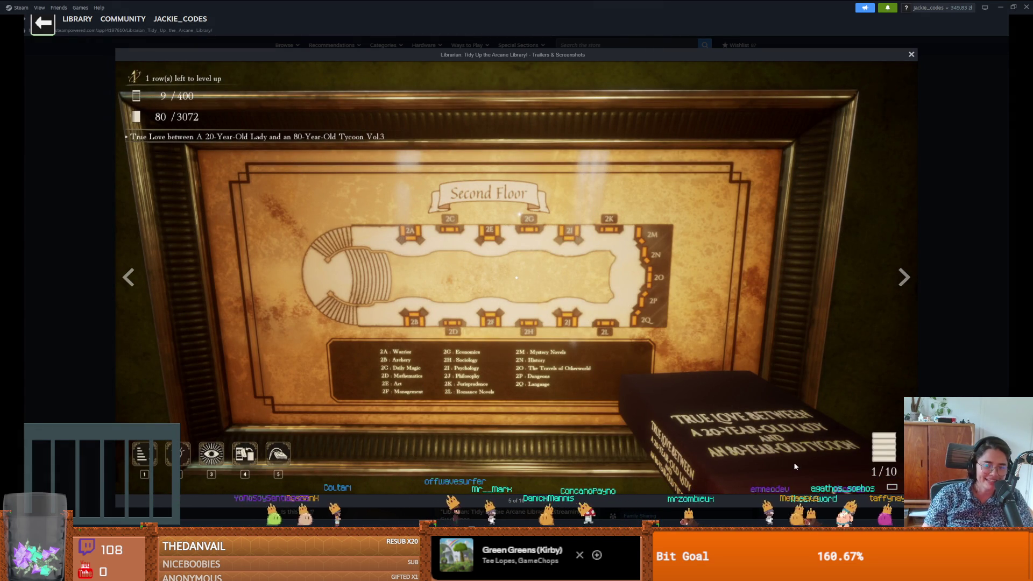
click(899, 278)
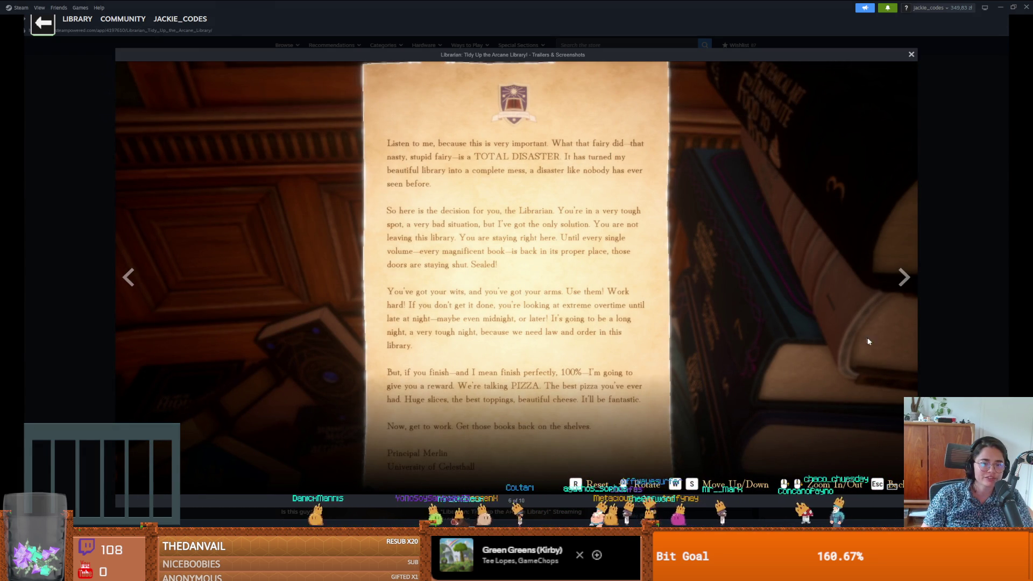
click(902, 279)
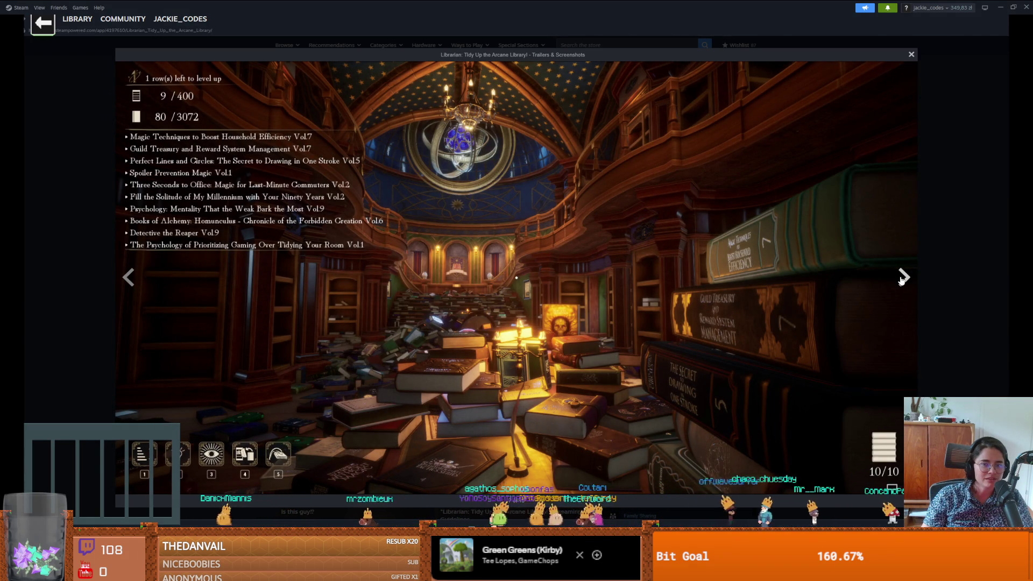
click(902, 278)
click(902, 279)
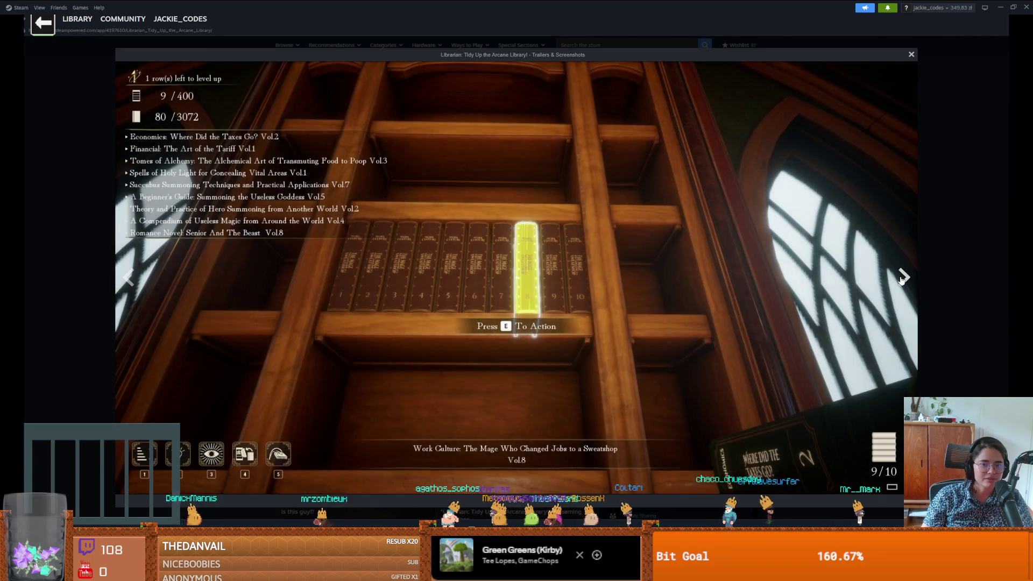
click(902, 279)
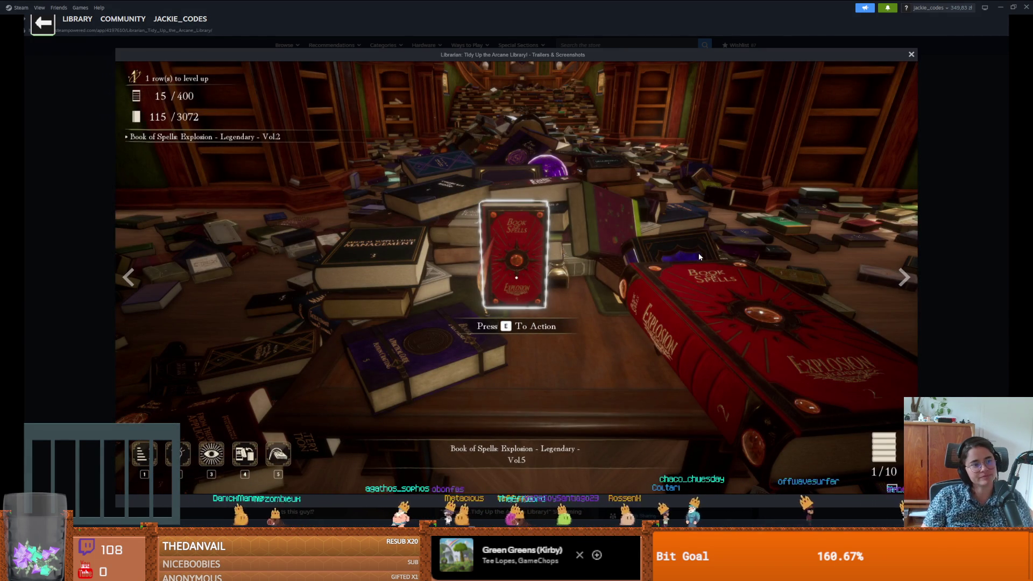
key(Escape)
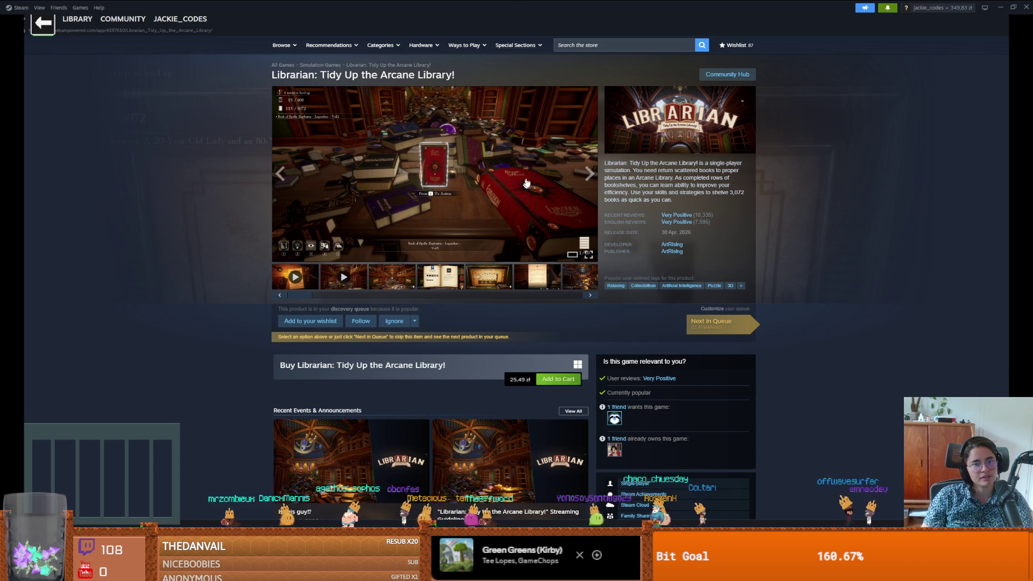
key(alt+Tab)
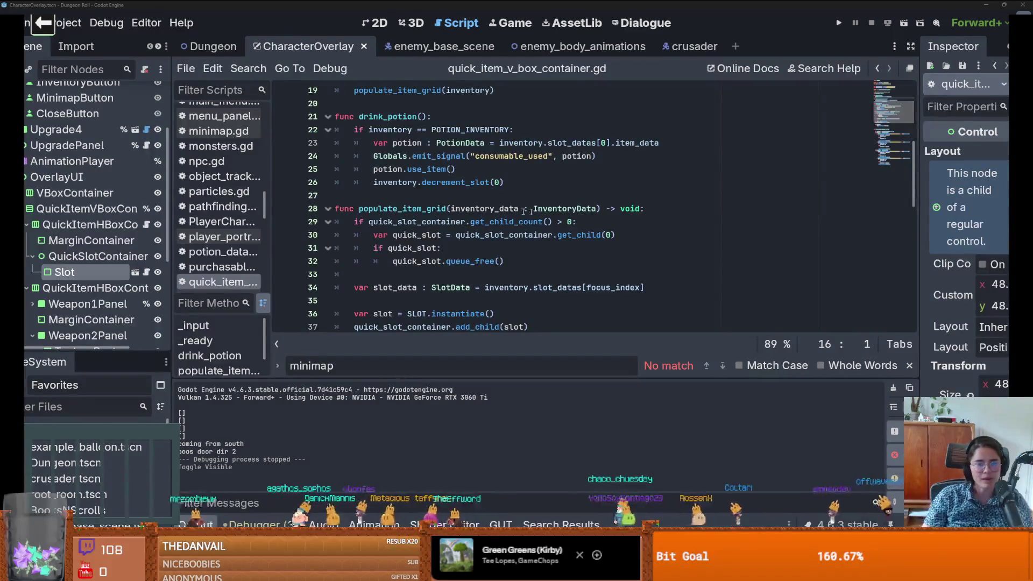
Step: Save and review quick_item_v_box_container.gd's drink_potion and populate_item_grid code
click(451, 209)
key(ctrl+s)
scroll(470, 232, up, 2)
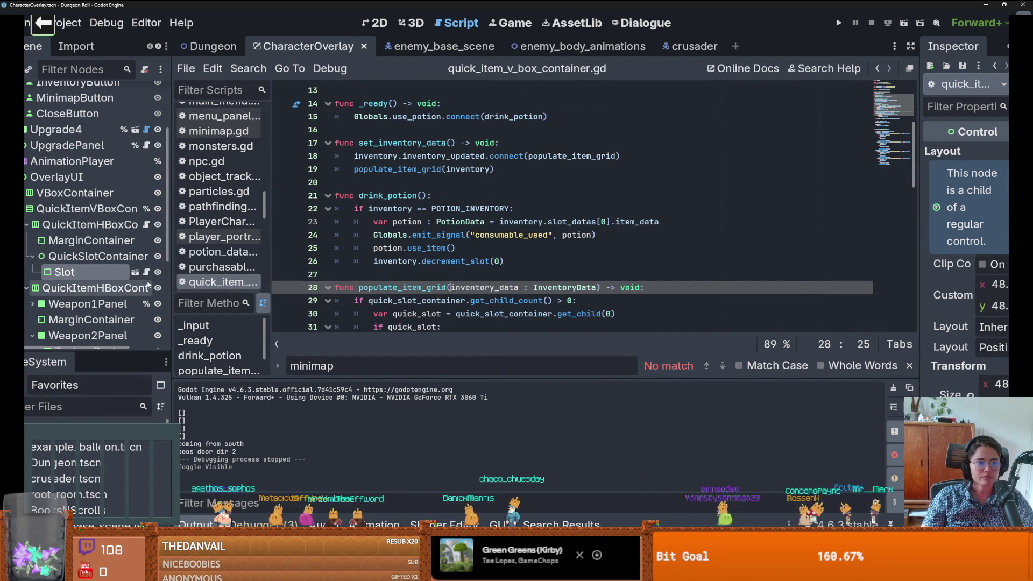
scroll(24, 232, up, 2)
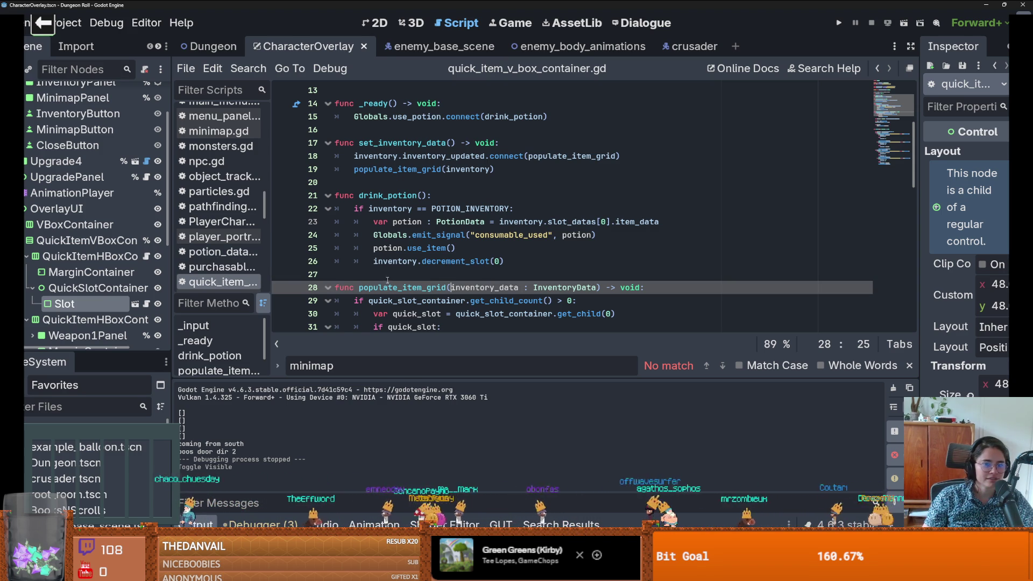
scroll(387, 281, down, 1)
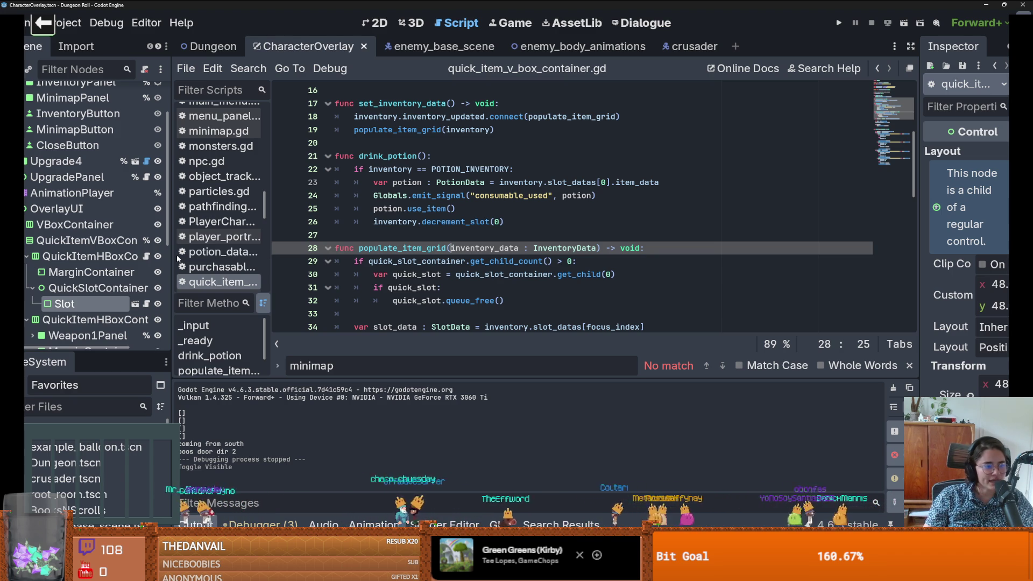
scroll(511, 291, down, 2)
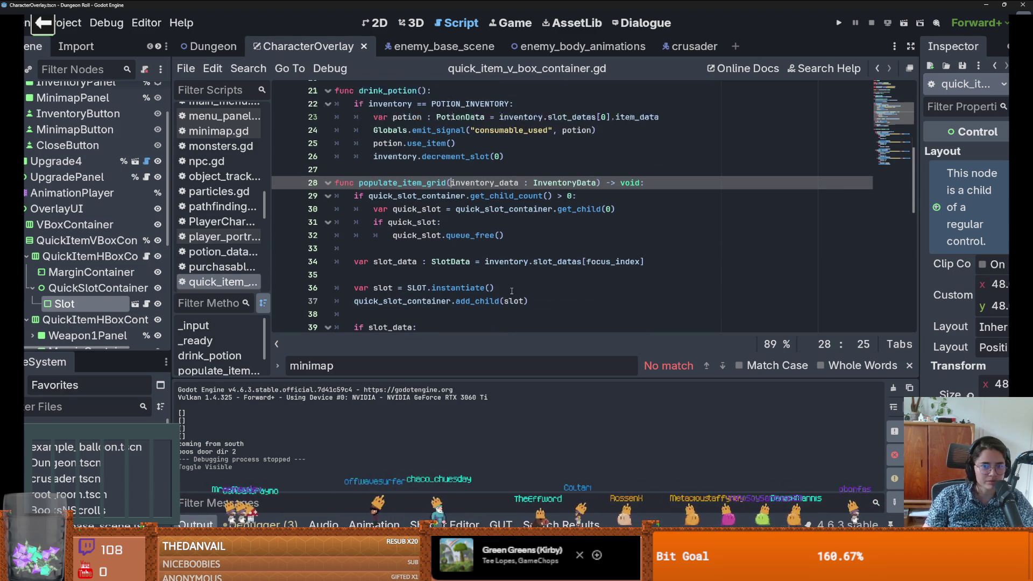
scroll(511, 291, down, 2)
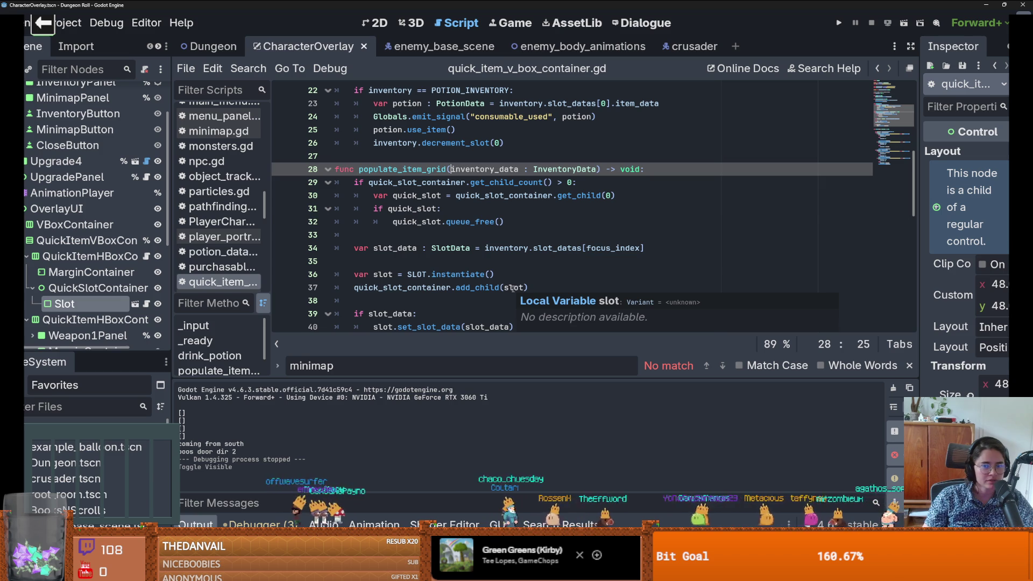
scroll(511, 289, up, 2)
scroll(512, 289, down, 5)
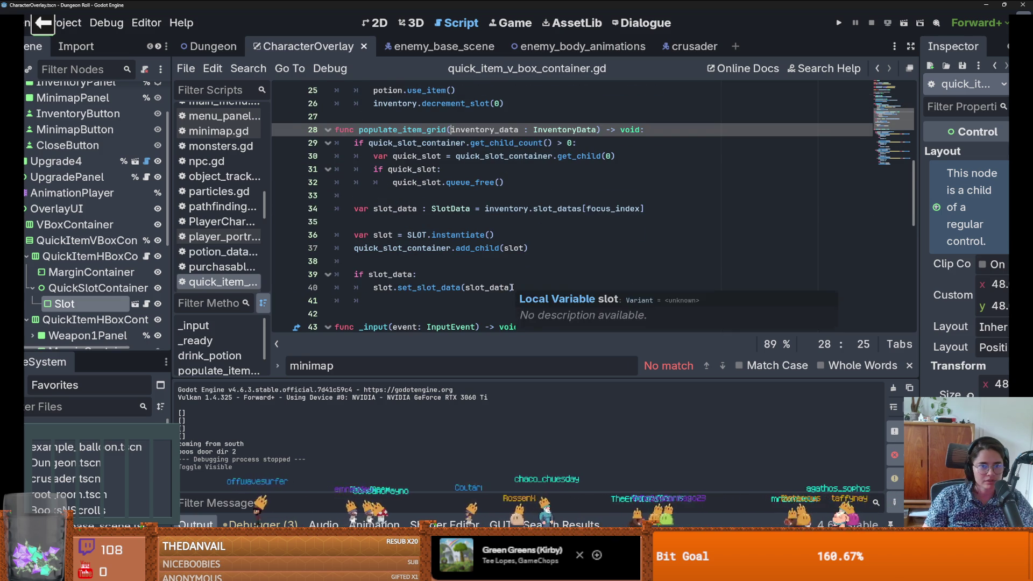
scroll(512, 289, down, 4)
scroll(512, 287, up, 11)
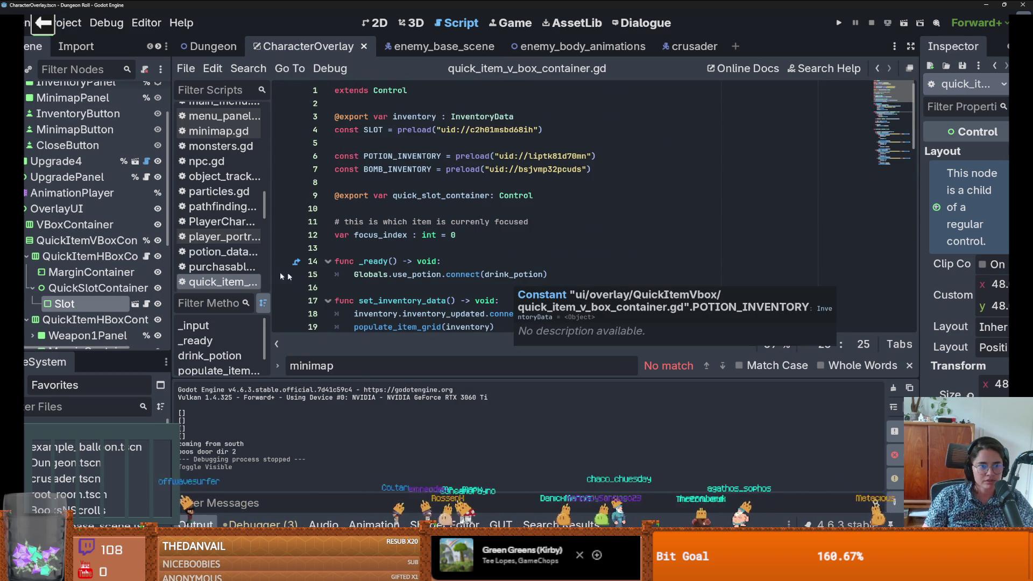
Step: Widen the scene tree panel and run the Dungeon Roll game to test it
drag(168, 287, 210, 287)
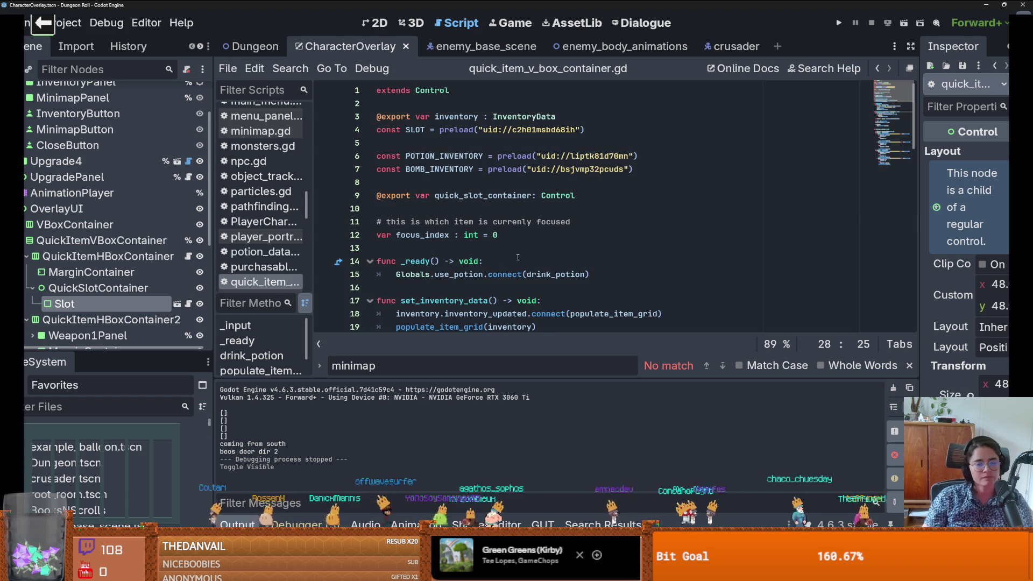
scroll(517, 257, down, 1)
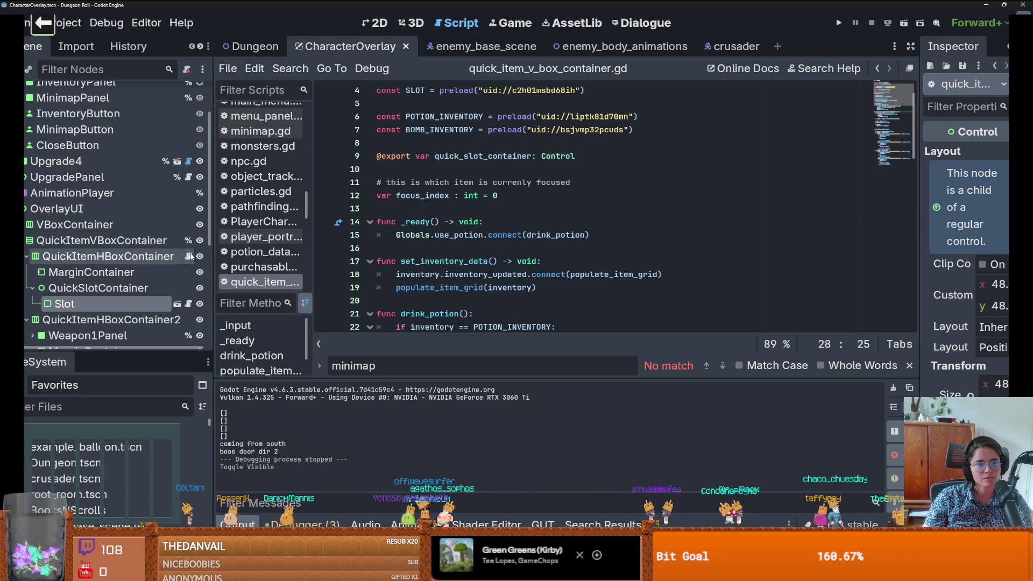
scroll(443, 271, down, 5)
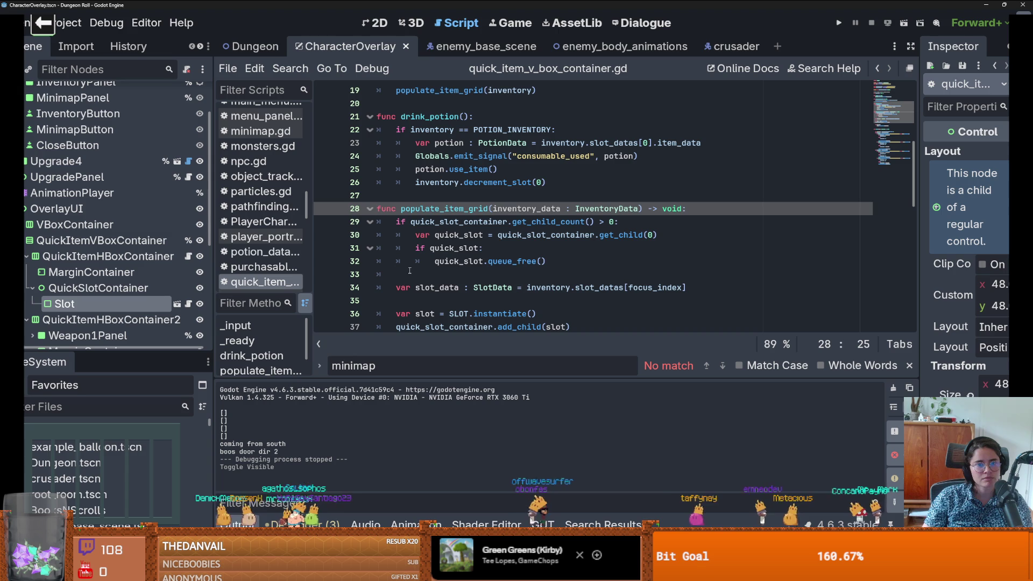
scroll(127, 290, up, 3)
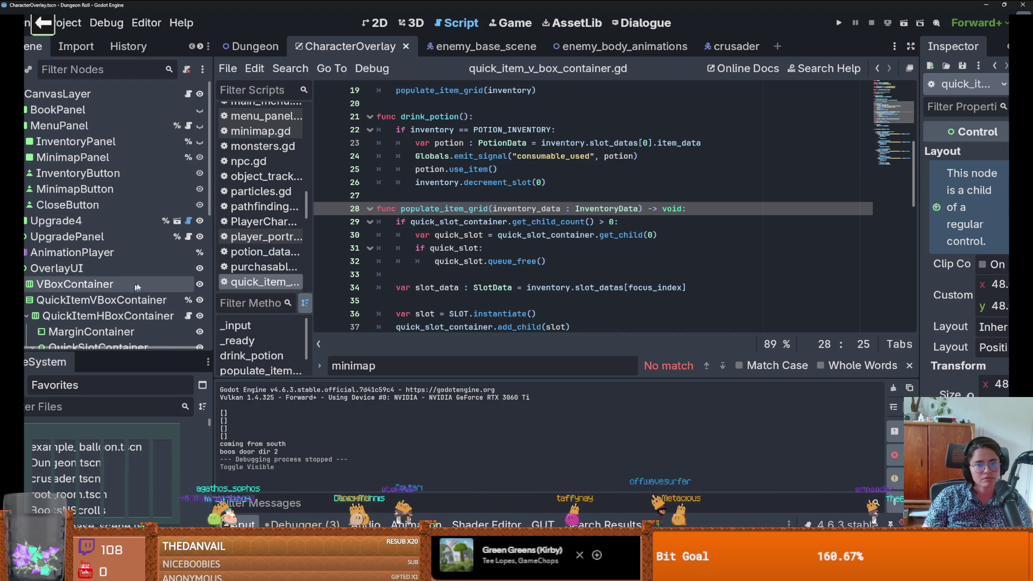
click(839, 25)
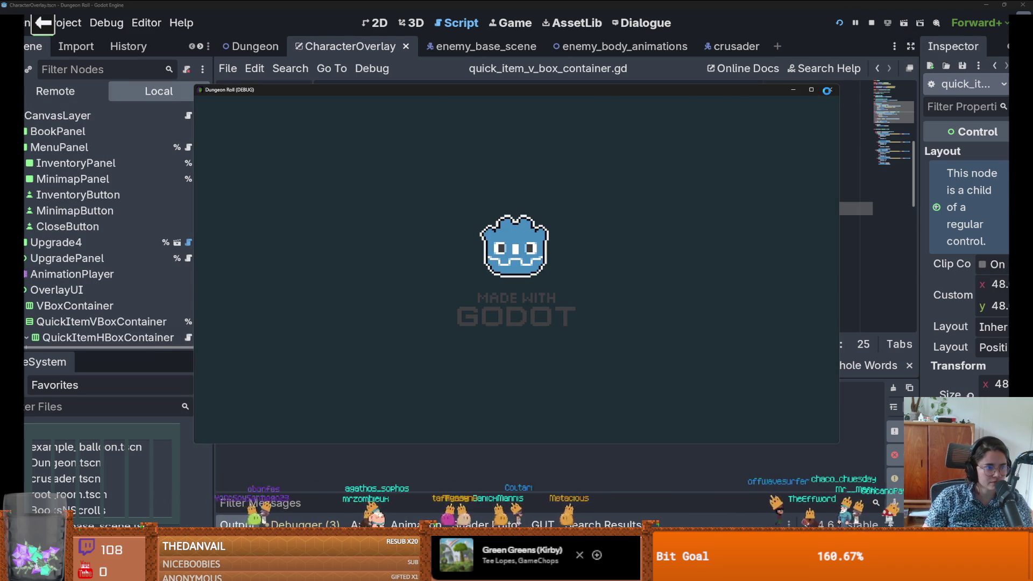
Step: Stop the test run and scroll down to the potion scroll-up code in _input
click(827, 90)
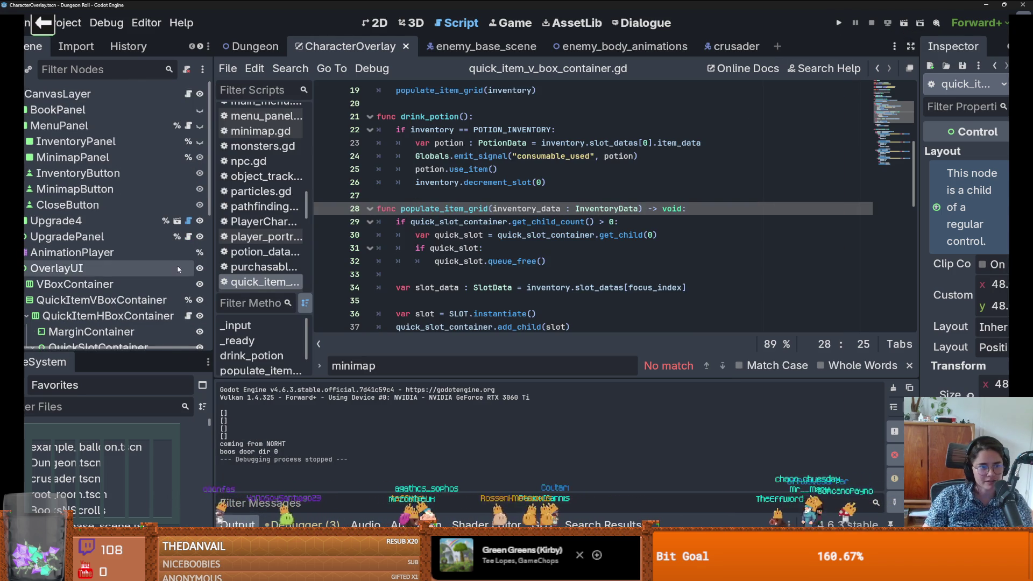
scroll(184, 280, down, 2)
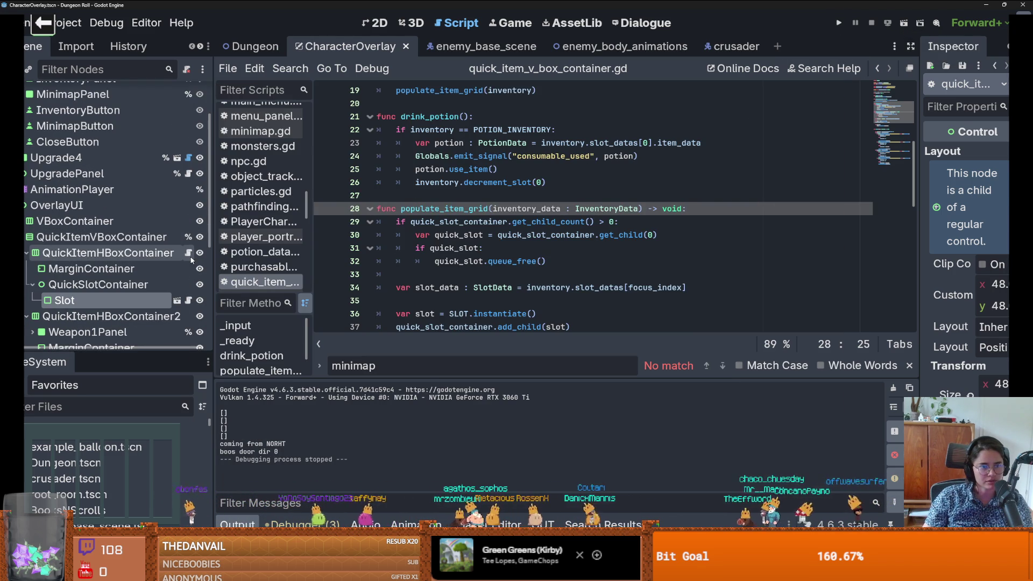
scroll(527, 247, down, 1)
scroll(528, 247, down, 3)
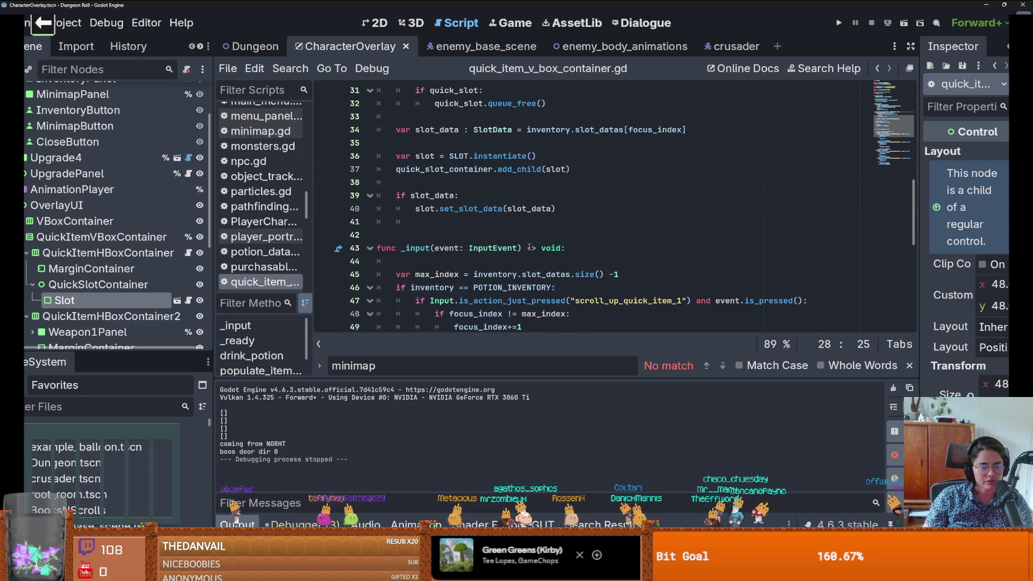
scroll(528, 248, down, 3)
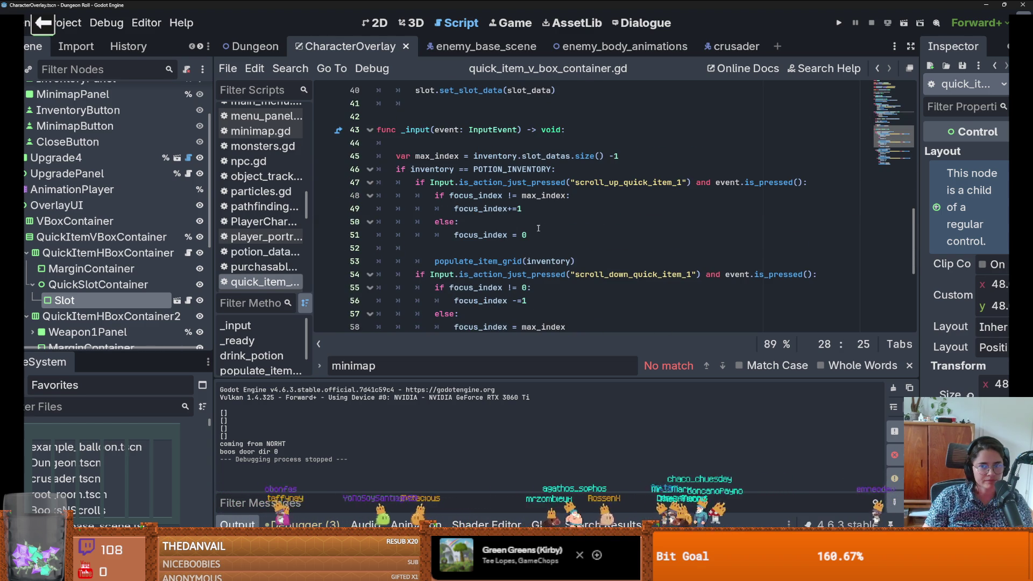
Step: Add 'Globals.potion_active_index = focus_index' on line 52, after the focus_index reset
click(538, 230)
key(Return)
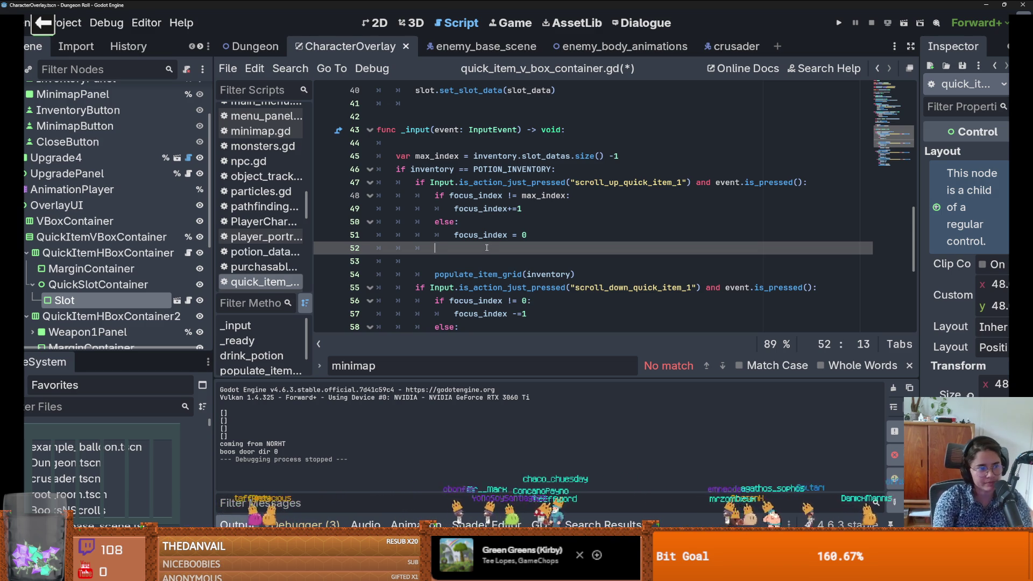
text(glo)
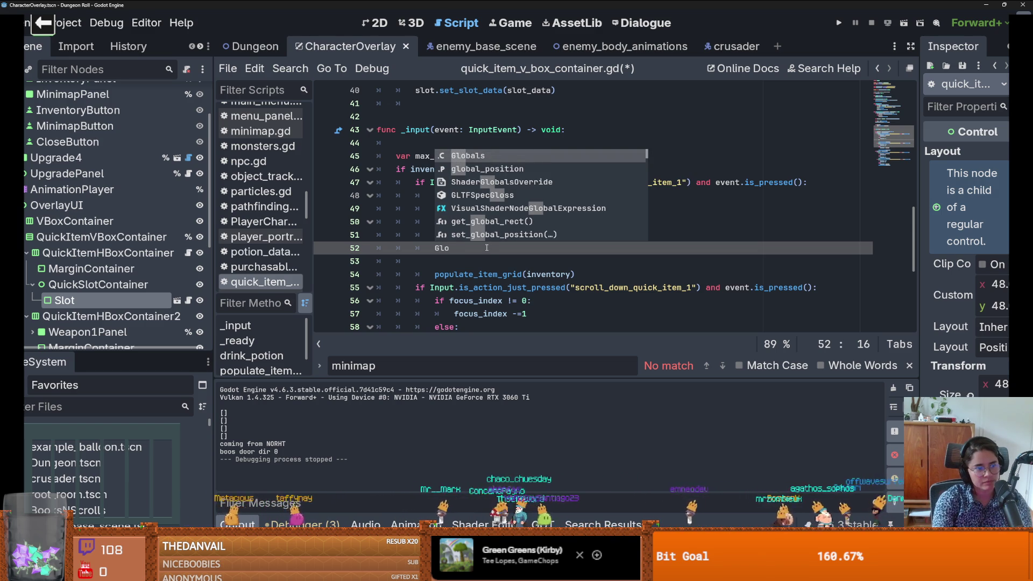
key(Return)
text(.)
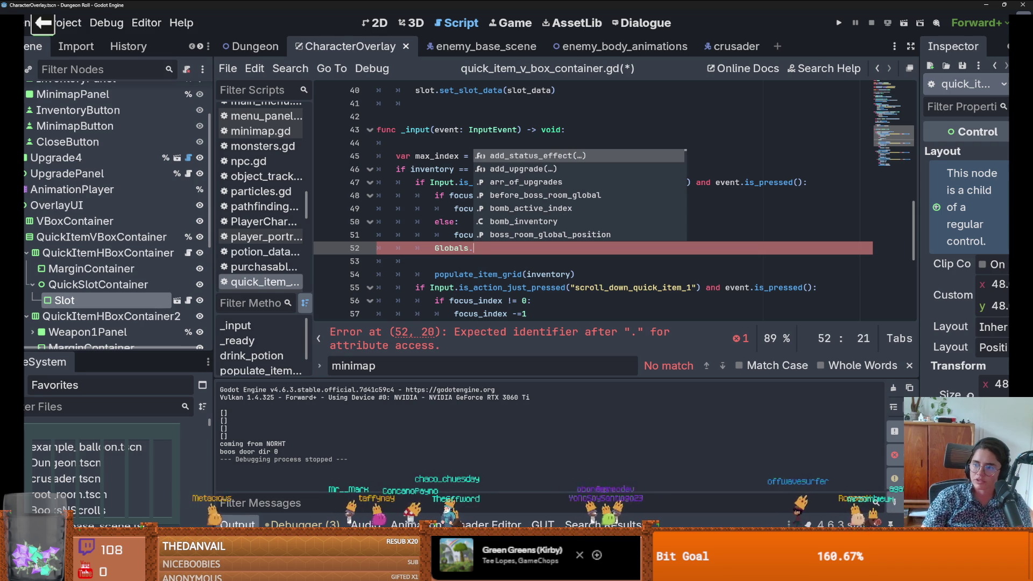
click(486, 257)
click(489, 250)
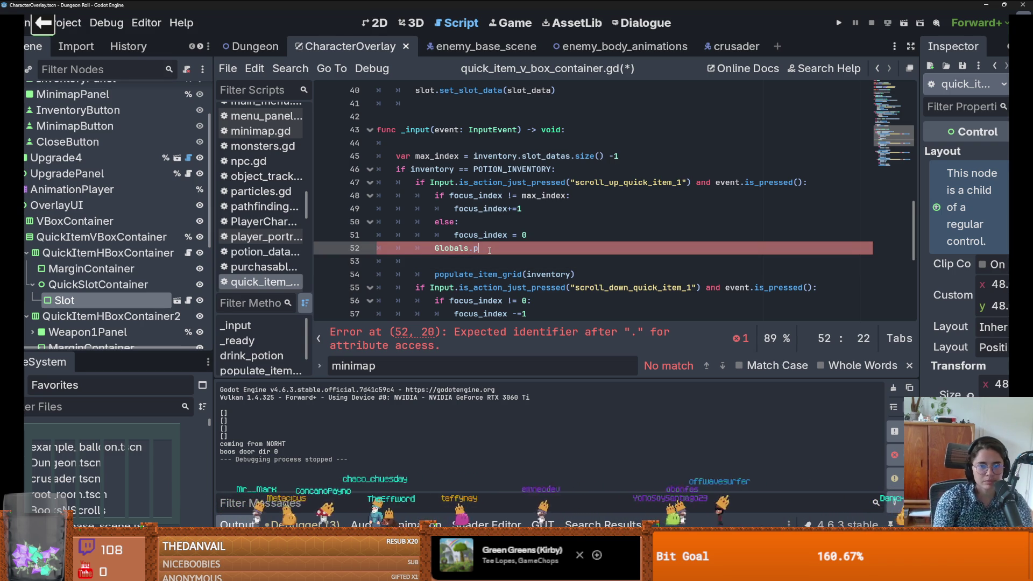
text(o)
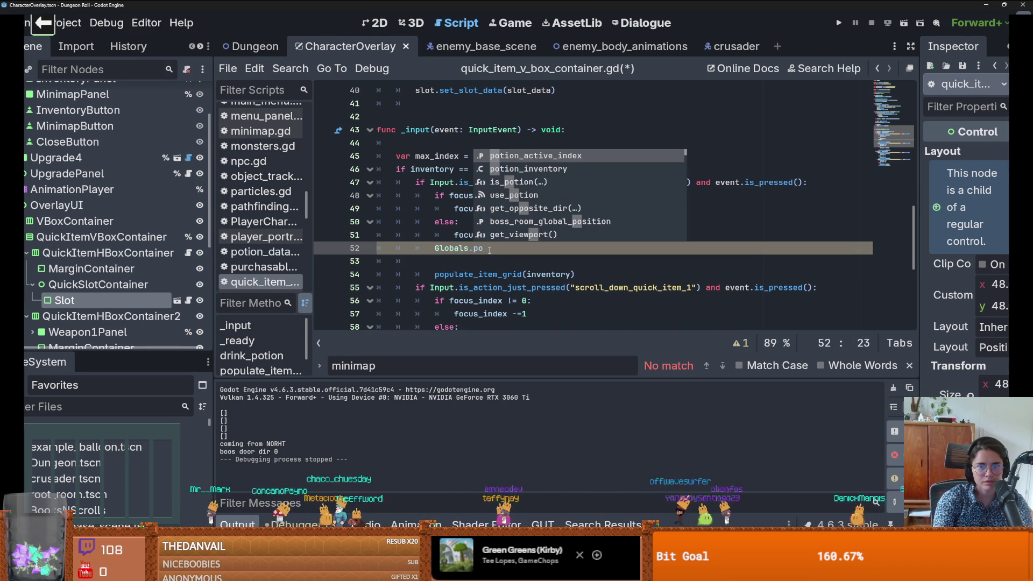
key(Return)
text(f)
key(Return)
key(ctrl+shift+Left)
key(ctrl+shift+Left)
key(ctrl+shift+Left)
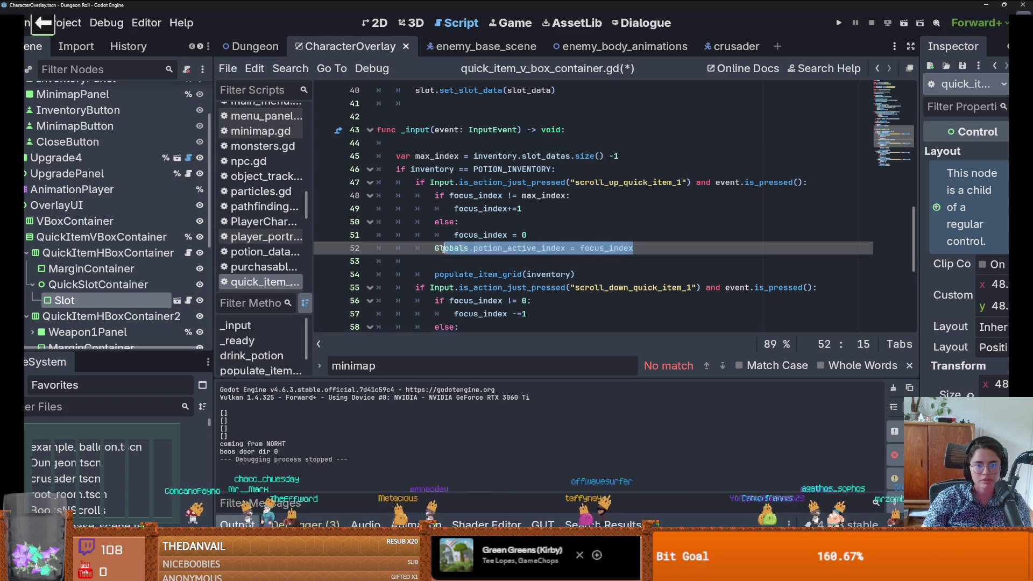
scroll(562, 244, down, 3)
click(584, 238)
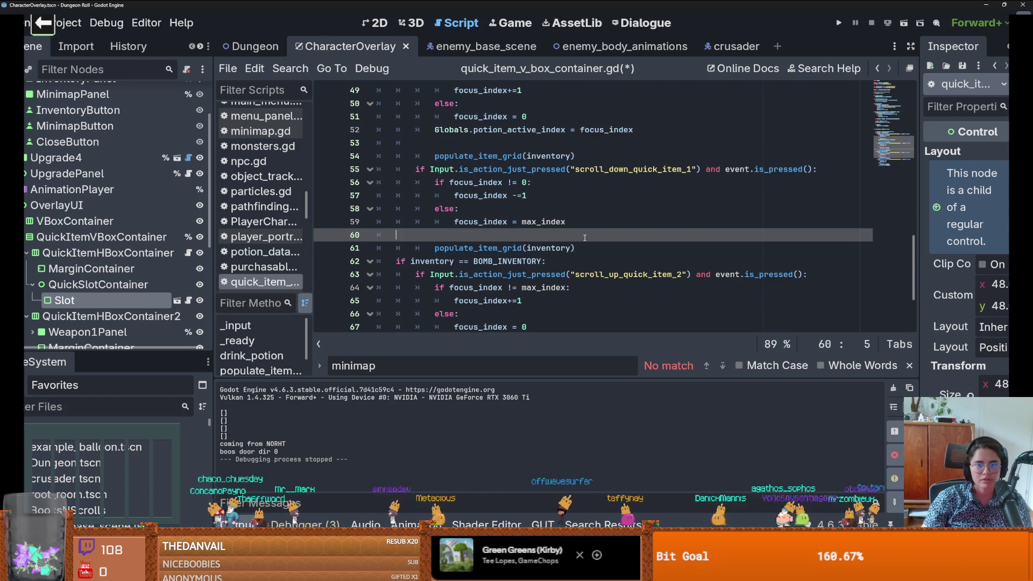
Step: Undo a mistaken bomb-suffix edit and restore focus_index on the potion line 56
double_click(498, 194)
scroll(544, 262, up, 3)
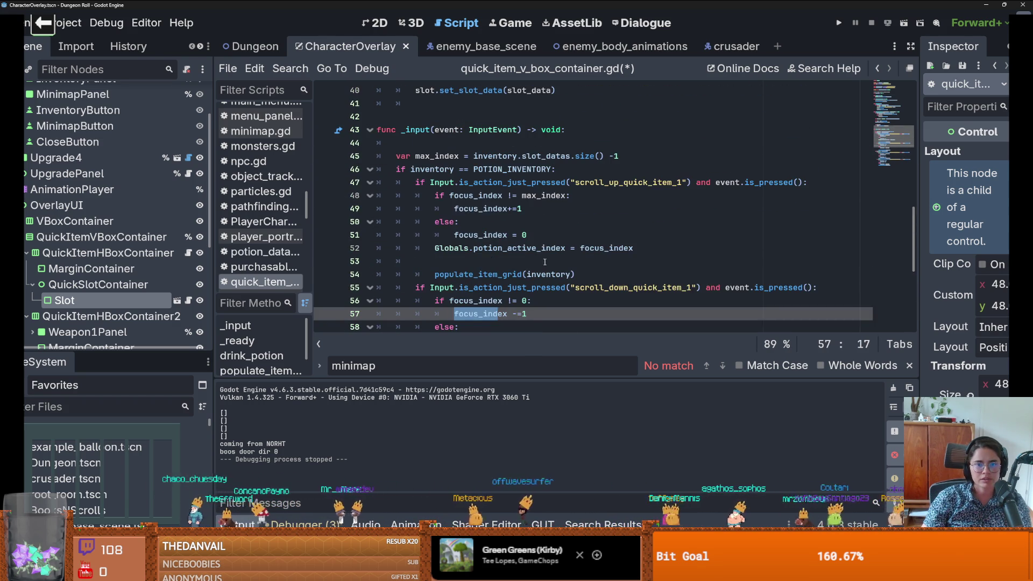
scroll(501, 251, down, 1)
double_click(466, 260)
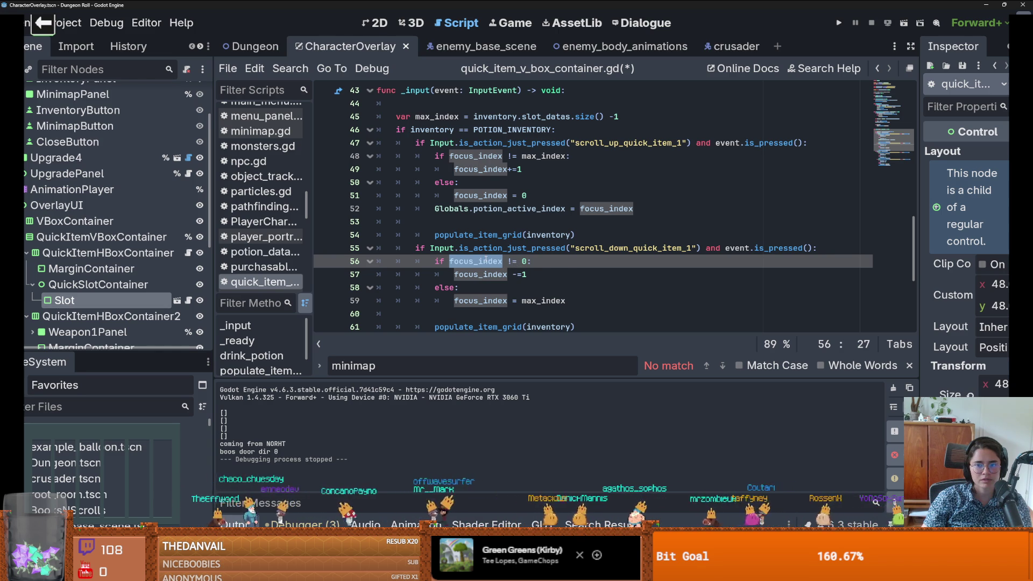
scroll(487, 258, down, 1)
click(492, 222)
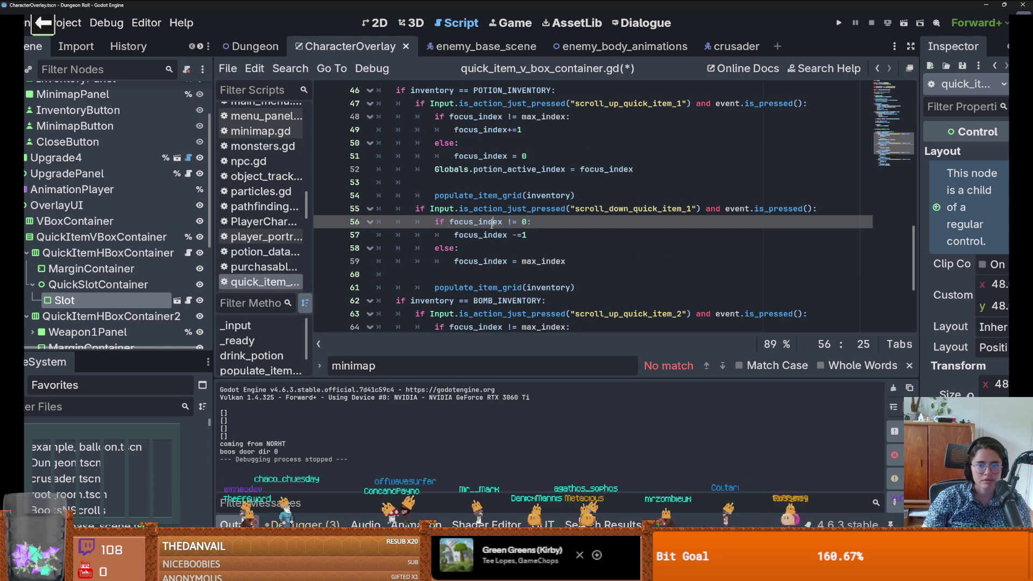
text(_bon)
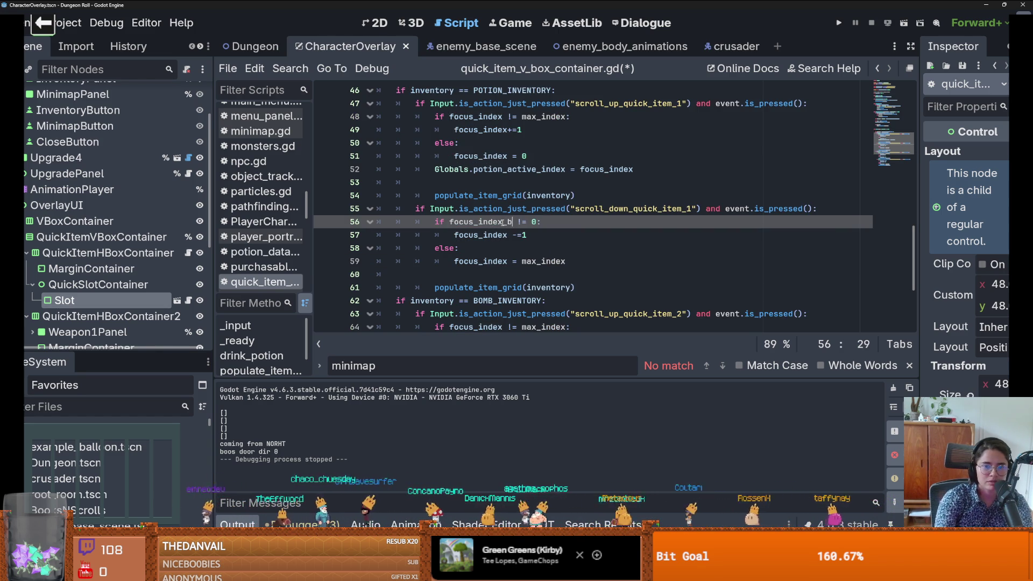
key(BackSpace)
text(mb)
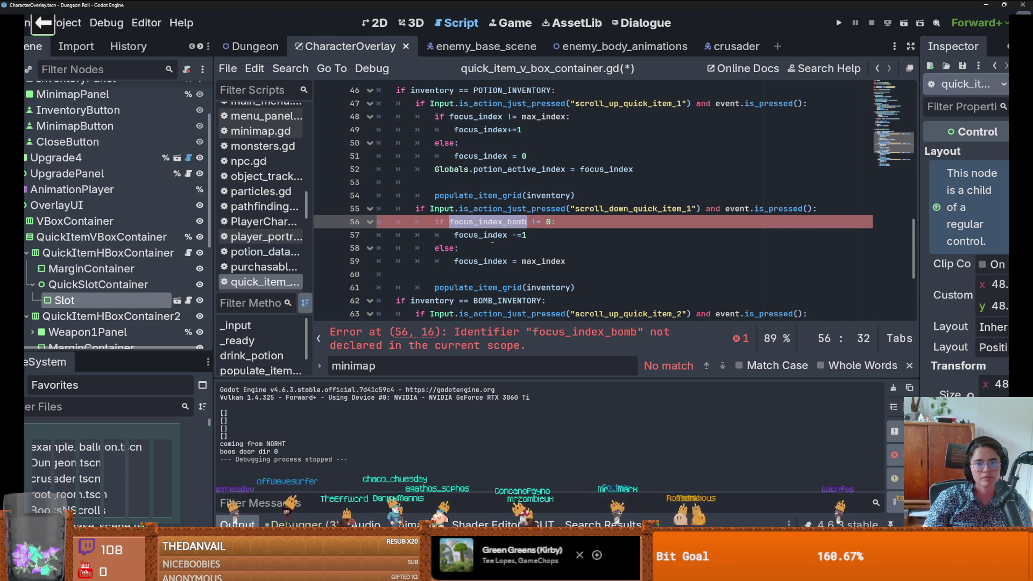
key(BackSpace)
key(BackSpace)
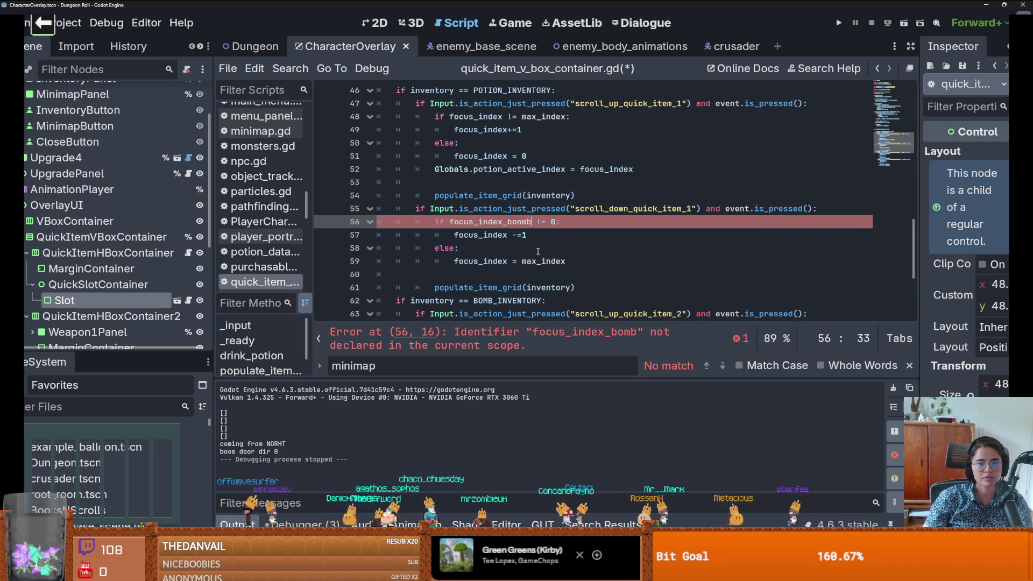
key(ctrl+z)
key(ctrl+z)
key(ctrl+z)
text(cus_index)
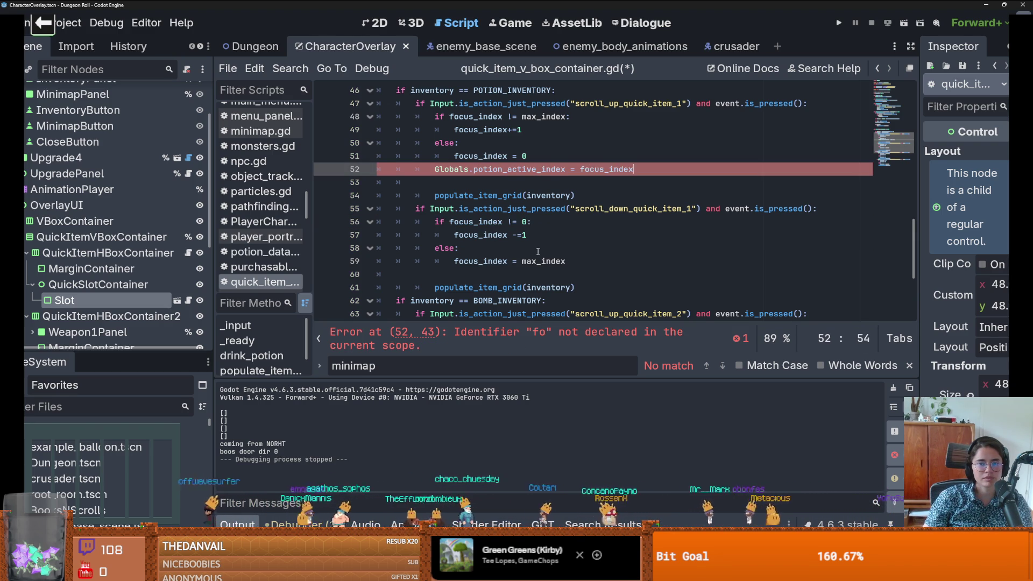
scroll(538, 251, down, 2)
Step: Rename focus_index to focus_index_bomb throughout the BOMB_INVENTORY branch
double_click(487, 248)
double_click(478, 236)
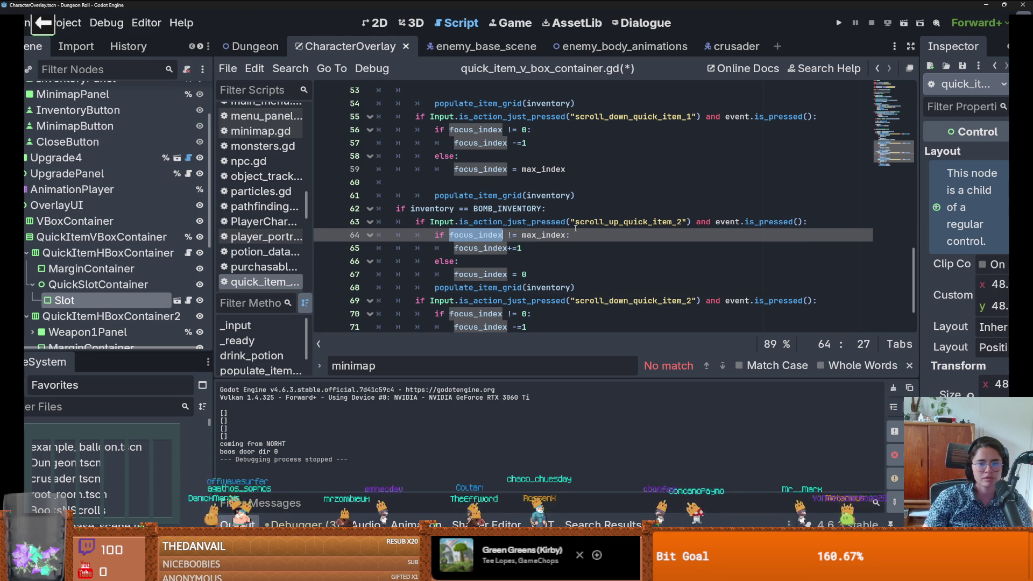
key(Right)
text(_bomb)
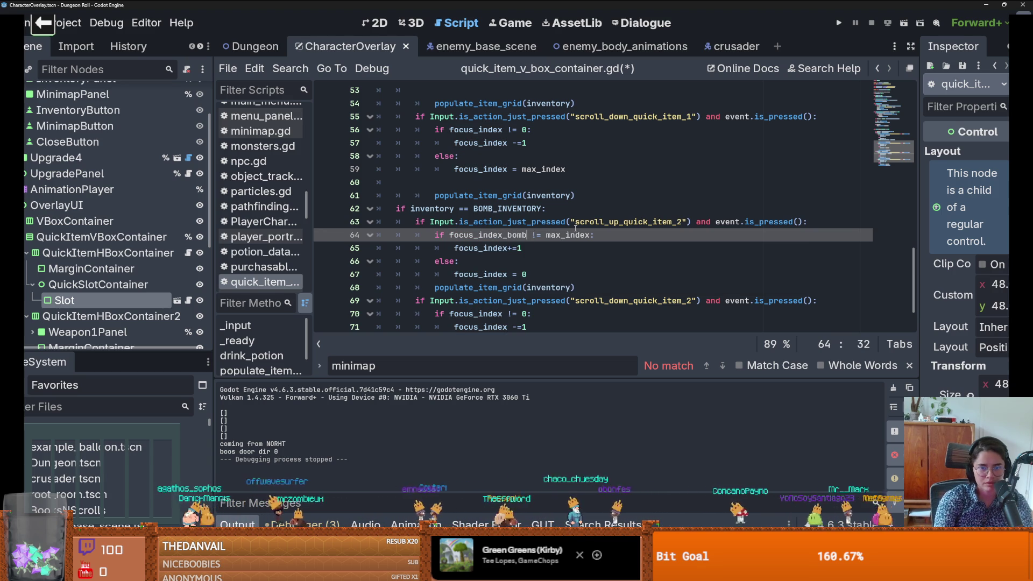
double_click(480, 248)
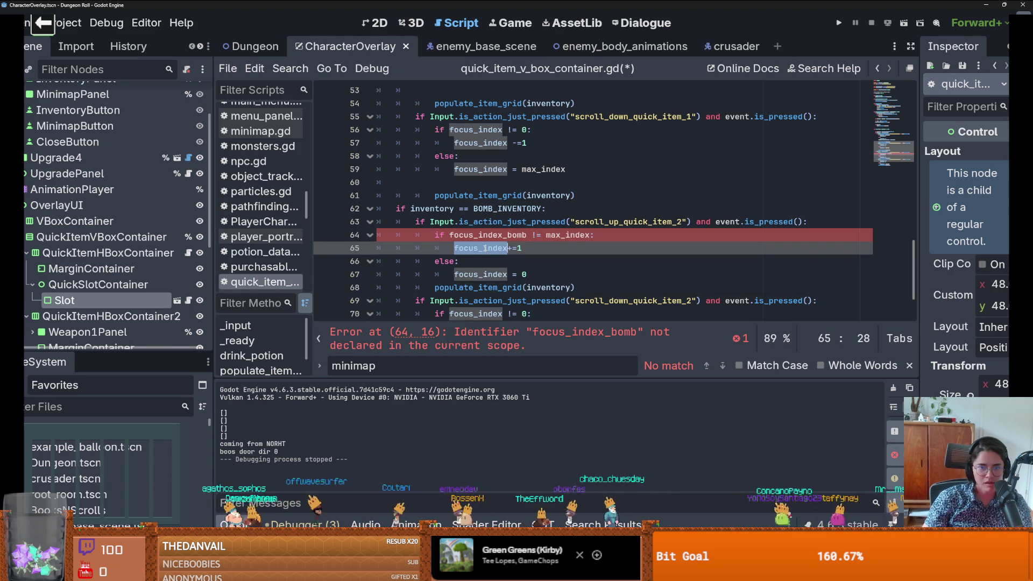
scroll(524, 263, down, 2)
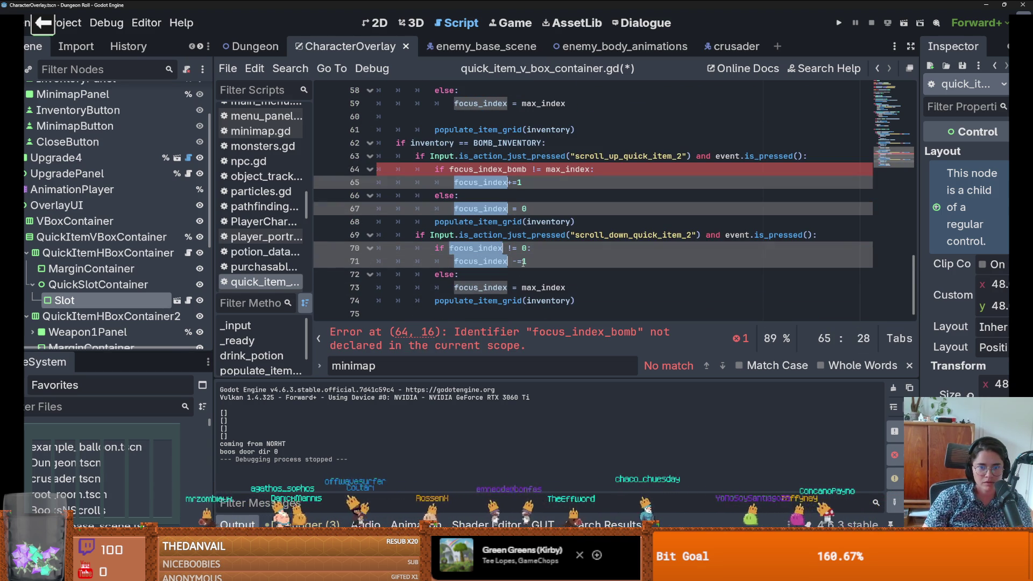
key(ctrl+d)
key(ctrl+d)
key(ctrl+d)
text(_bomb)
scroll(504, 224, up, 1)
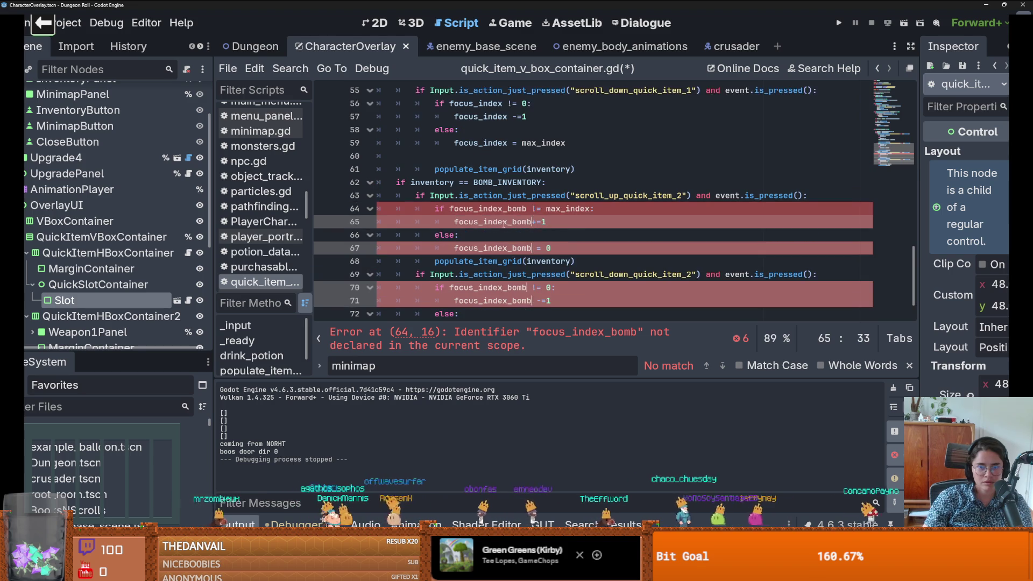
click(527, 209)
Step: Declare 'var focus_index_bomb : int = 0' below the focus_index declaration
scroll(474, 210, up, 16)
scroll(451, 194, up, 2)
click(501, 235)
key(Return)
text(focus_index_bomb)
triple_click(498, 235)
key(ctrl+c)
key(Down)
key(Return)
key(ctrl+v)
double_click(423, 248)
key(ctrl+x)
double_click(423, 260)
key(ctrl+v)
click(505, 248)
key(BackSpace)
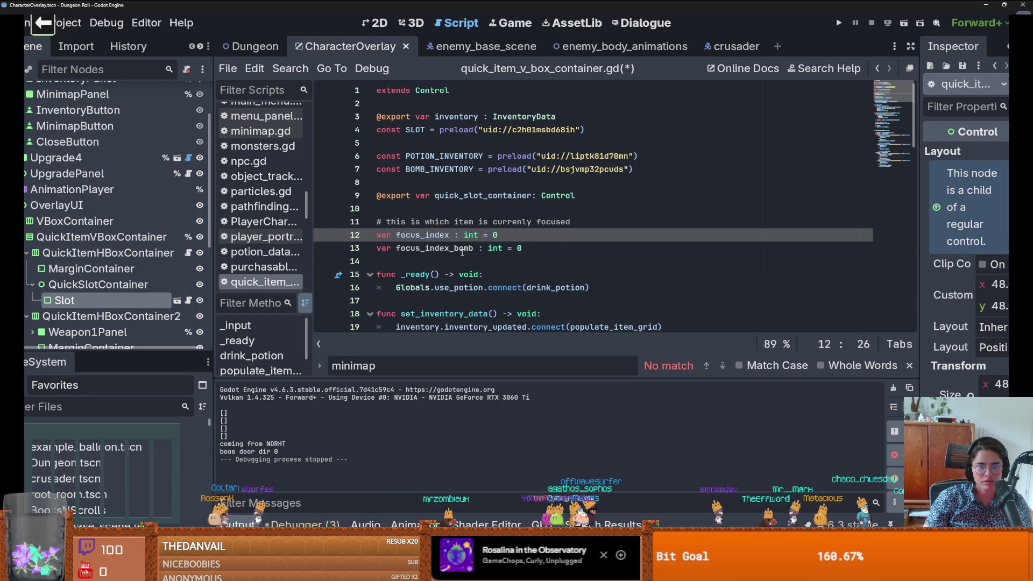
Step: Review the bomb branch lines and delete the blank line 54
scroll(531, 244, down, 15)
scroll(535, 242, down, 1)
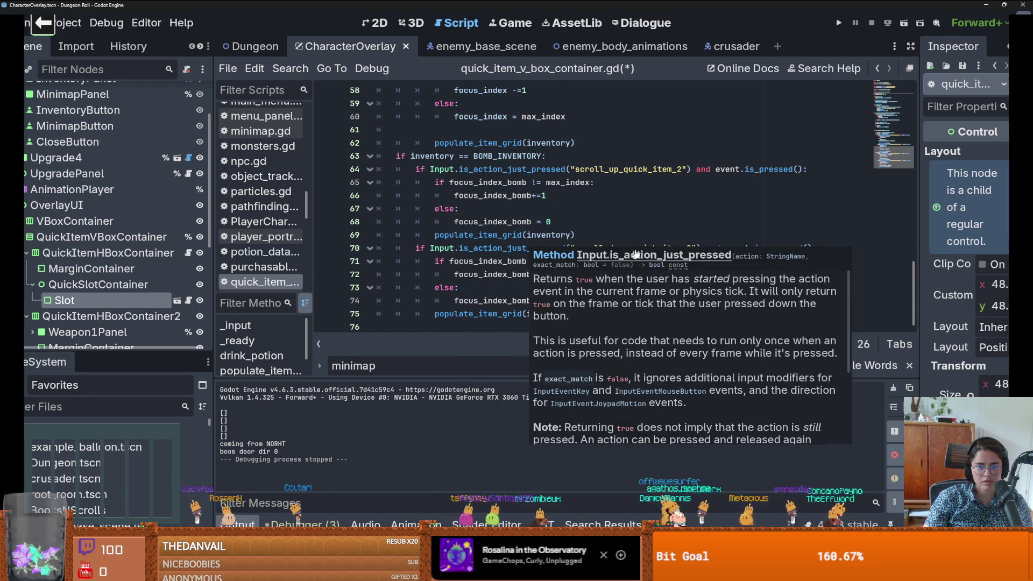
click(558, 224)
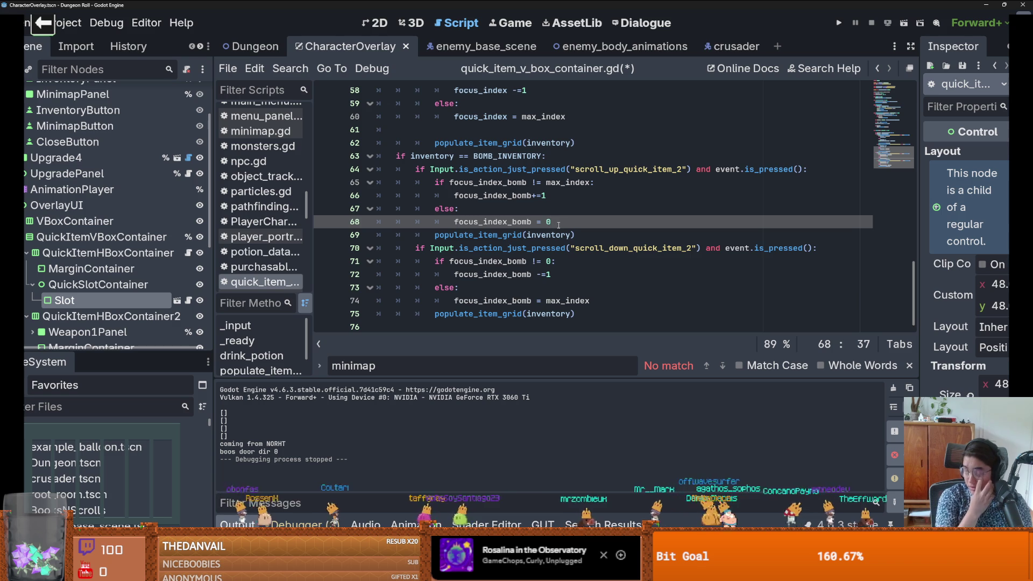
click(593, 270)
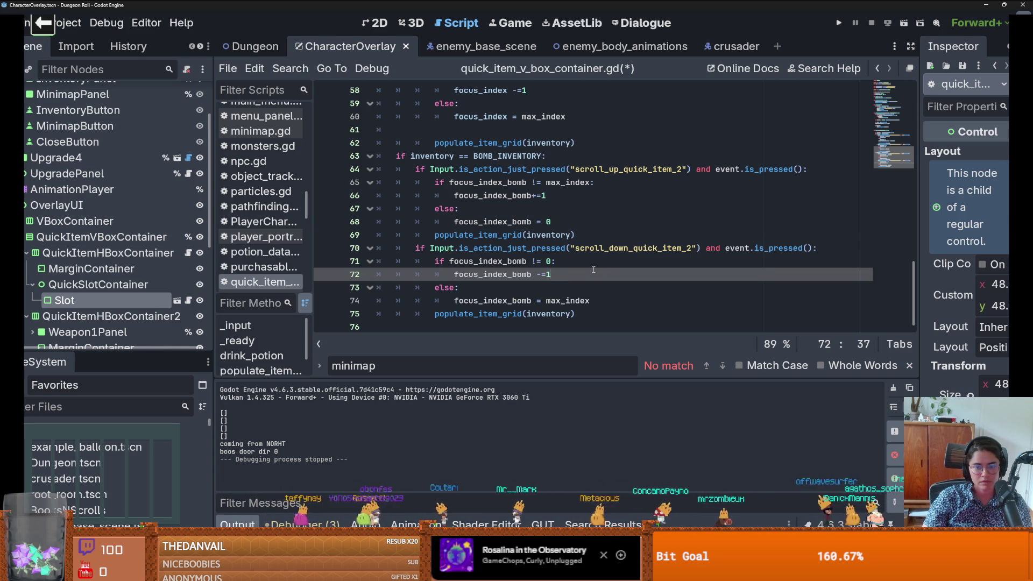
scroll(594, 270, up, 3)
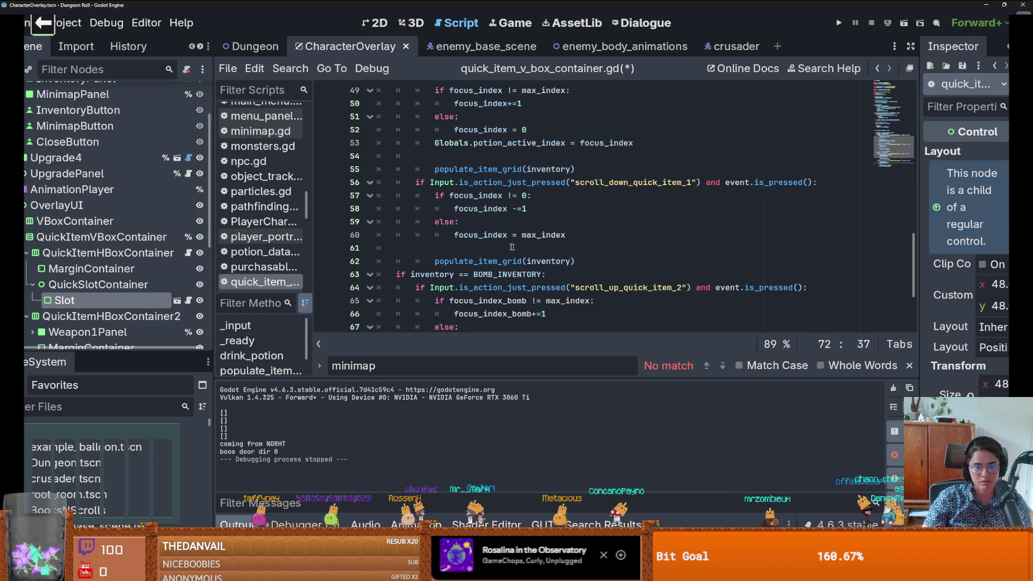
click(489, 248)
scroll(505, 253, up, 3)
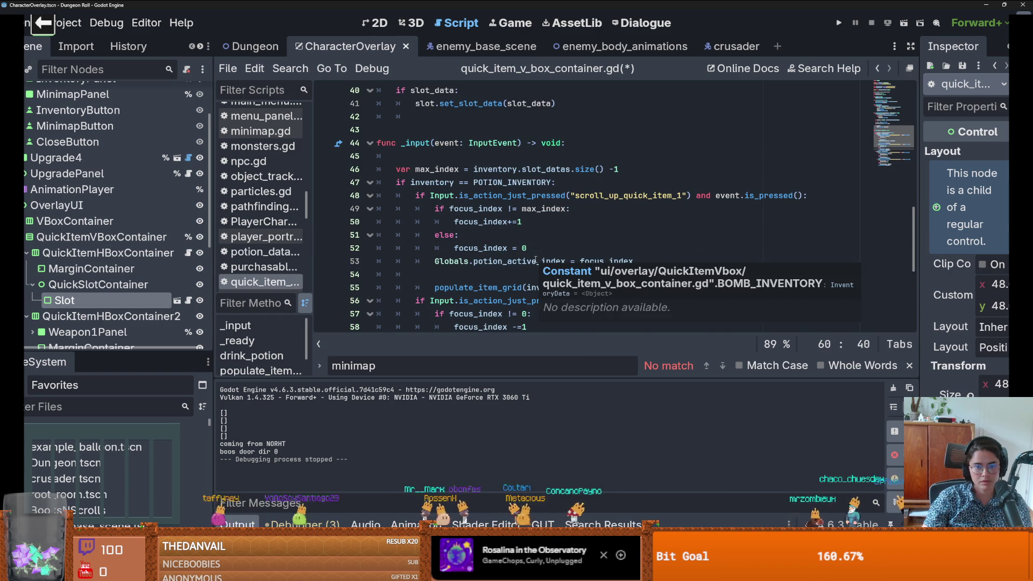
click(451, 268)
key(BackSpace)
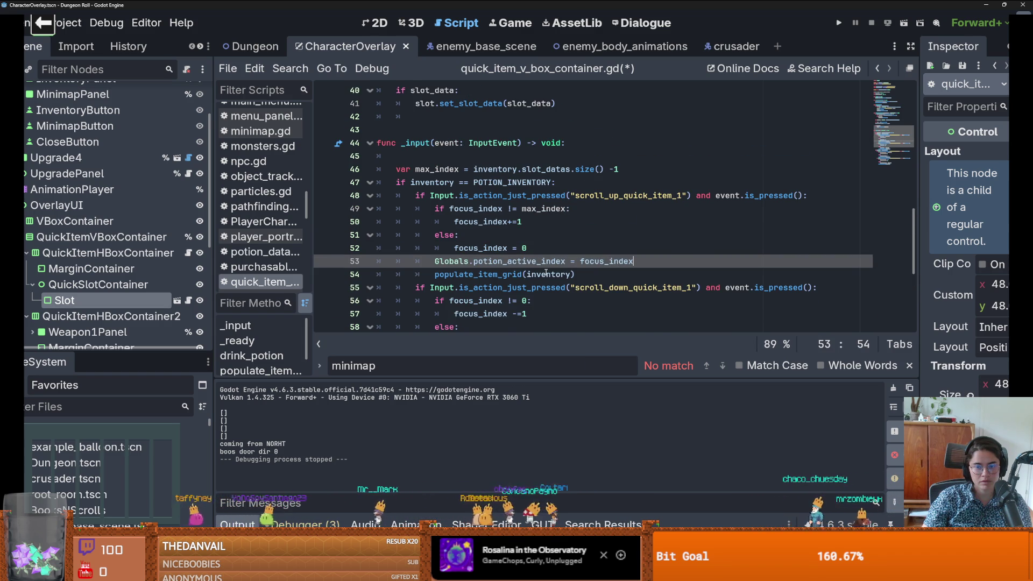
scroll(546, 274, down, 3)
scroll(546, 274, down, 3)
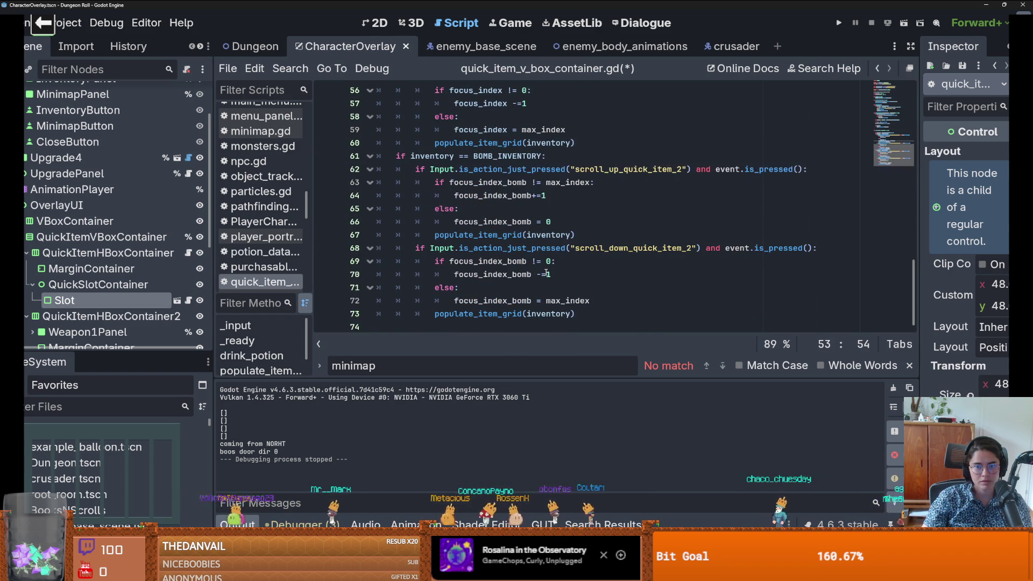
click(559, 274)
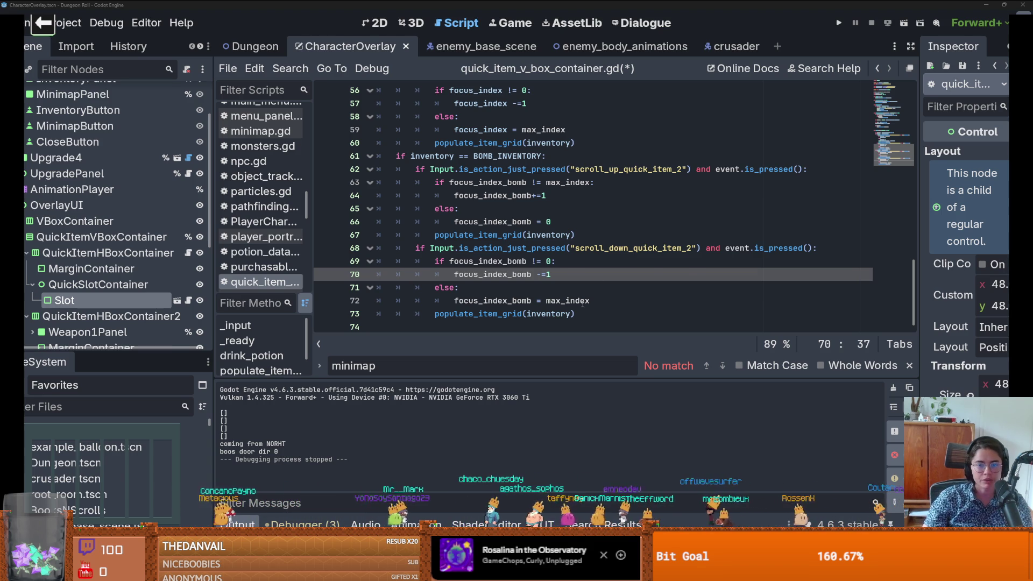
Step: Save quick_item_v_box_container.gd and select the potion active-index assignment
click(512, 261)
key(ctrl+s)
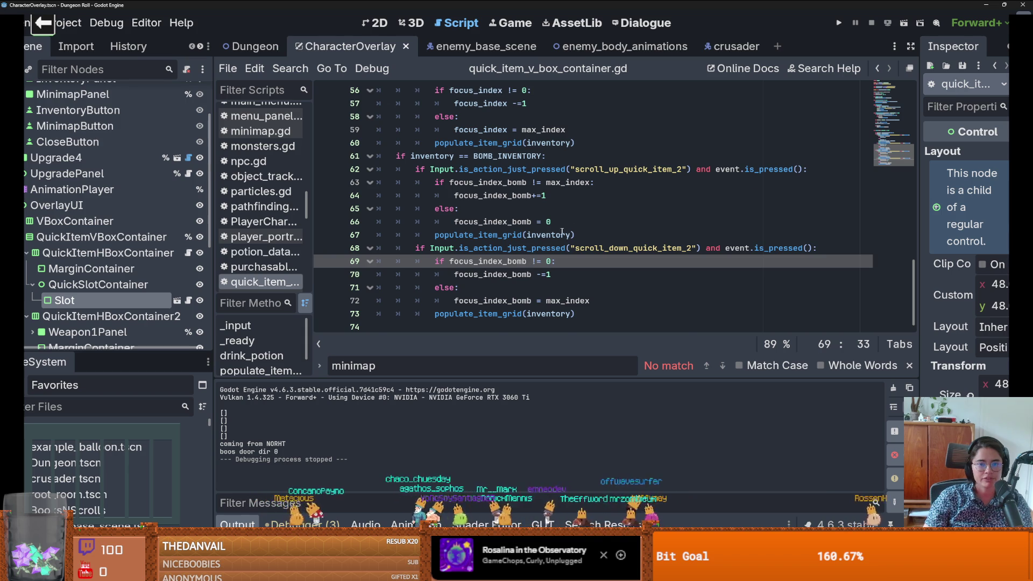
scroll(564, 232, up, 4)
drag(665, 208, 434, 208)
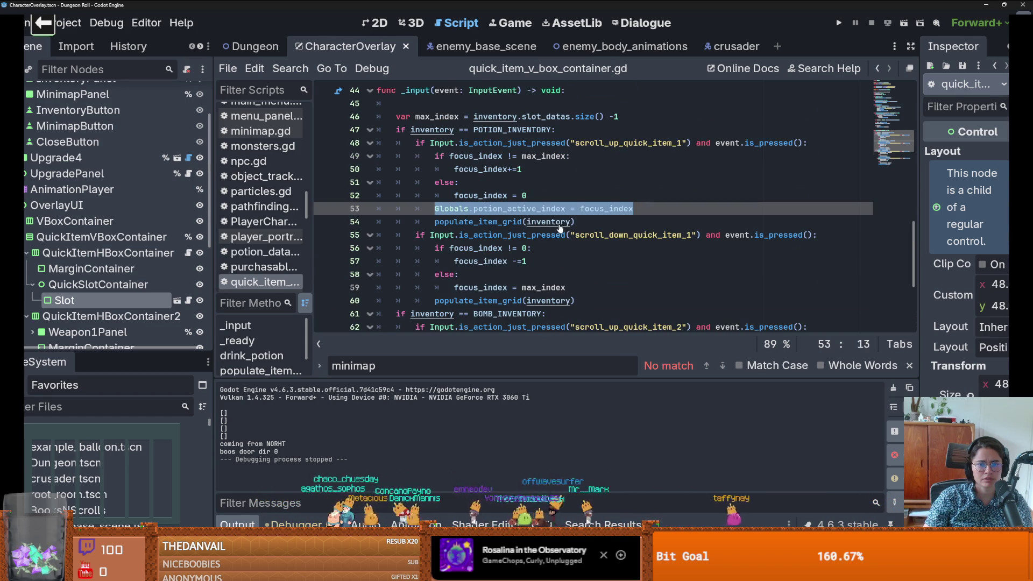
Step: Paste the Globals.potion_active_index assignment after line 59 in the potion scroll-down branch
scroll(551, 230, down, 2)
click(578, 208)
key(Return)
key(ctrl+v)
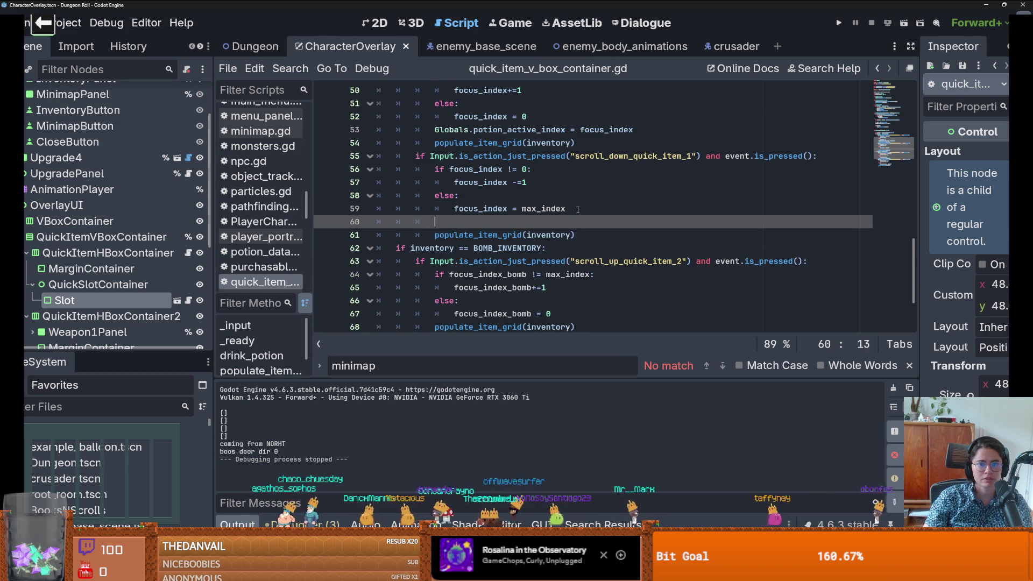
Step: Turn a pasted copy into 'Globals.bomb_active_index = focus_index_bomb' in the bomb branch
scroll(559, 269, down, 2)
click(566, 222)
key(Return)
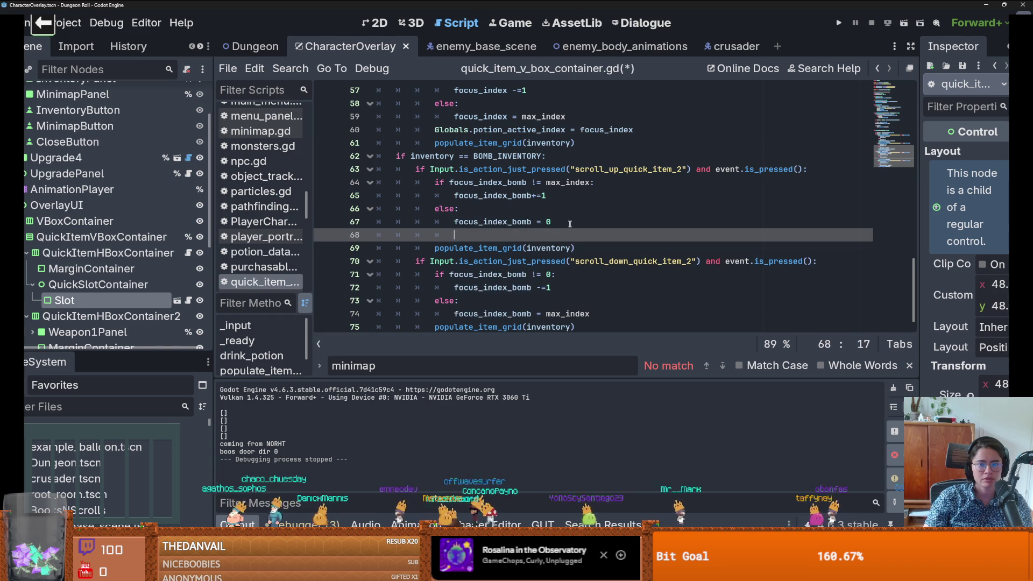
key(ctrl+v)
double_click(554, 235)
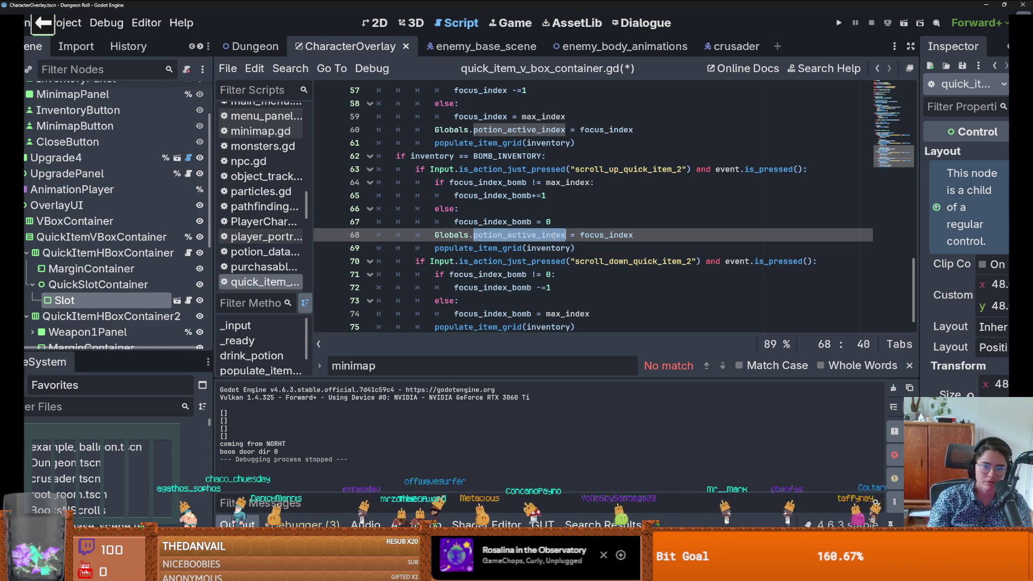
text(b)
key(Down)
key(Return)
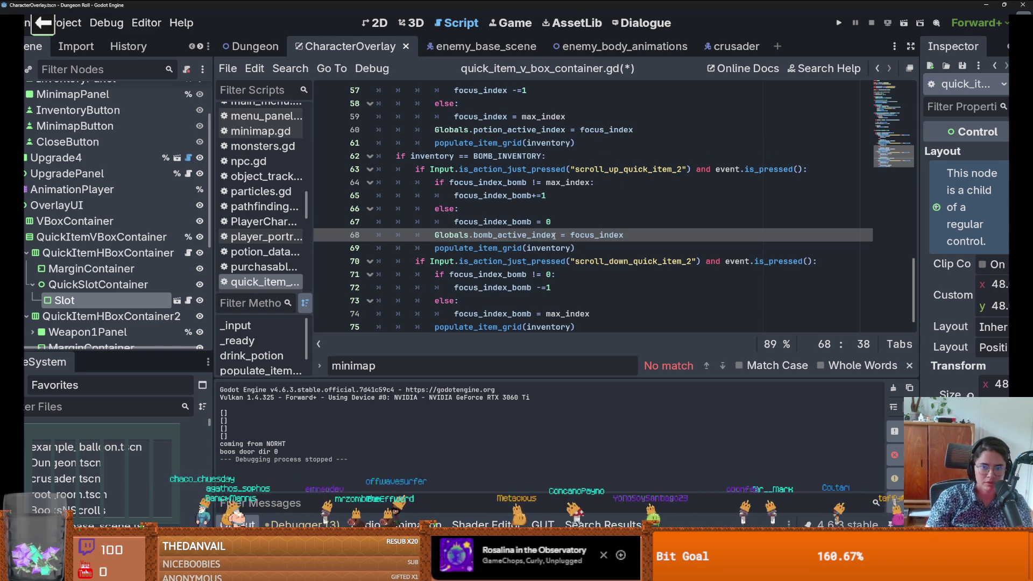
drag(634, 235, 434, 235)
double_click(493, 196)
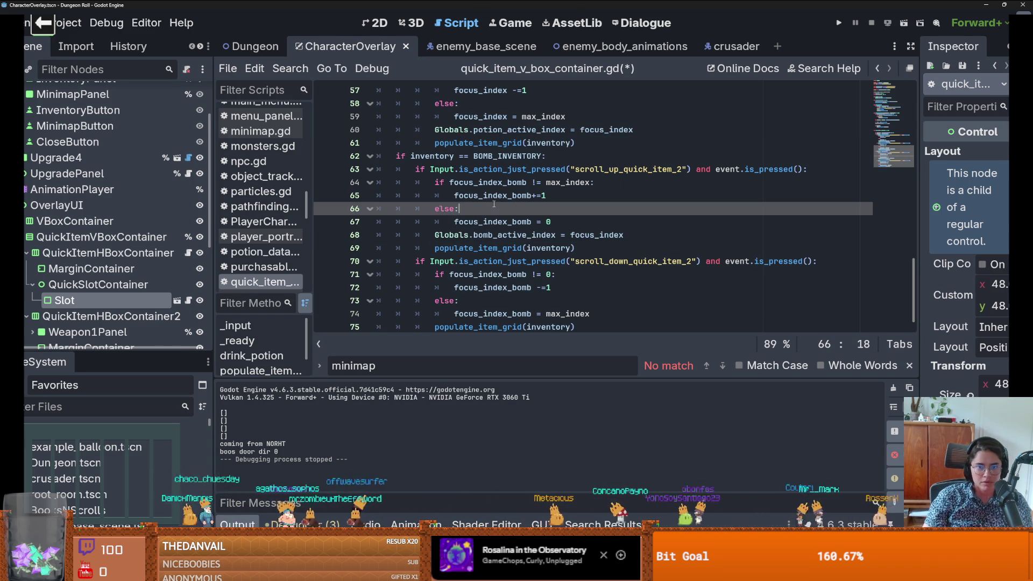
key(ctrl+c)
double_click(597, 235)
key(ctrl+v)
drag(648, 235, 435, 236)
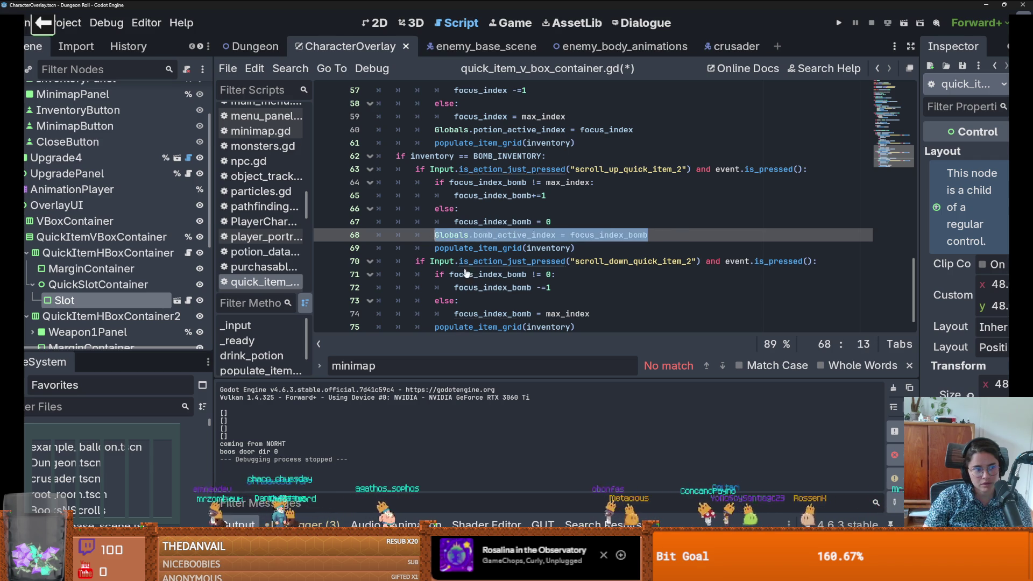
key(ctrl+x)
Step: Move the bomb index assignment to line 75, then save and run the game
scroll(487, 284, down, 1)
click(611, 299)
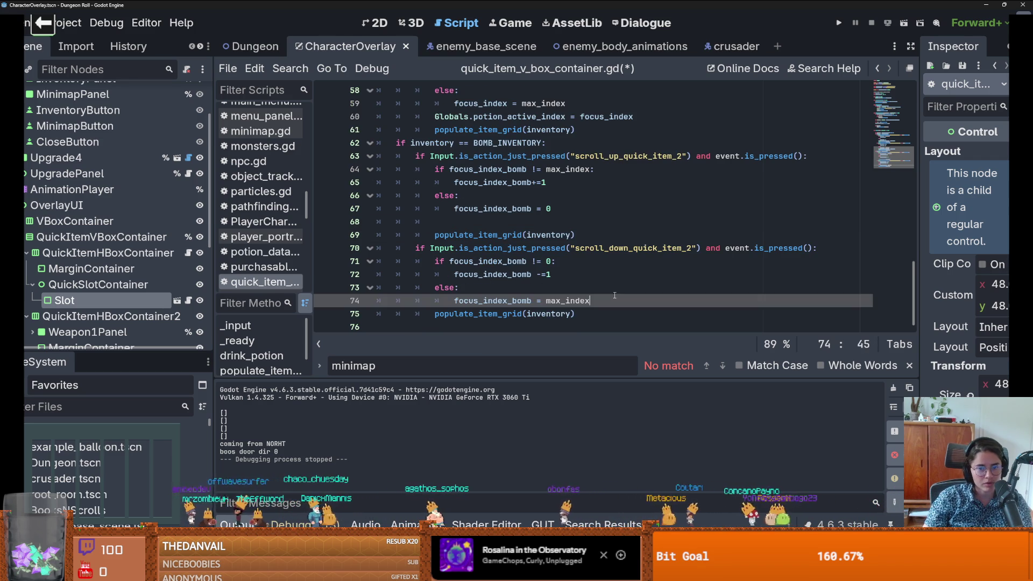
key(Return)
key(BackSpace)
key(ctrl+v)
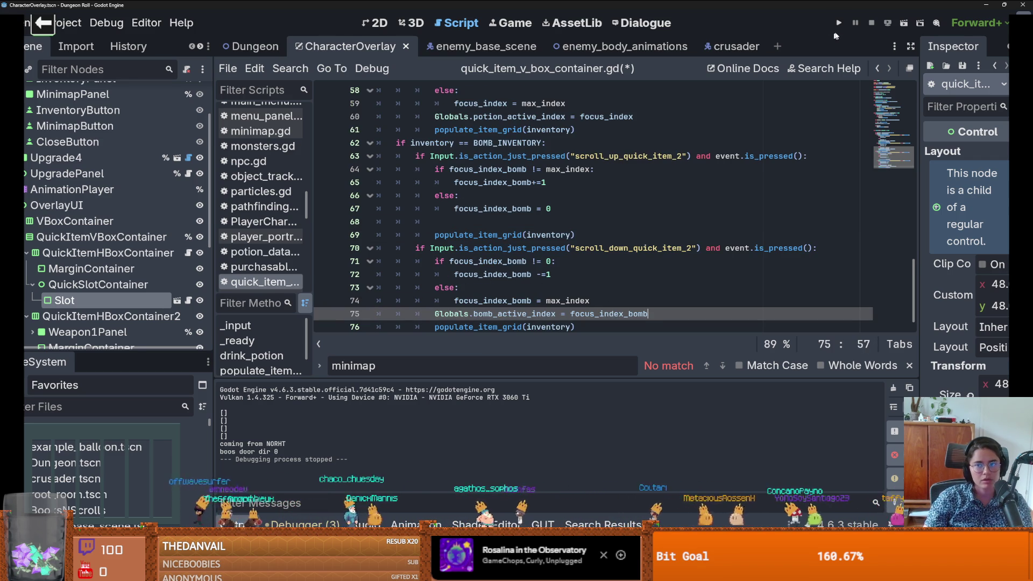
click(839, 23)
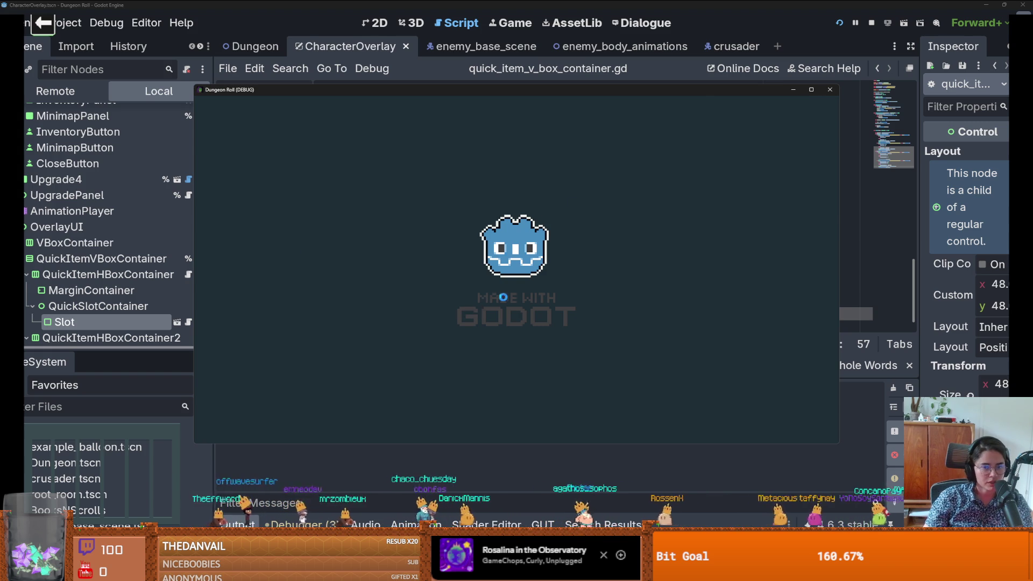
Step: Spawn a health potion with 'spawn_item 0 1', walk to it and drink it from slot 1
key(grave)
text(spa)
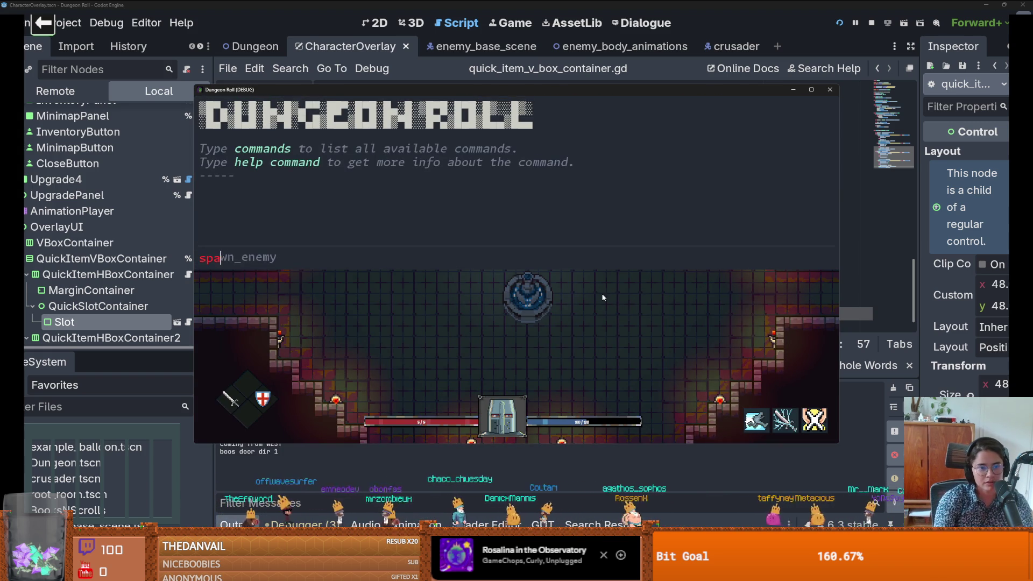
text(wn_item 0 1)
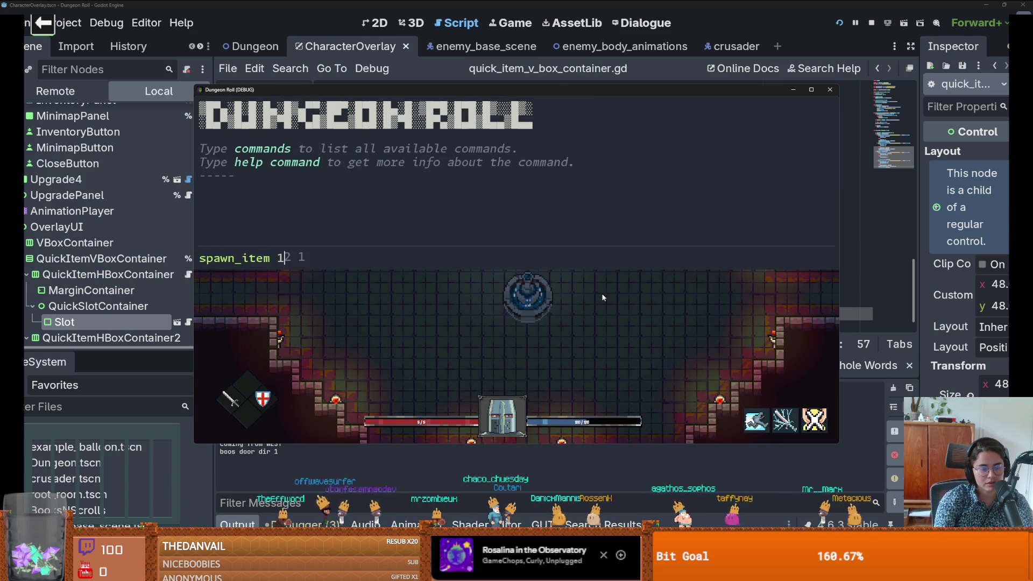
key(Return)
key(grave)
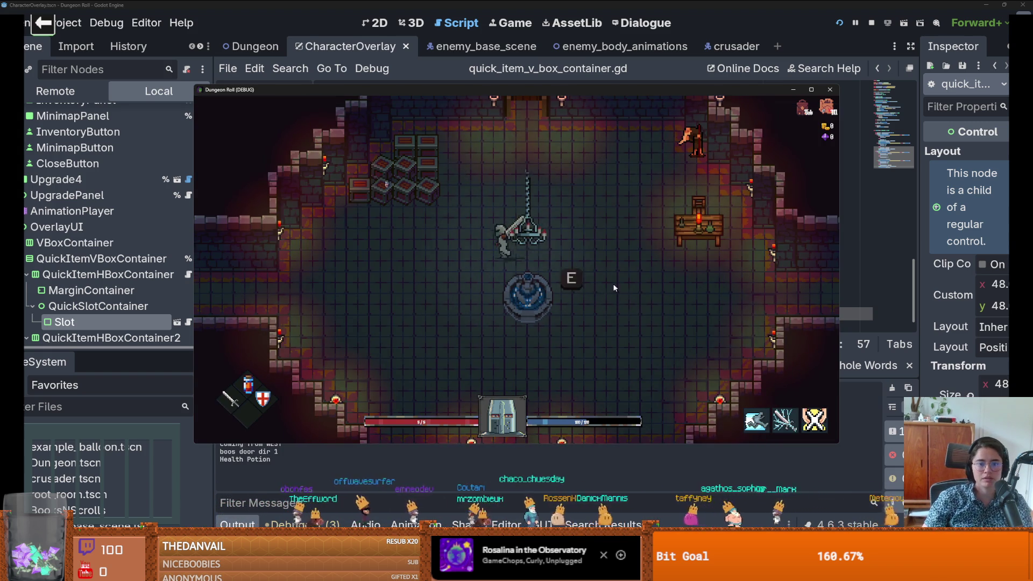
key(e)
key(a)
key(1)
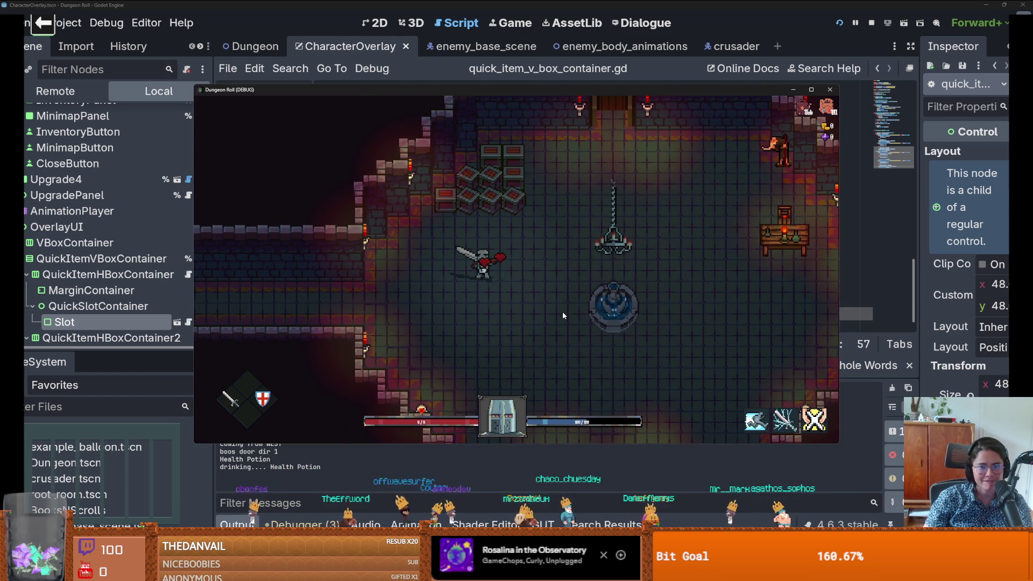
key(i)
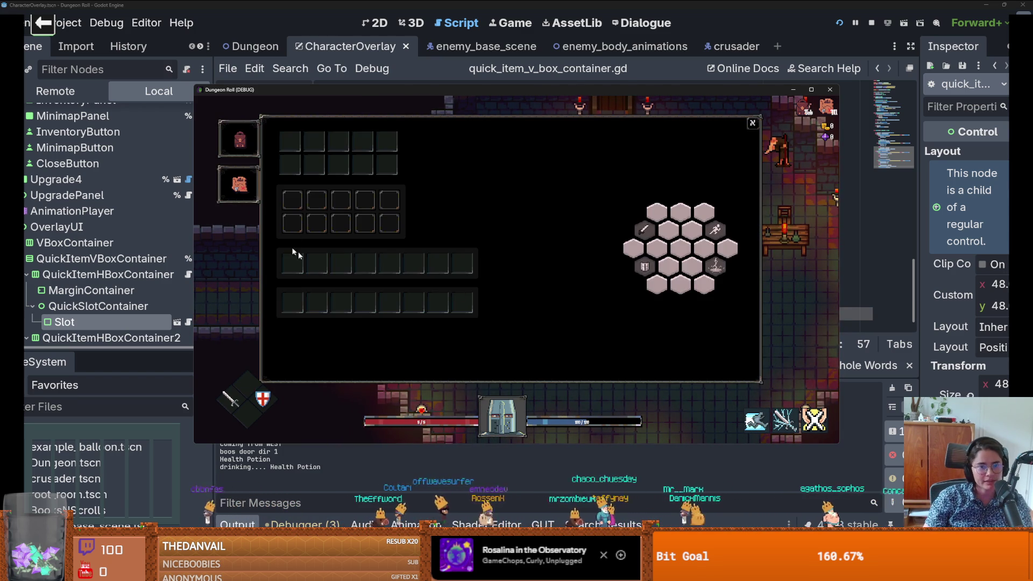
key(i)
Step: Spawn another potion with 'spawn_item 1', check the inventory, and drink it to trigger the crash
key(grave)
text(spaw)
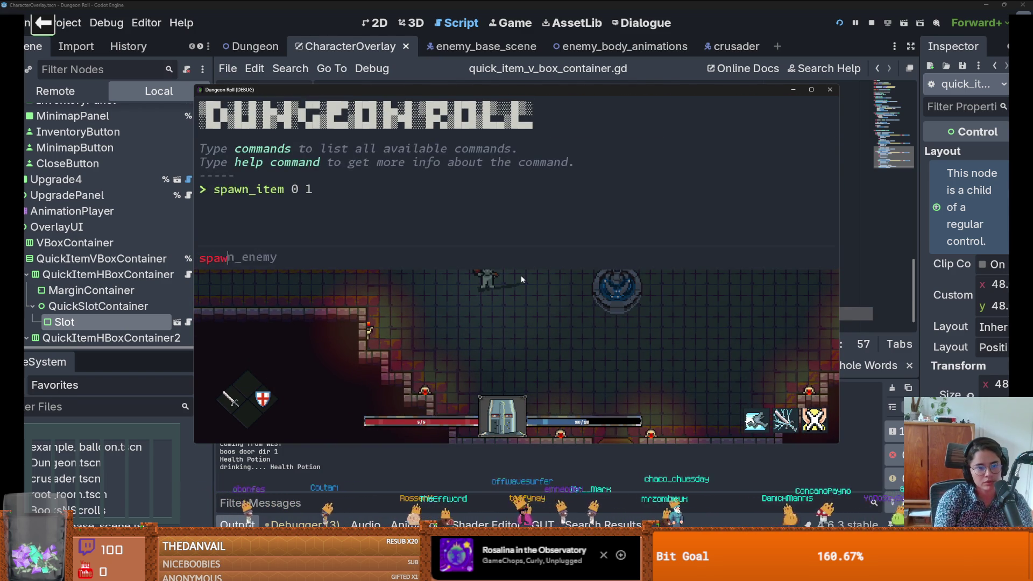
text(n_item )
text(1)
key(Return)
key(grave)
key(i)
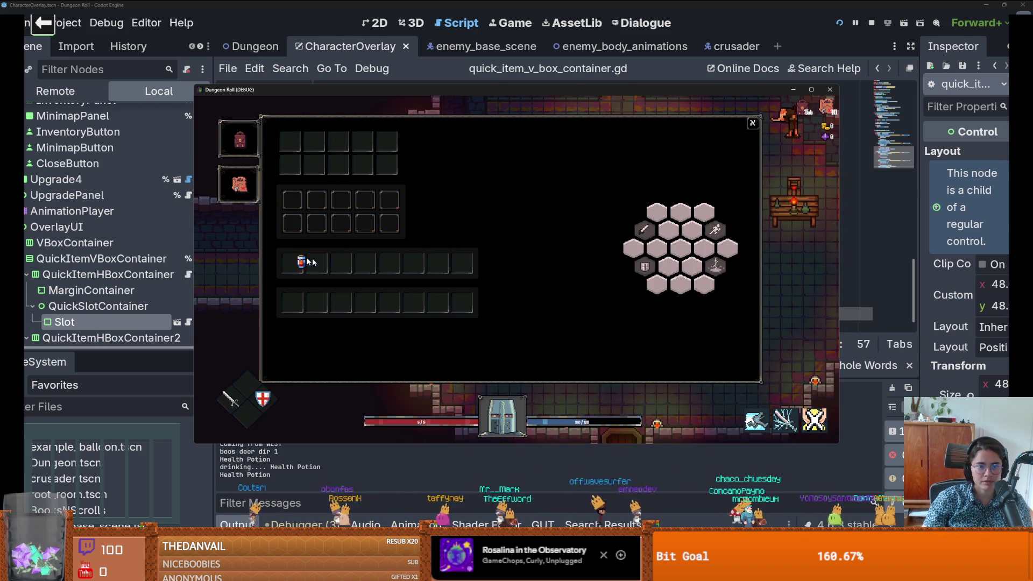
key(i)
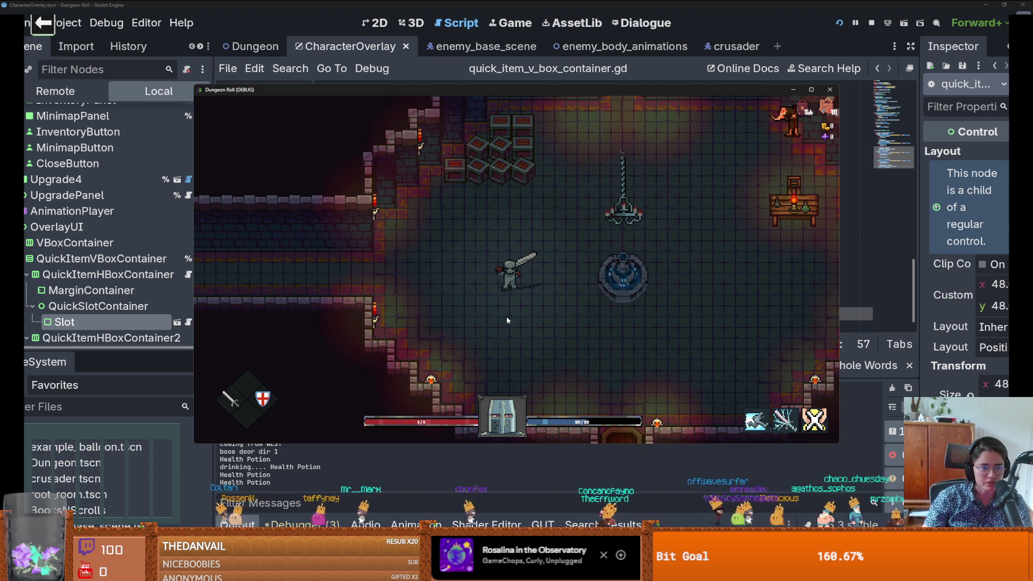
key(q)
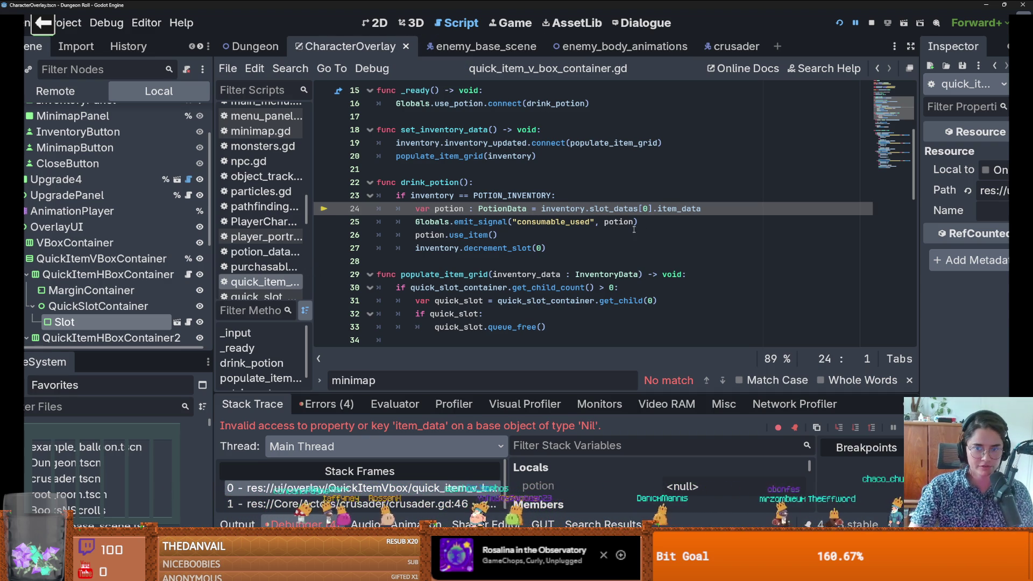
Step: Change slot_datas[0] and decrement_slot(0) to use focus_index, then relaunch with F5
click(645, 208)
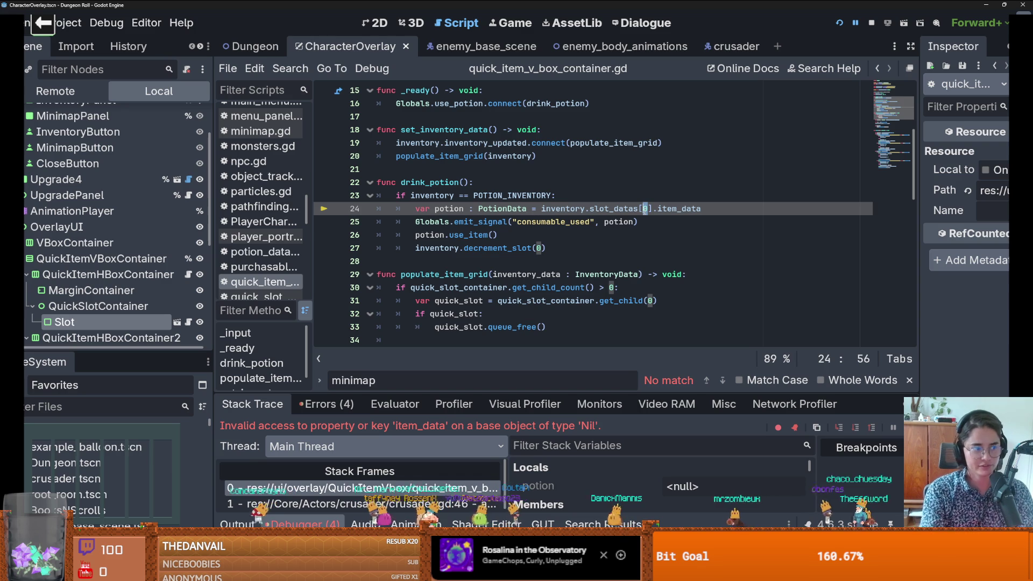
text(f)
key(Escape)
text(ocus_index)
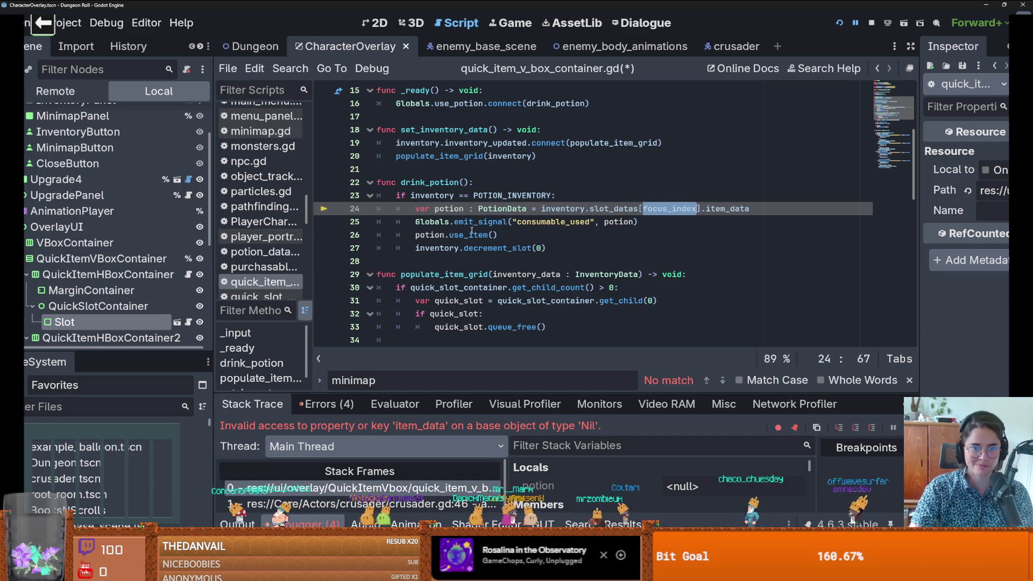
double_click(538, 248)
text(focus_index)
scroll(553, 251, down, 3)
scroll(567, 258, up, 3)
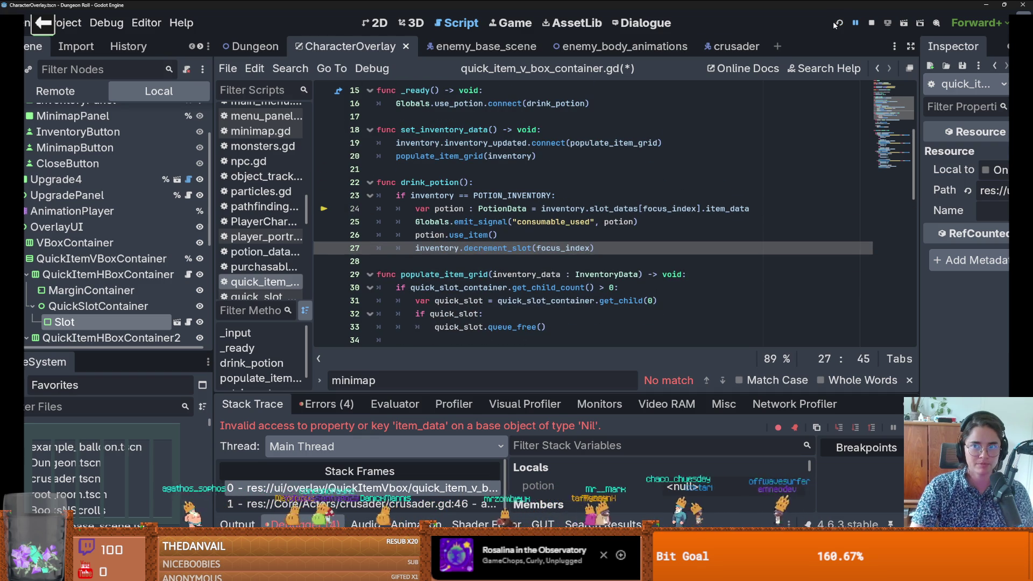
key(F5)
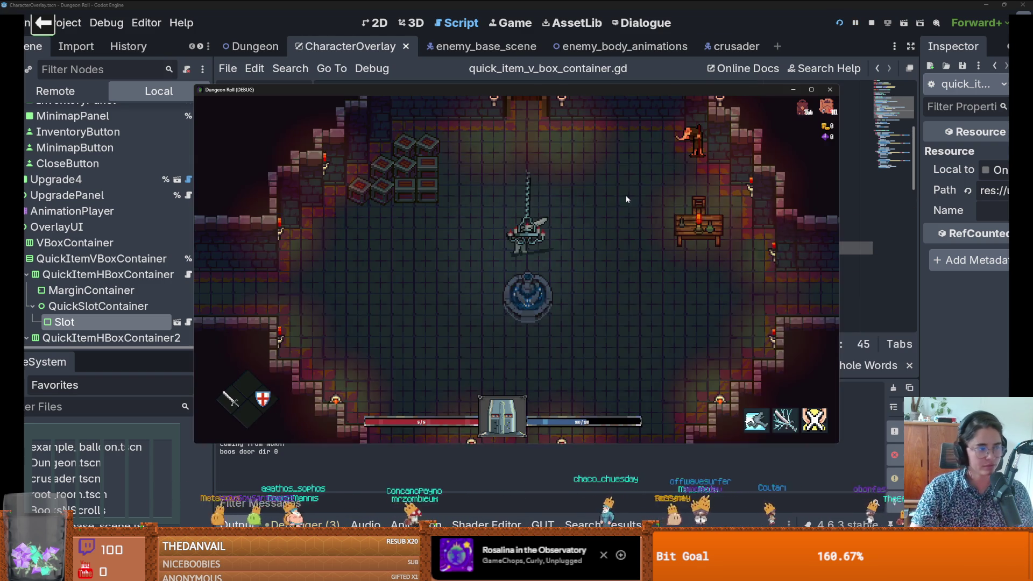
Step: Walk the knight away from the fountain, spawn a health potion via the console, and drink it
key(a)
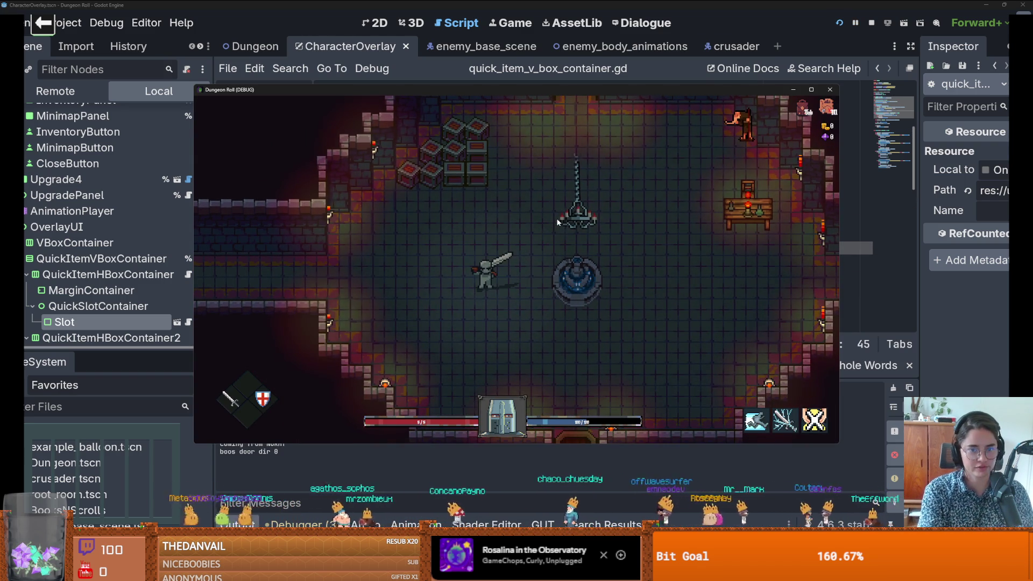
key(grave)
text(spawn_item )
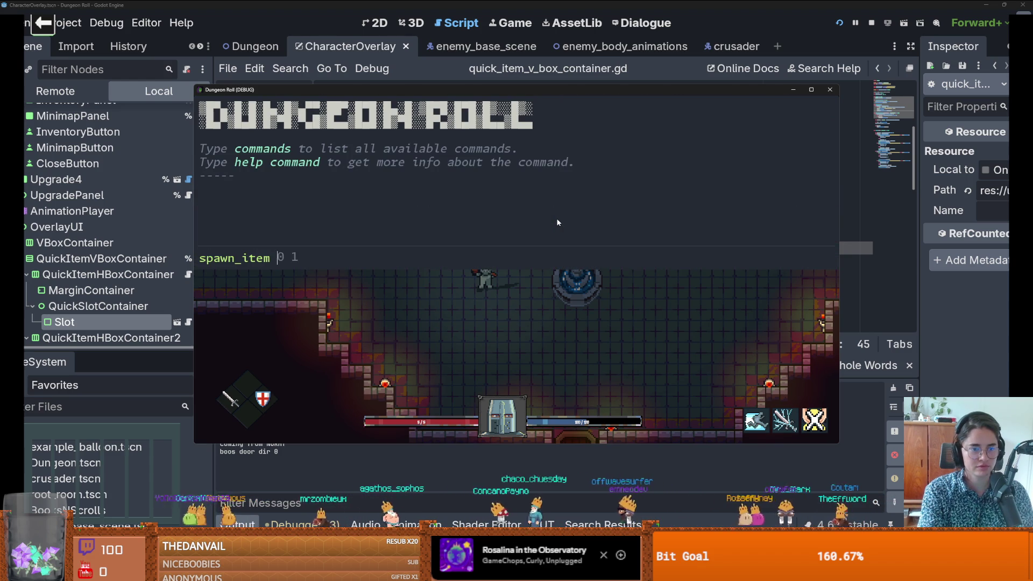
text(1)
key(Return)
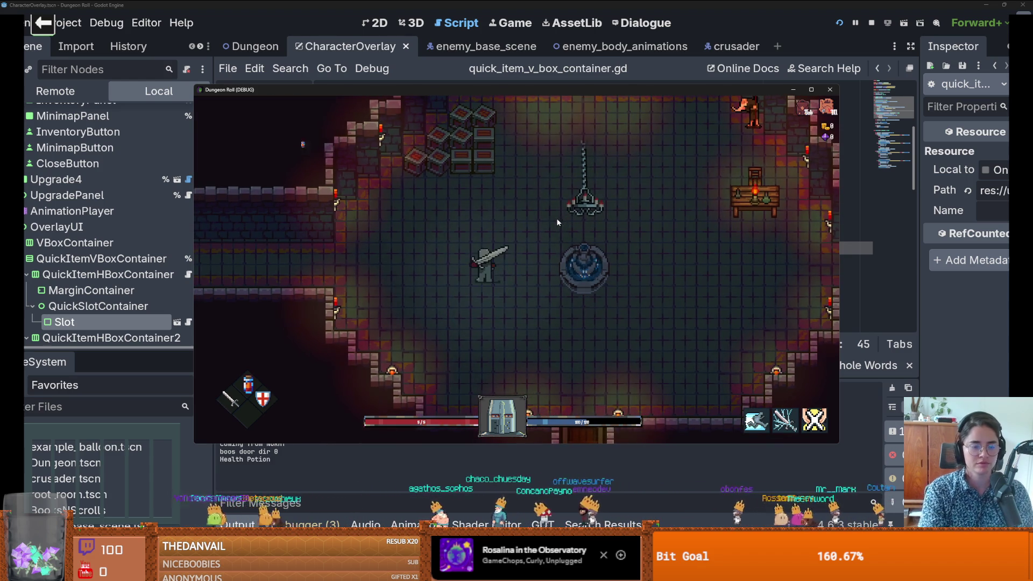
key(i)
click(295, 264)
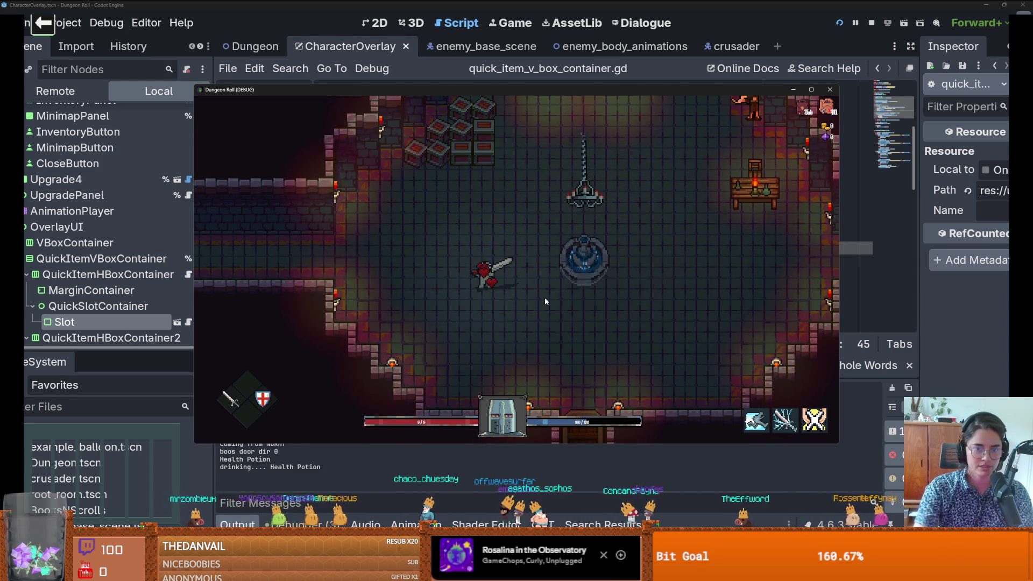
Step: Spawn another health potion with the console command spawn_item 0 1
key(grave)
text(sspaw)
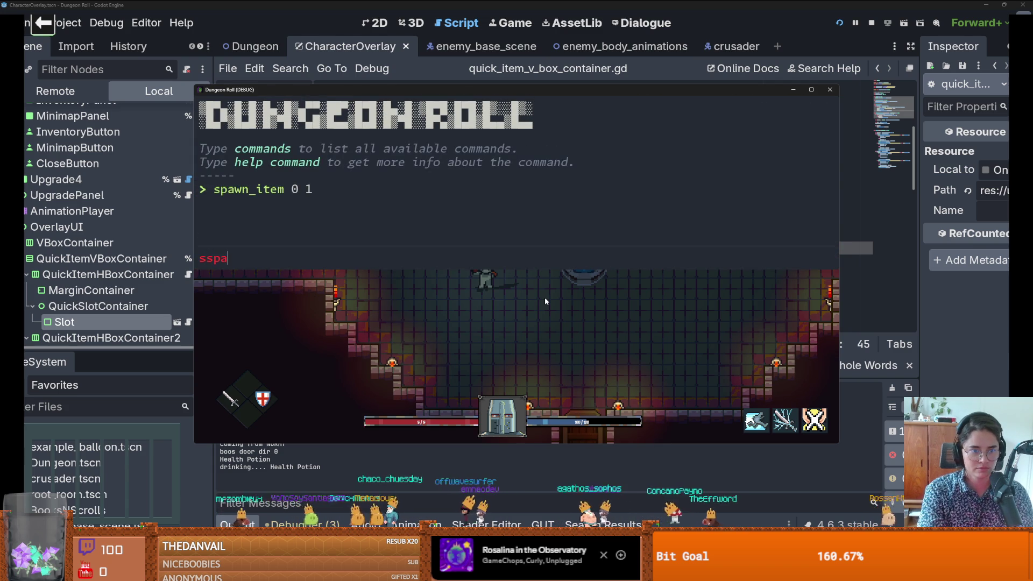
key(BackSpace)
key(BackSpace)
text(pawn)
key(Tab)
text(0 1)
key(Return)
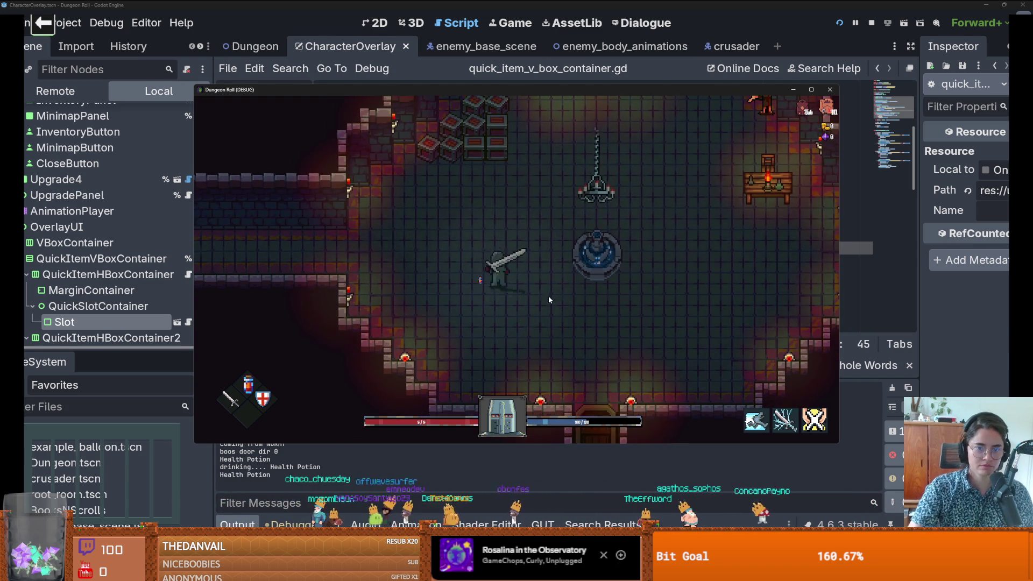
Step: Move the potion out of the quick slot in the inventory and drink it with the 1 key
key(i)
drag(284, 264, 392, 265)
key(i)
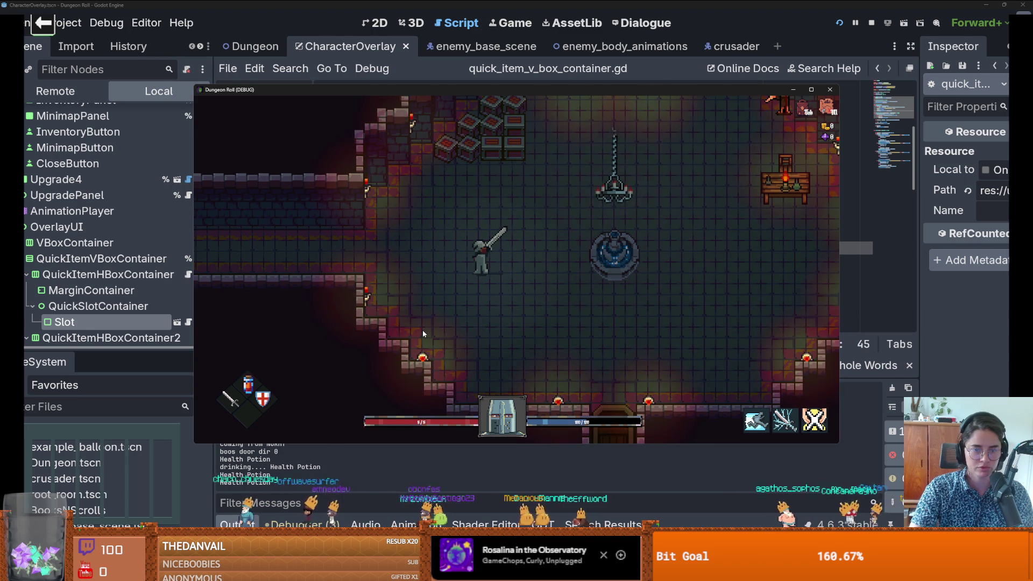
key(1)
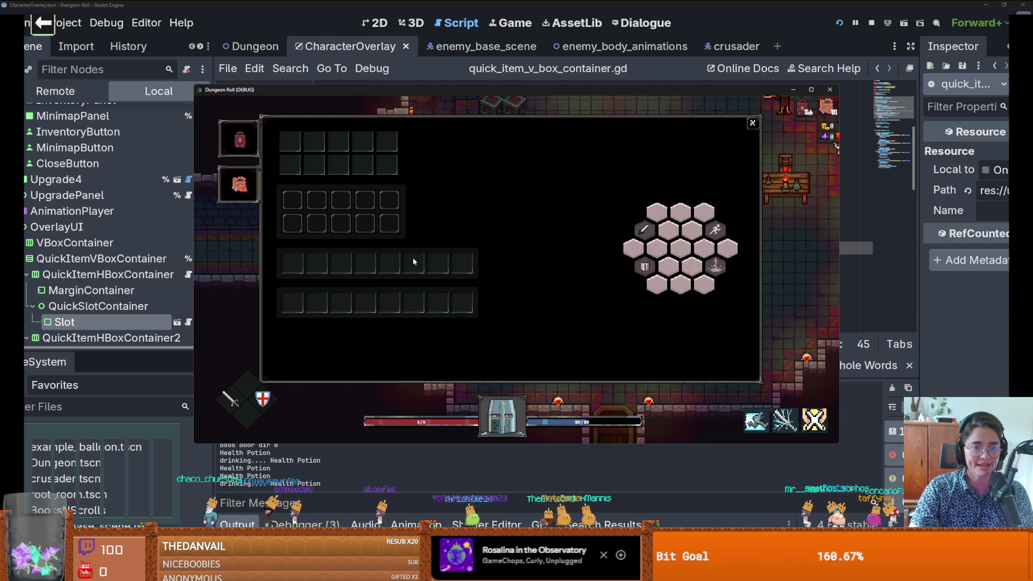
key(Tab)
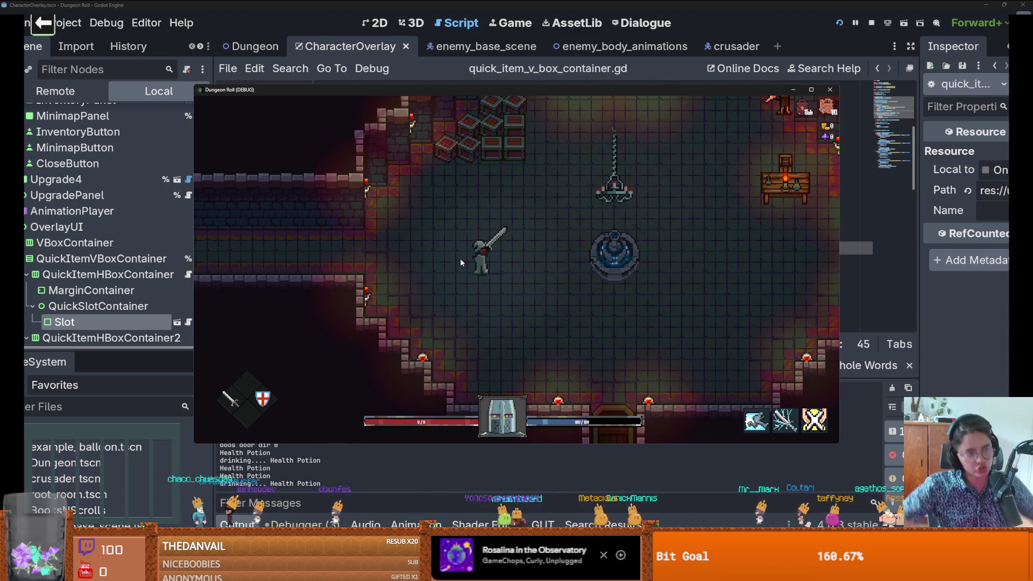
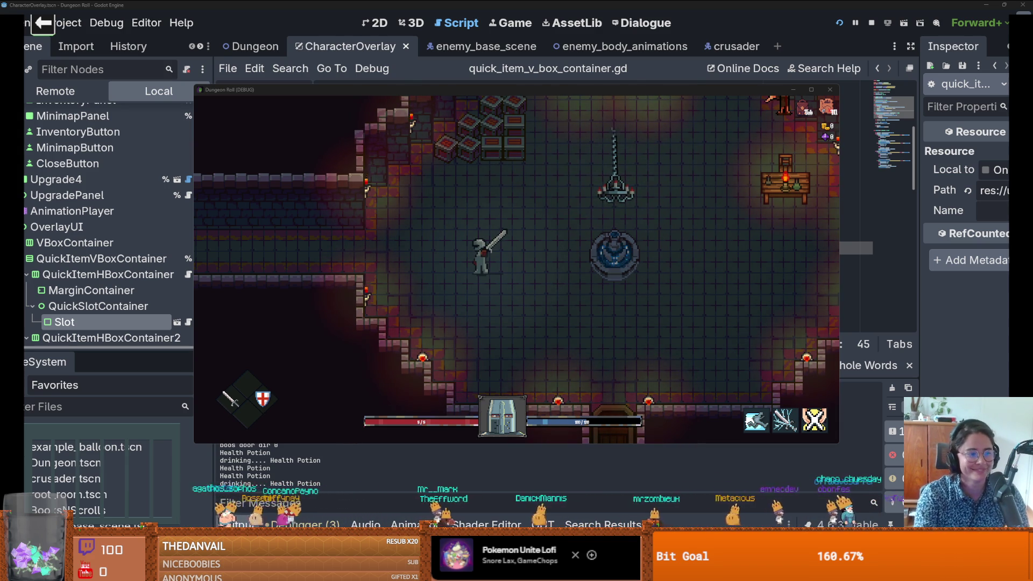
Step: Walk the knight around the room, out the east doorway and up to the chandelier
click(582, 179)
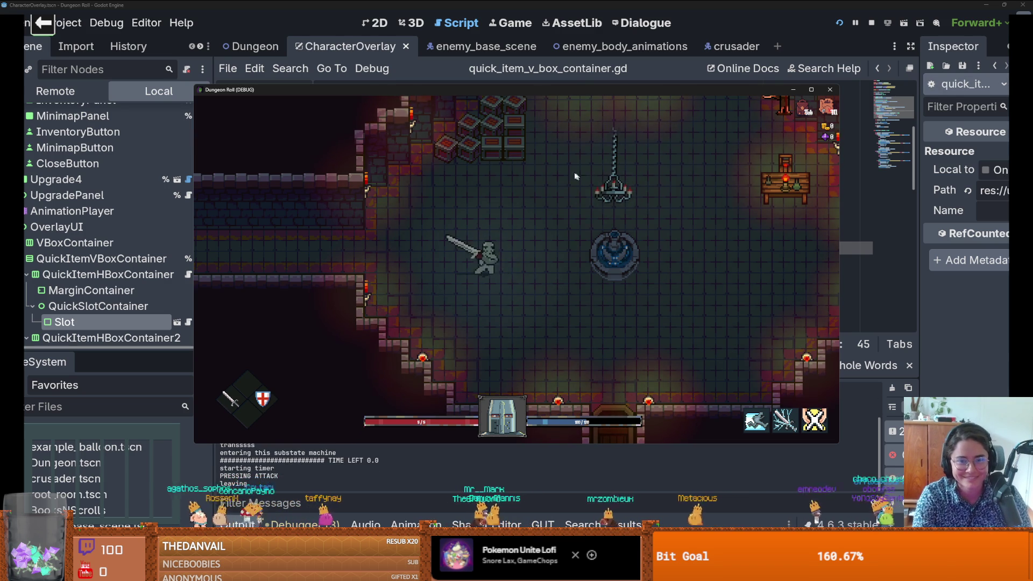
key(w)
key(d)
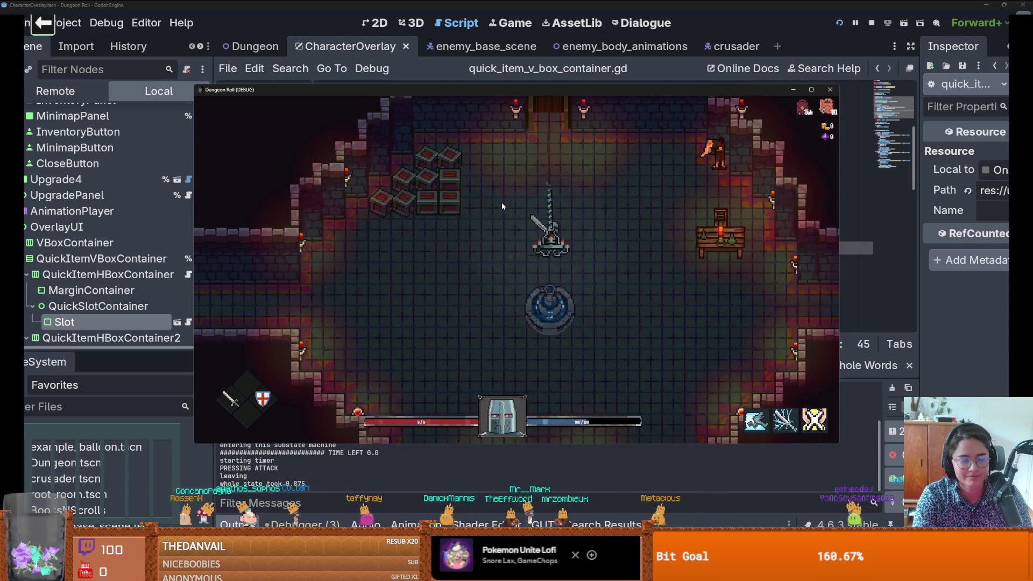
key(d)
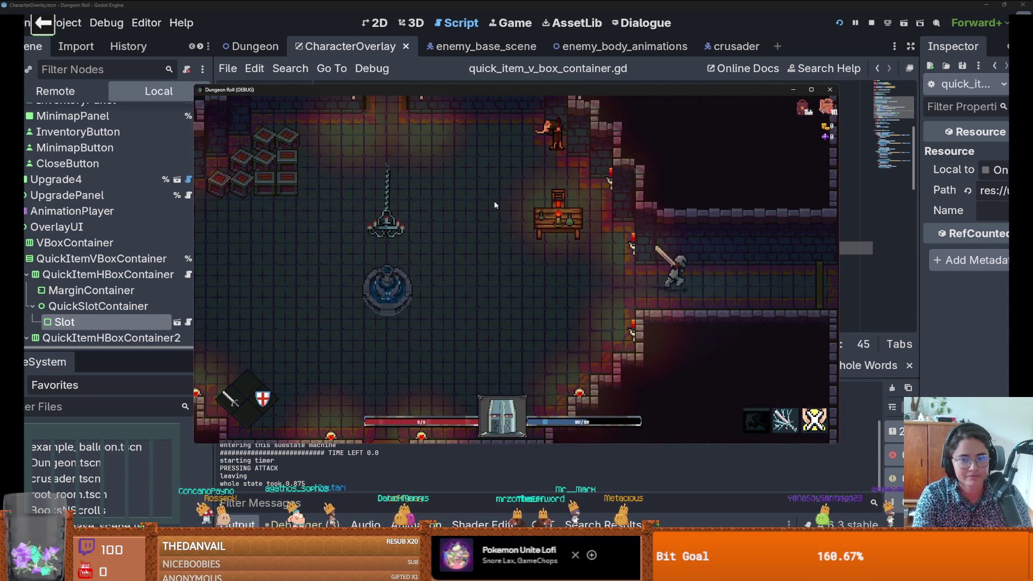
key(a)
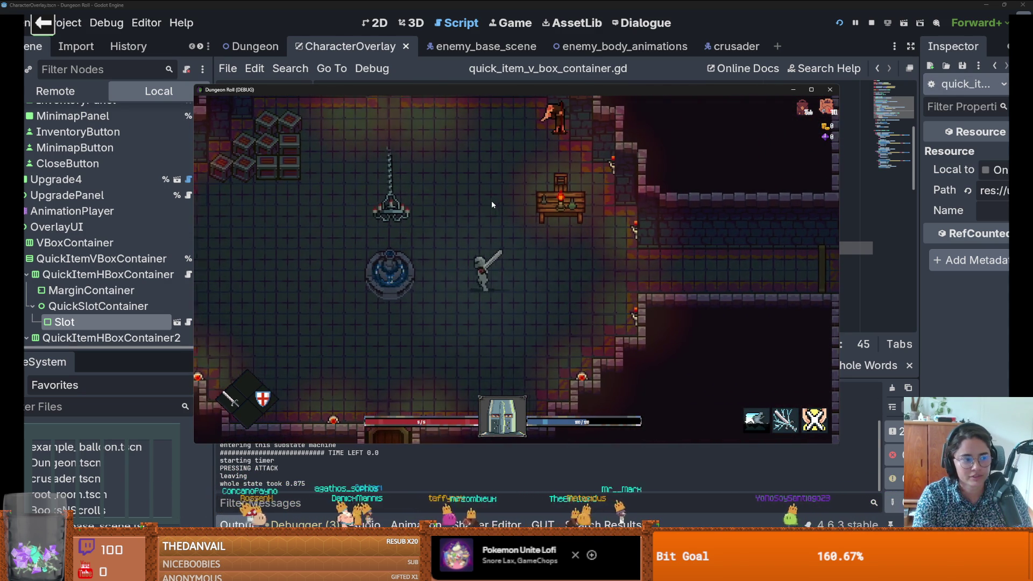
key(w)
key(a)
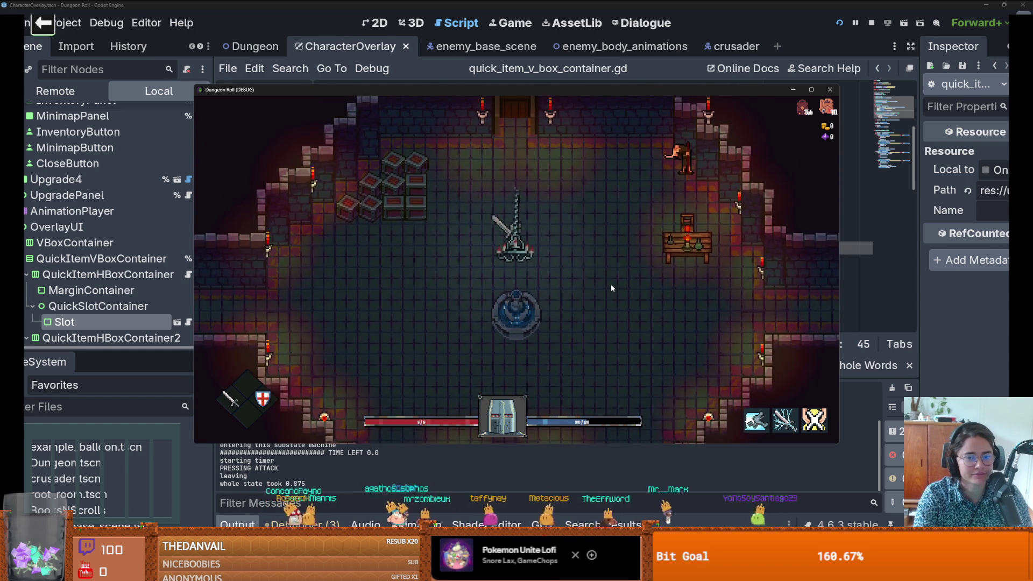
key(w)
key(d)
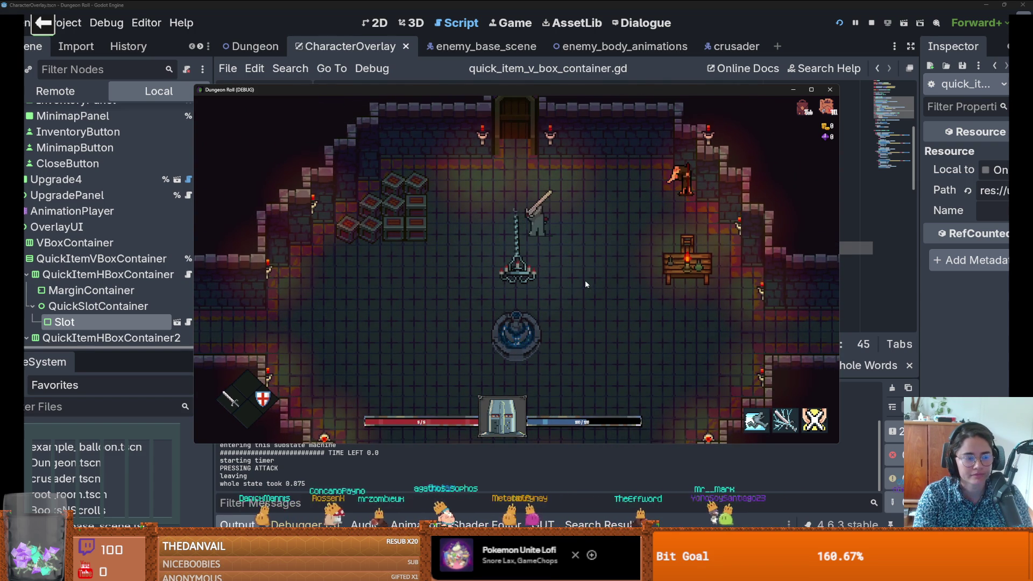
Step: Smash the crates with sword swings, collect the green gem, and stop the debug run
click(584, 280)
key(a)
click(422, 238)
key(a)
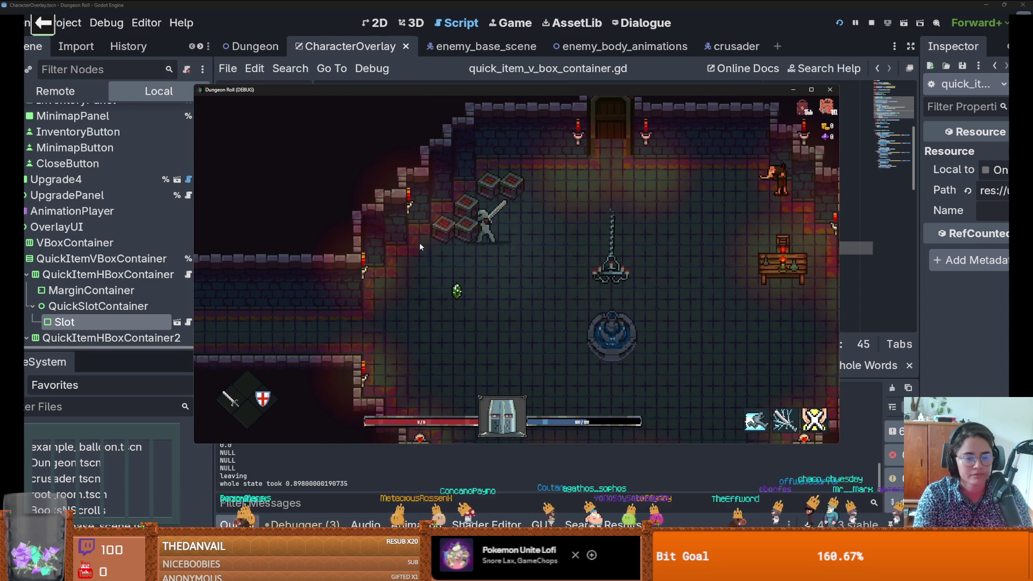
click(420, 242)
key(s)
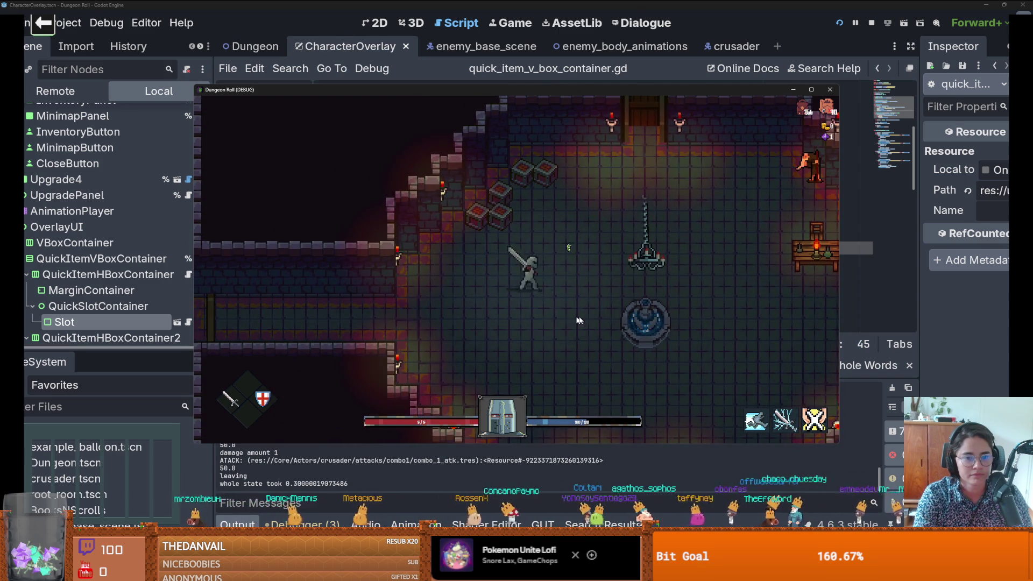
key(d)
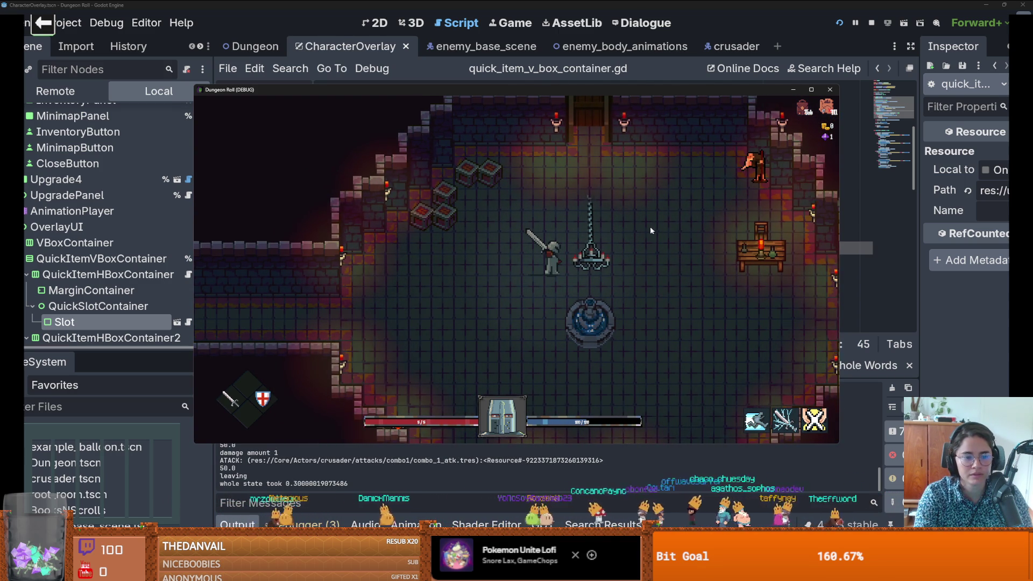
click(831, 92)
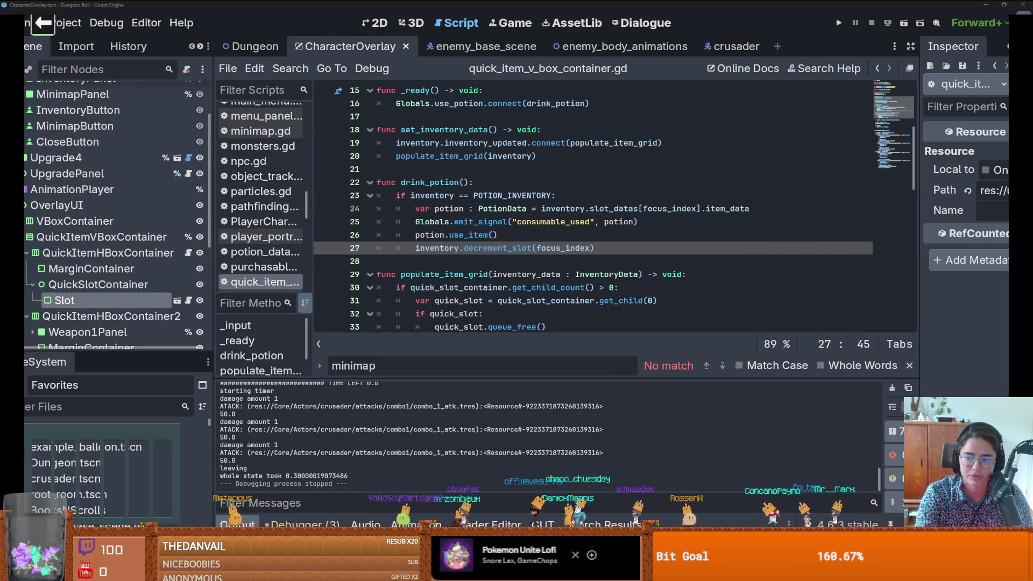
Step: Save the scene with the caret at the end of line 32
click(622, 317)
key(ctrl+s)
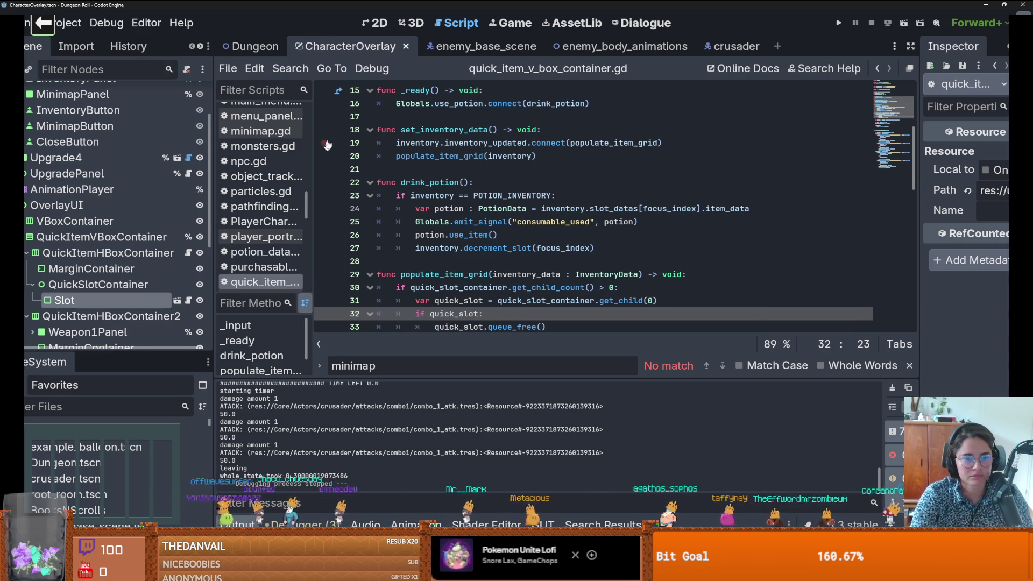
scroll(470, 239, up, 5)
scroll(470, 239, down, 3)
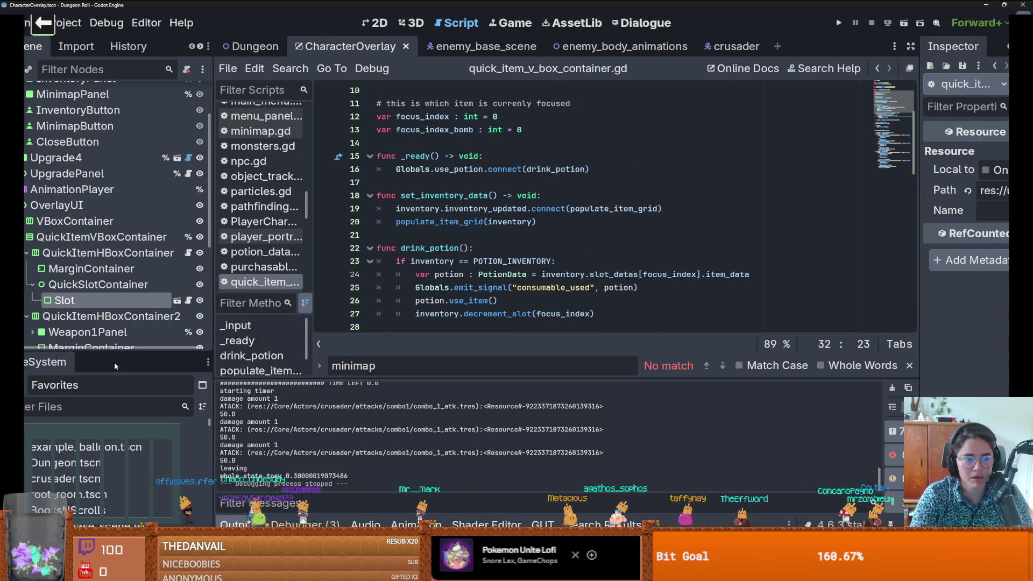
Step: Enlarge the FileSystem dock, then start a 1-minute game on Chess.com
drag(115, 358, 115, 217)
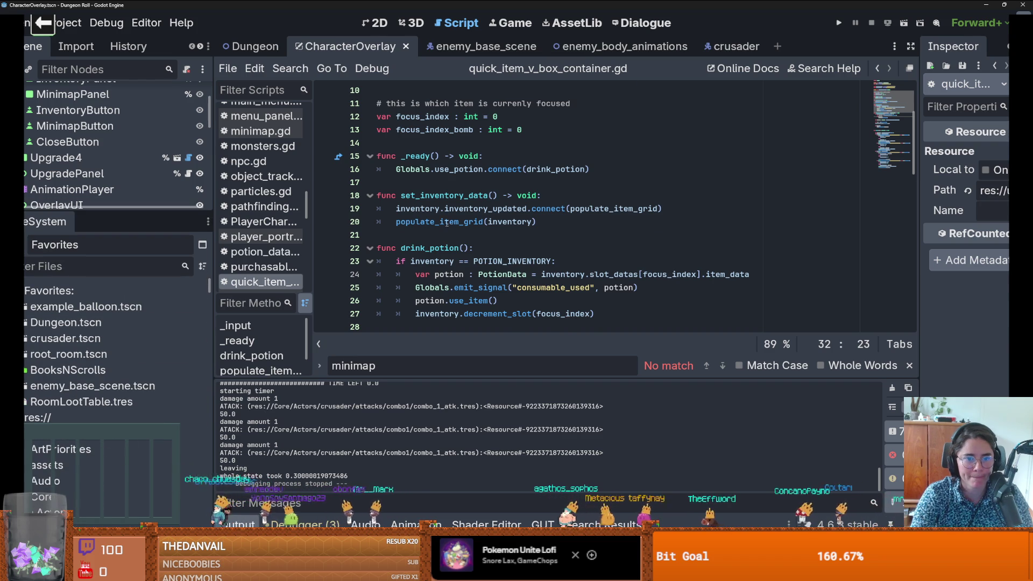
scroll(447, 222, up, 3)
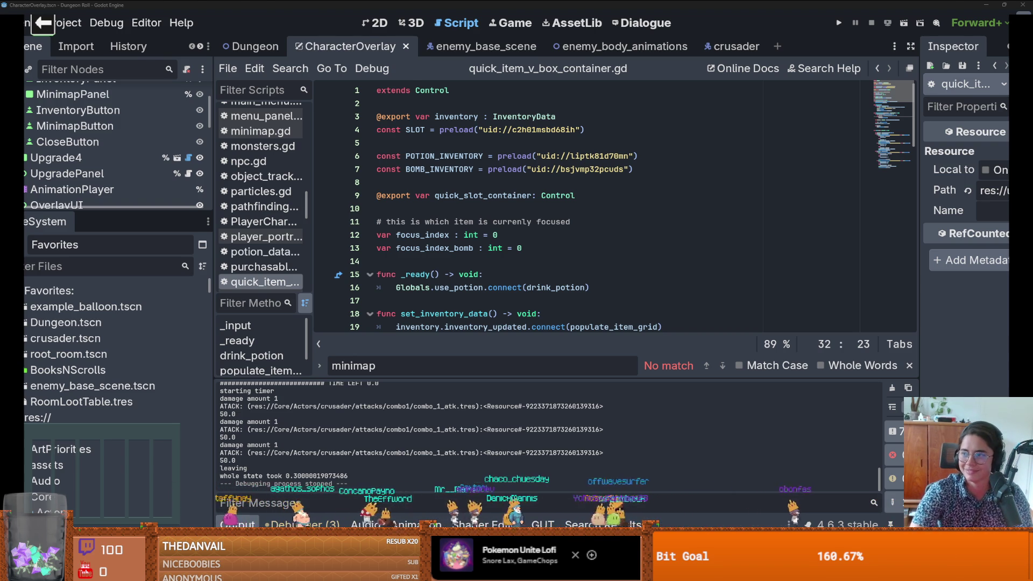
key(alt+Tab)
click(397, 195)
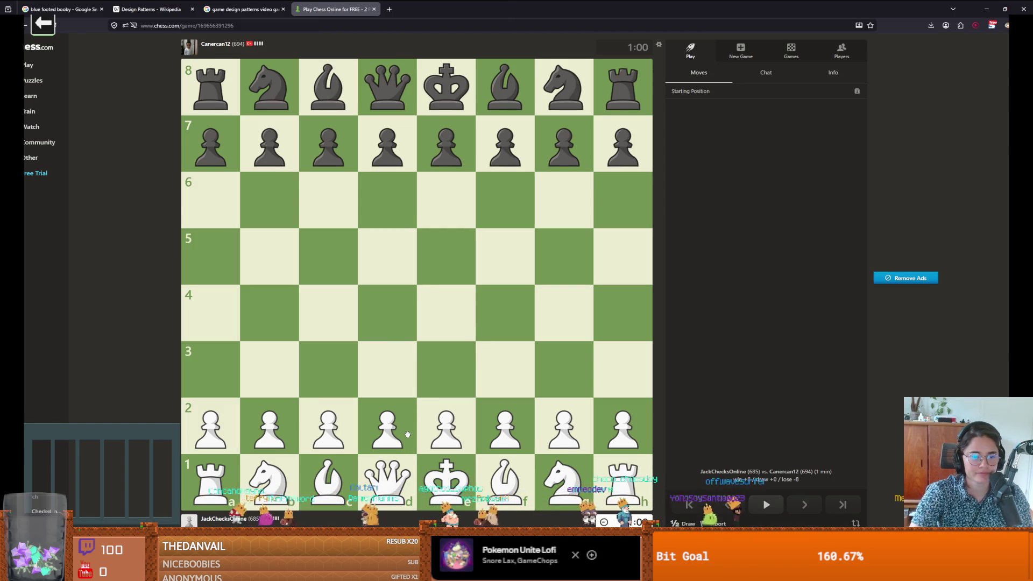
Step: Play the Italian opening as White: e4, Bc4, d3, Nf3, c3, b4, a4, O-O, Bb2, Bb3
drag(446, 431, 446, 314)
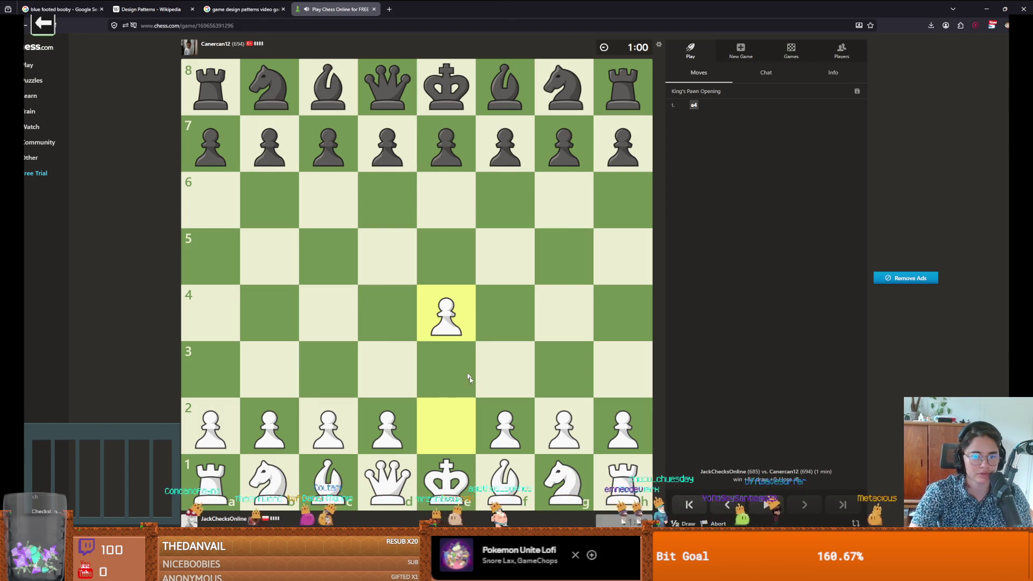
drag(504, 480, 330, 314)
drag(397, 424, 396, 366)
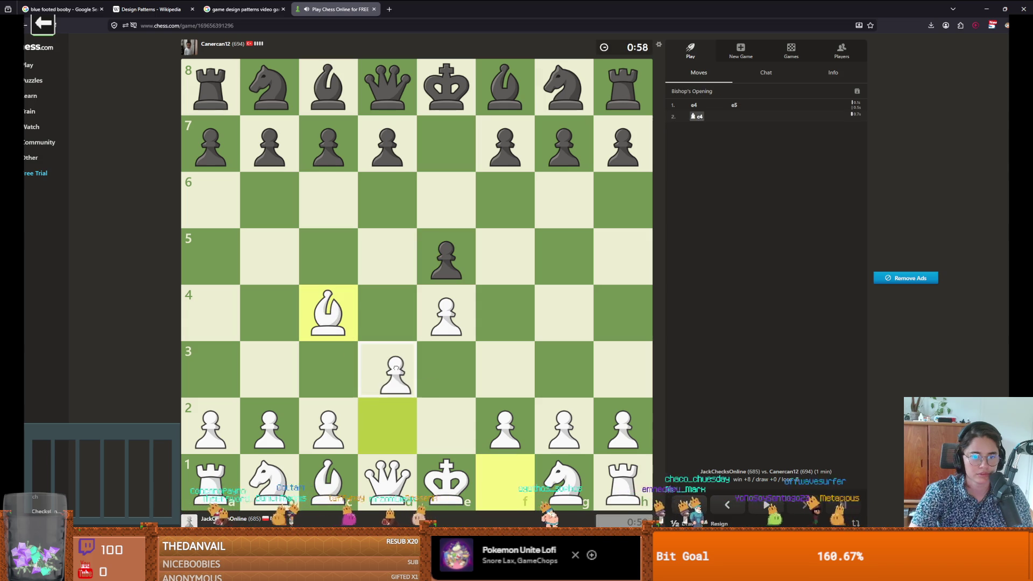
drag(564, 478, 496, 357)
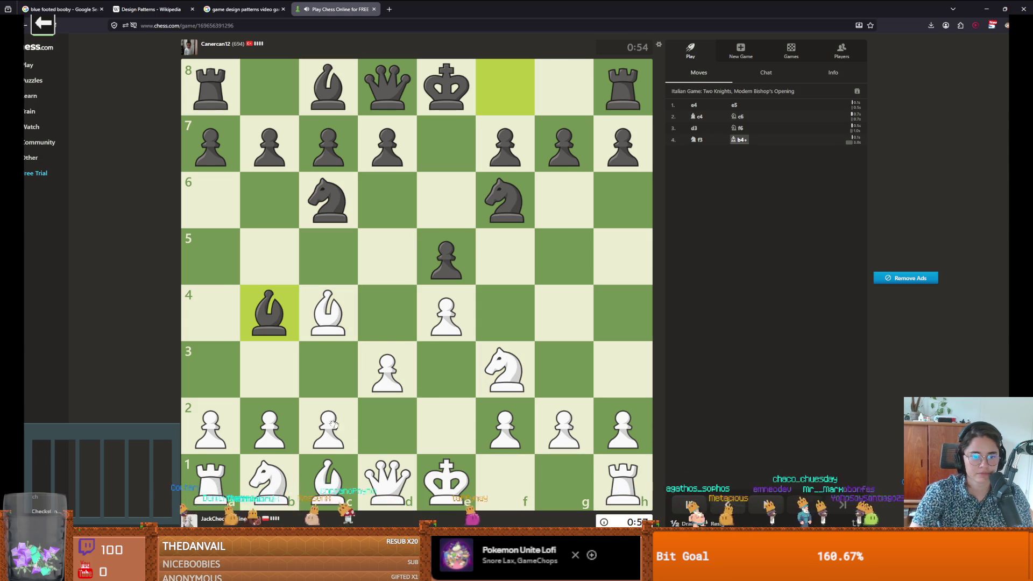
drag(346, 430, 332, 366)
drag(259, 413, 262, 306)
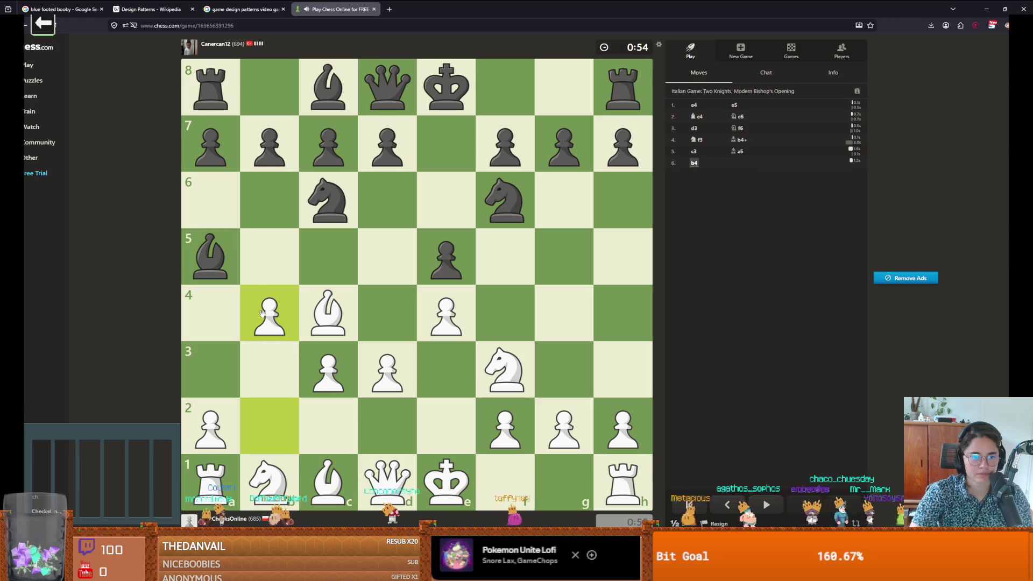
drag(214, 427, 210, 252)
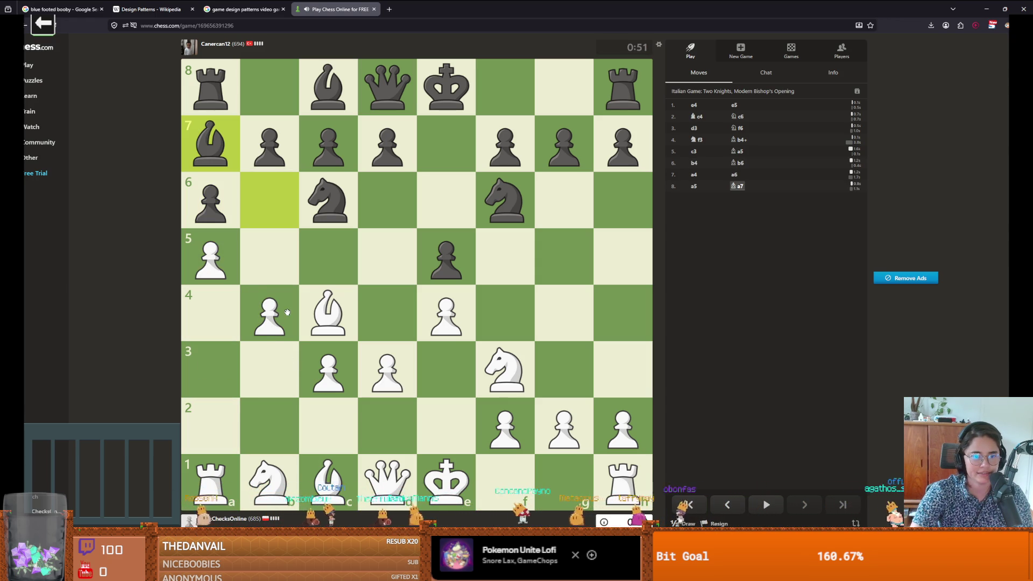
drag(449, 469, 553, 464)
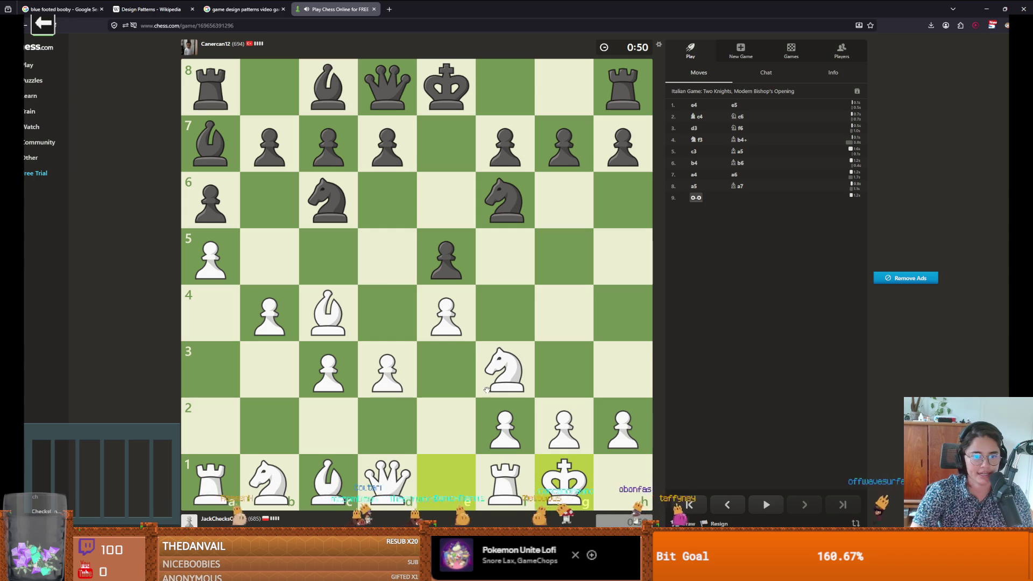
drag(328, 480, 269, 428)
drag(325, 325, 272, 367)
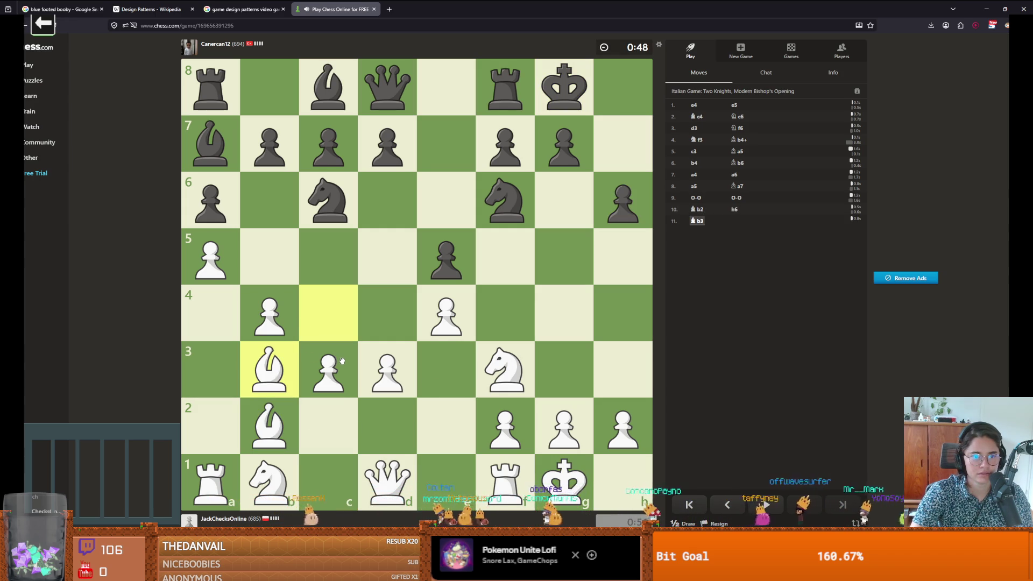
Step: Continue with c4, h3, Qxf3, c5, bxc5, Nc3, Bxd5, Bxd4, Qe2 and axb6
drag(342, 362, 338, 295)
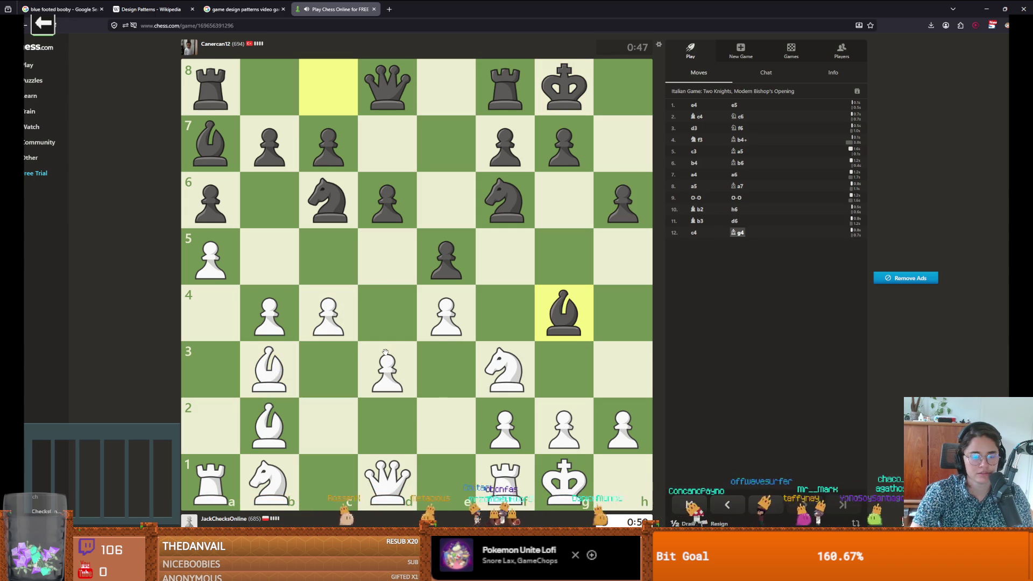
drag(622, 425, 623, 370)
drag(387, 478, 510, 375)
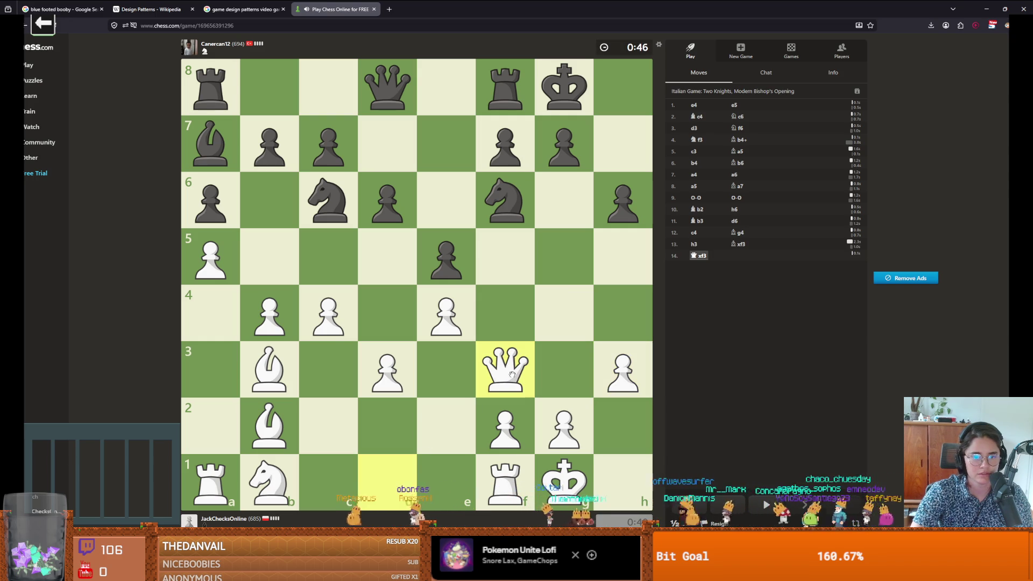
click(329, 309)
click(331, 258)
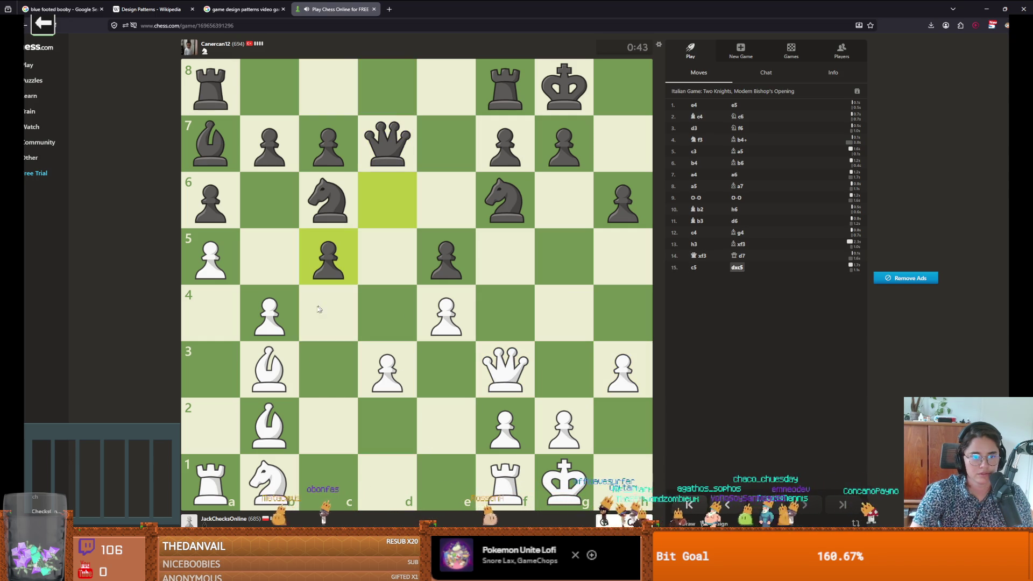
drag(290, 301, 328, 257)
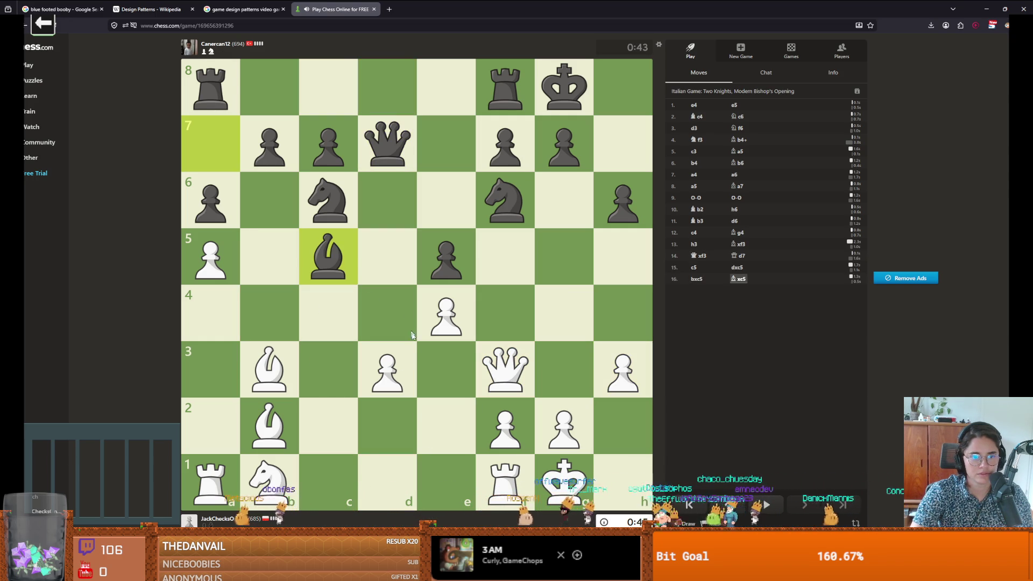
drag(269, 481, 366, 259)
drag(284, 358, 383, 257)
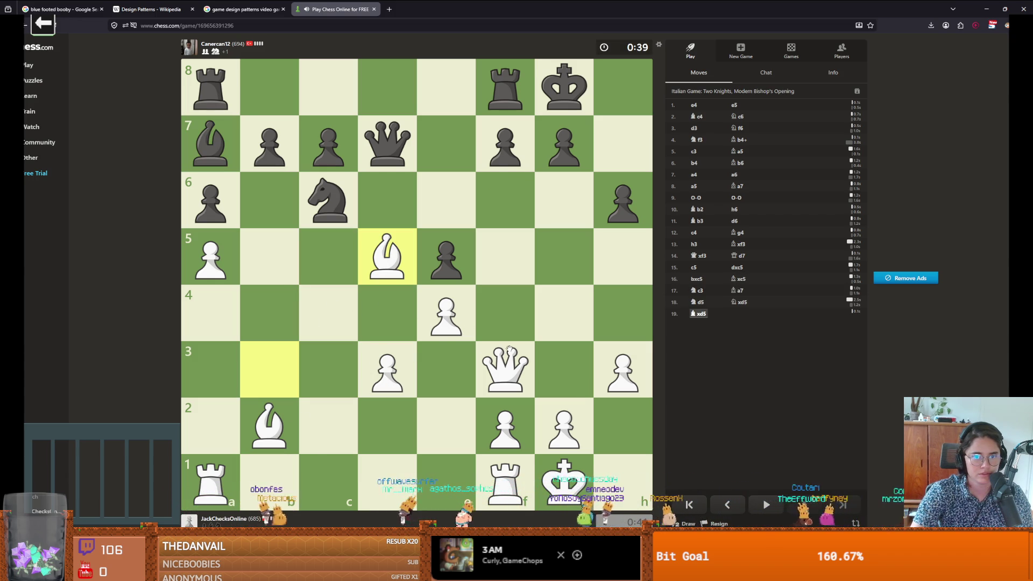
drag(269, 425, 387, 313)
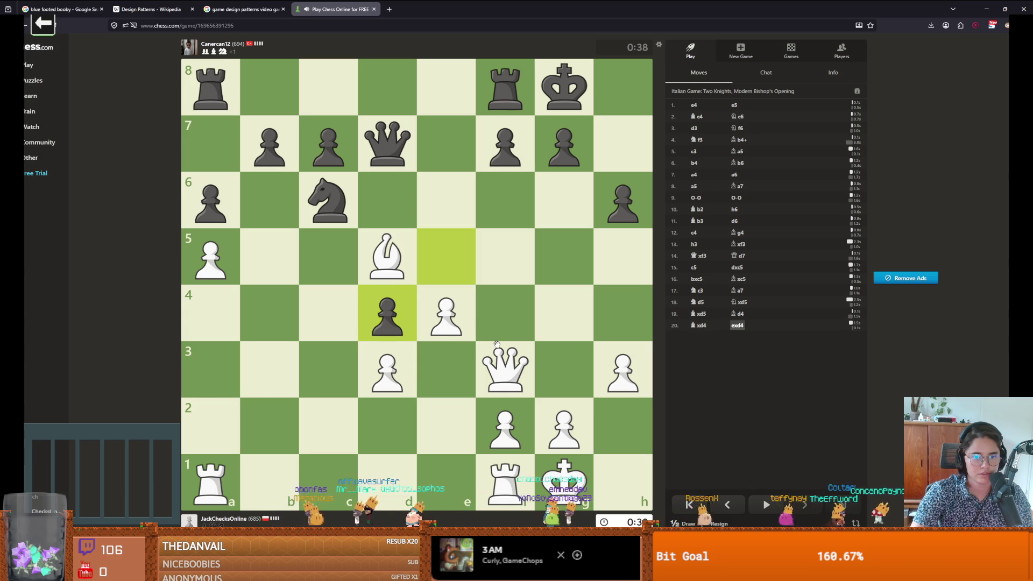
drag(499, 375, 441, 426)
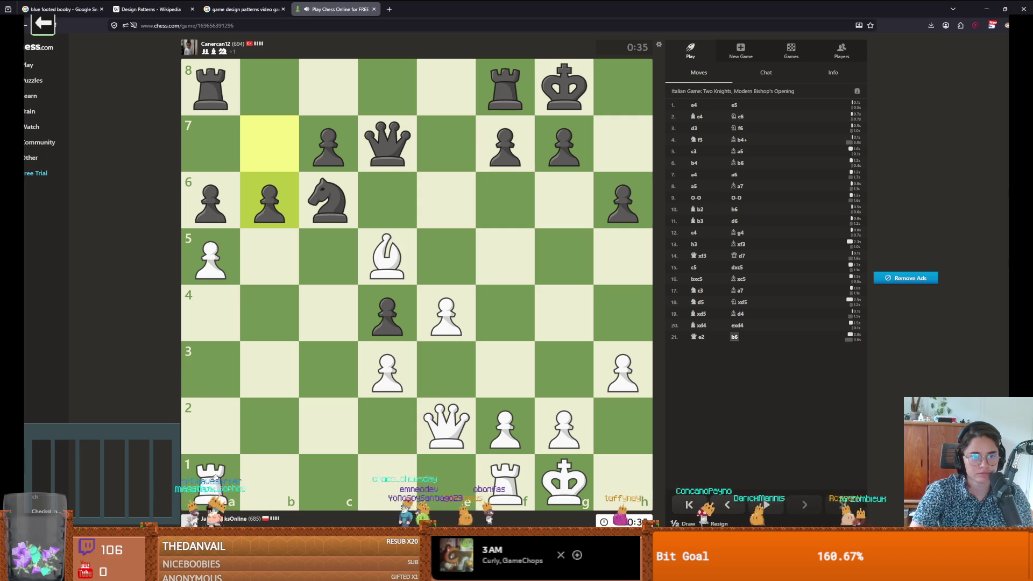
drag(223, 262, 269, 201)
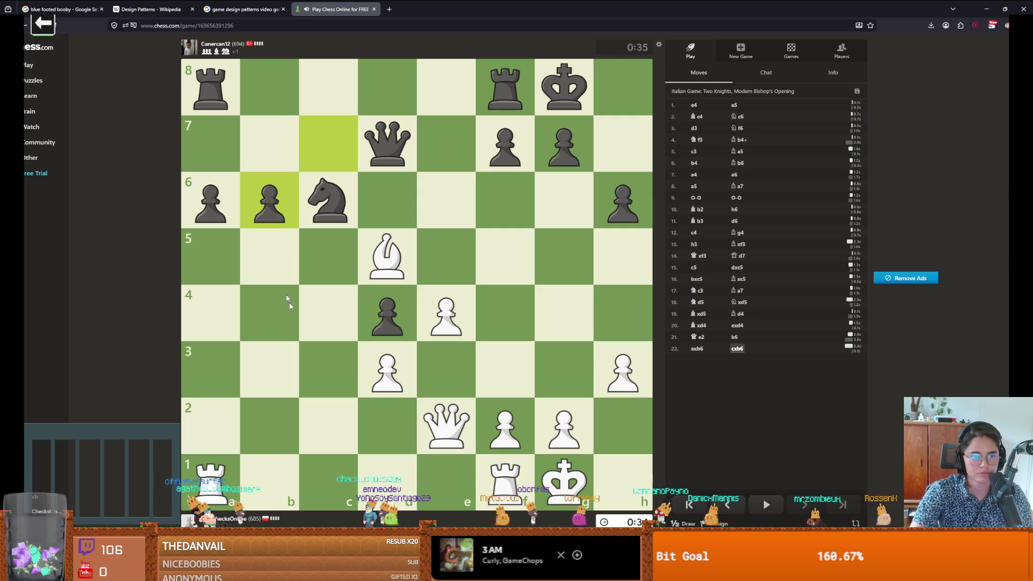
Step: Play Rb1, Rxb6 and Qf3, then reposition the b6 rook
drag(220, 487, 245, 483)
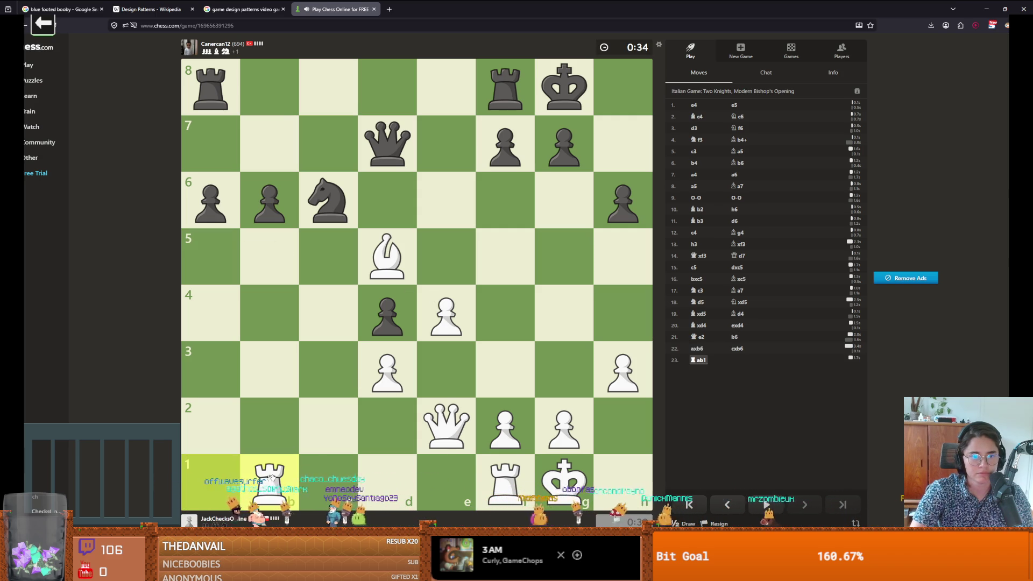
drag(261, 485, 286, 199)
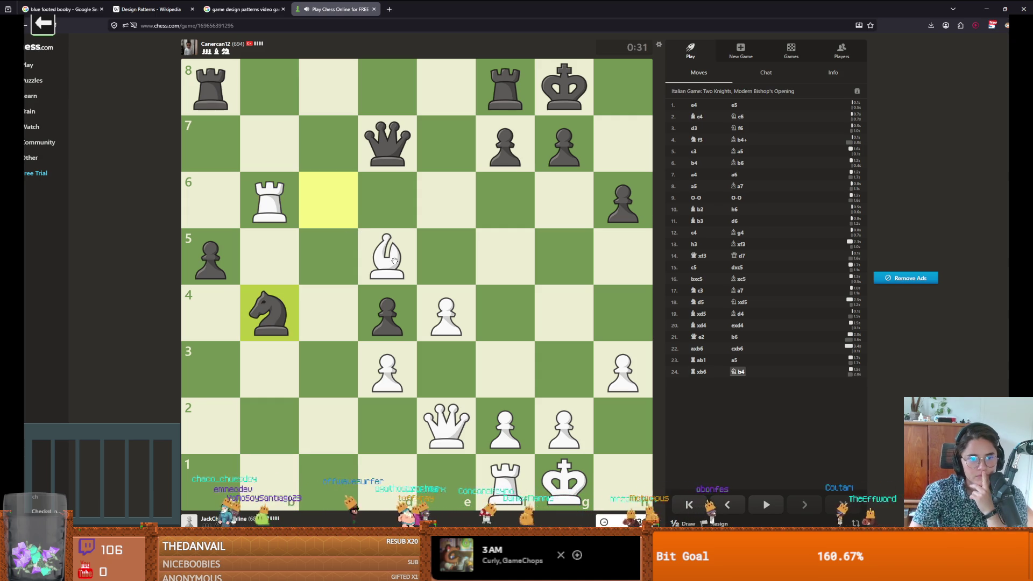
mouse_move(395, 261)
mouse_down()
mouse_move(334, 203)
mouse_move(387, 255)
mouse_up()
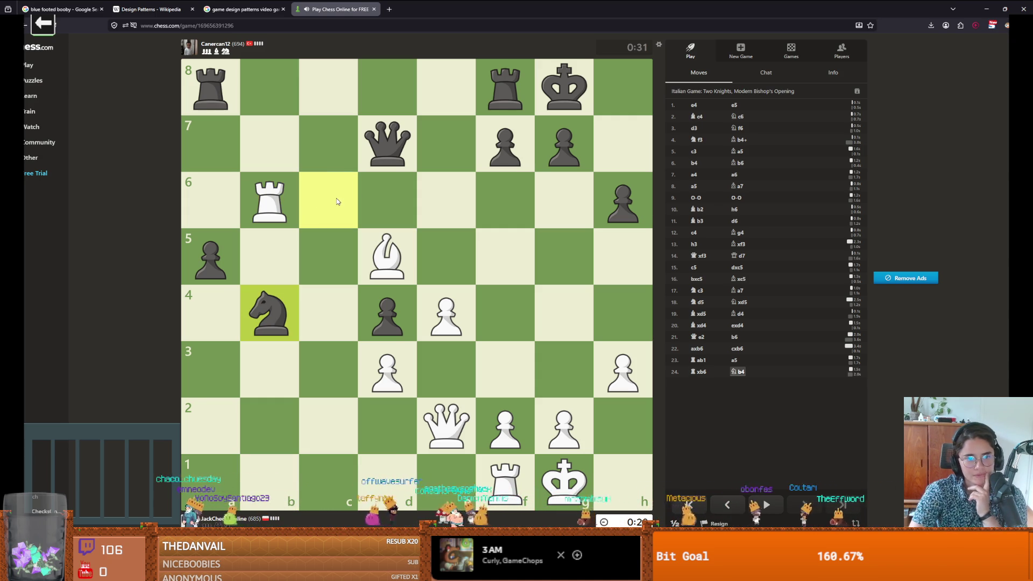
click(449, 432)
mouse_move(449, 432)
mouse_down()
mouse_move(374, 422)
mouse_move(447, 425)
mouse_up()
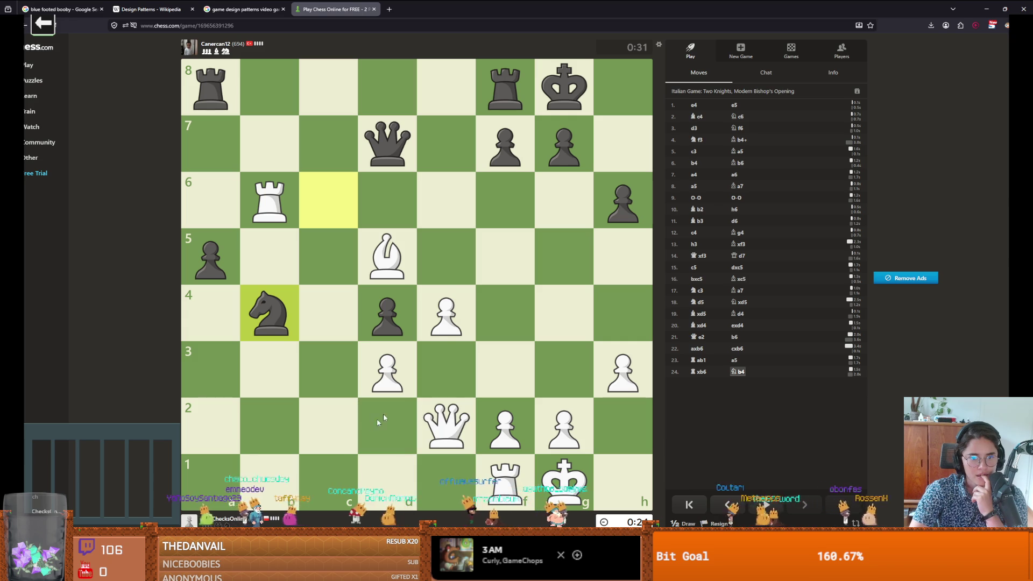
mouse_move(443, 309)
mouse_down()
mouse_move(444, 275)
mouse_move(444, 312)
mouse_up()
drag(446, 425, 491, 372)
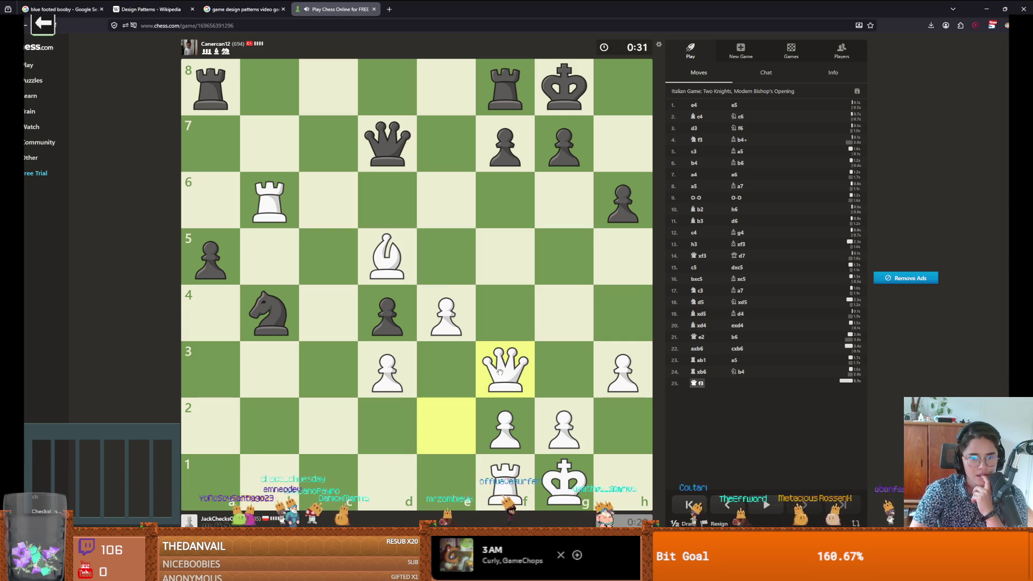
mouse_move(269, 200)
mouse_down()
mouse_move(275, 262)
mouse_move(269, 202)
mouse_move(293, 207)
mouse_move(281, 231)
mouse_move(272, 476)
mouse_up()
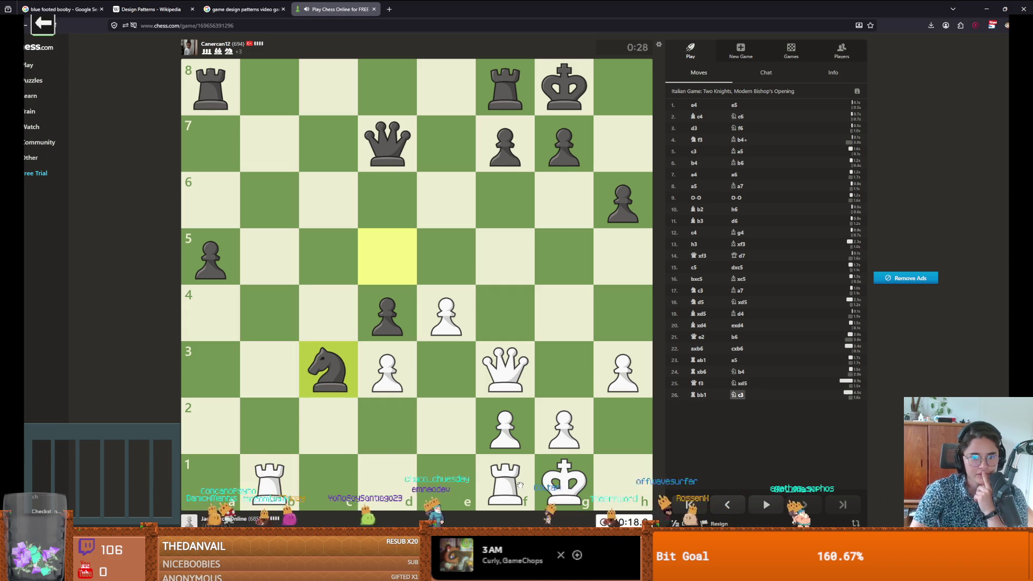
Step: Play Rc1, Re1, e5, Rxe1, Qg3+, Qe3 and Qe6 until Black wins on time
drag(269, 476, 338, 471)
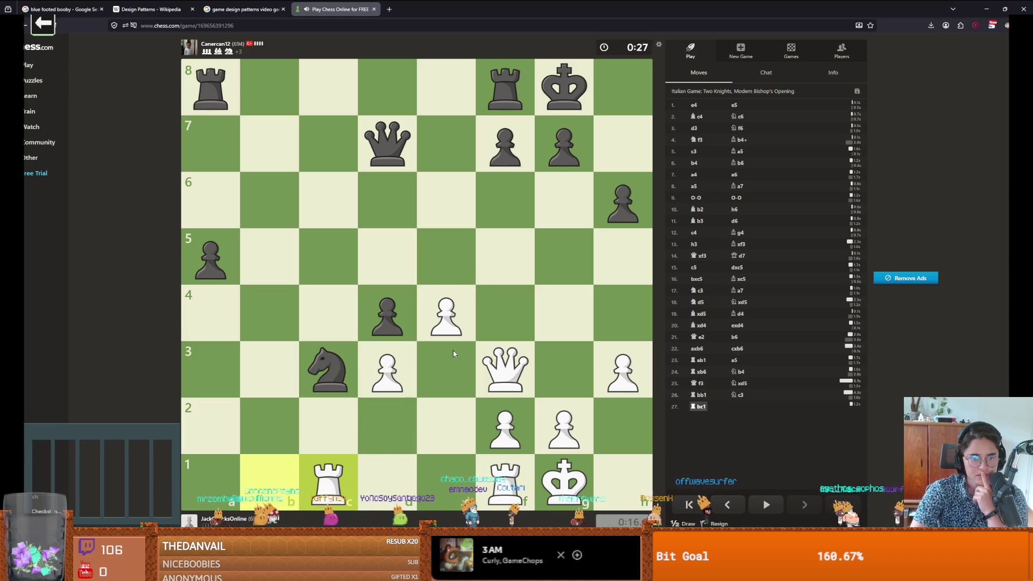
mouse_move(503, 476)
mouse_down()
mouse_move(423, 476)
mouse_move(446, 476)
mouse_up()
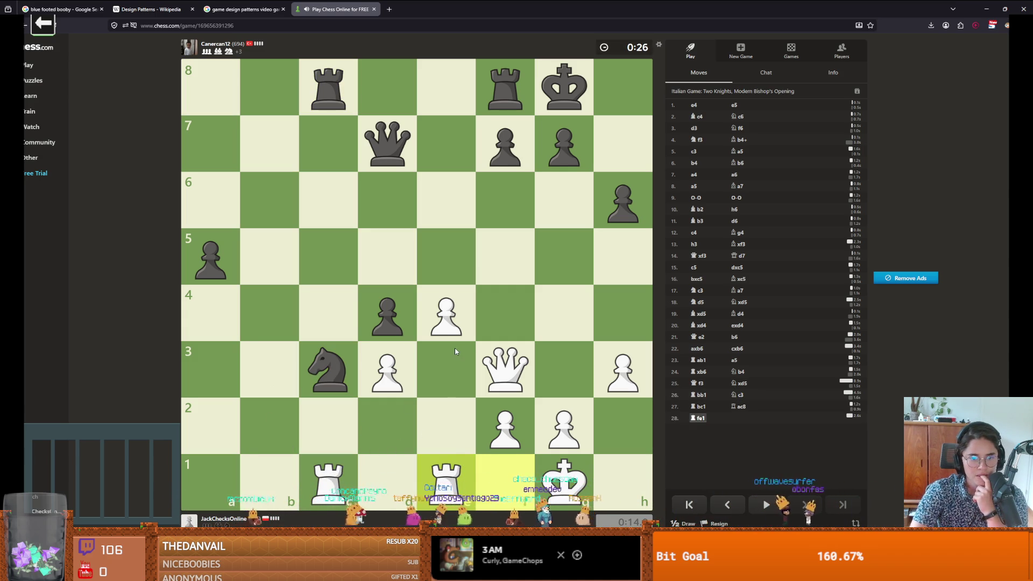
mouse_move(455, 335)
mouse_down()
mouse_move(452, 274)
mouse_move(505, 200)
mouse_up()
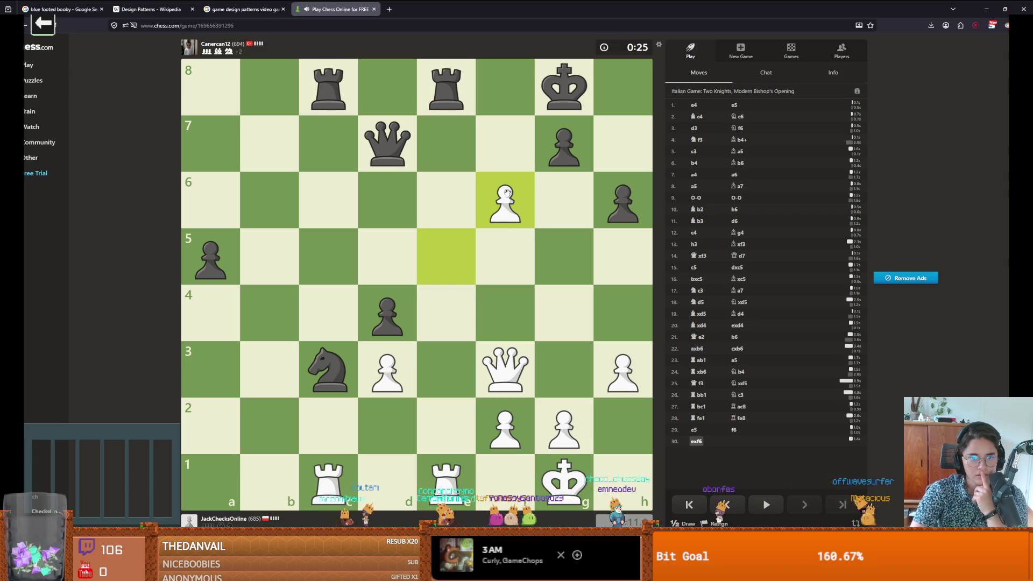
drag(441, 472, 445, 476)
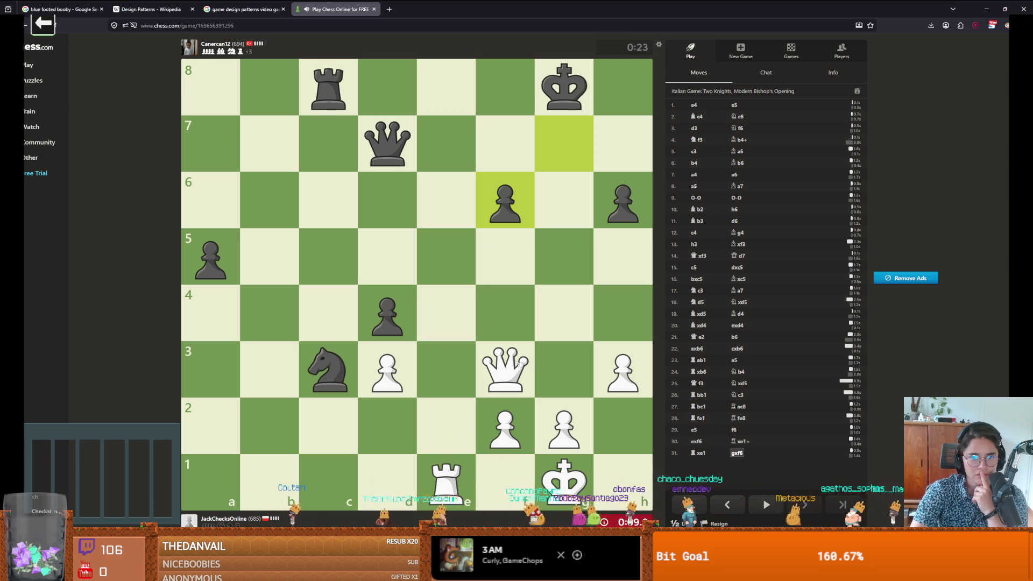
drag(516, 364, 569, 352)
click(563, 369)
click(450, 366)
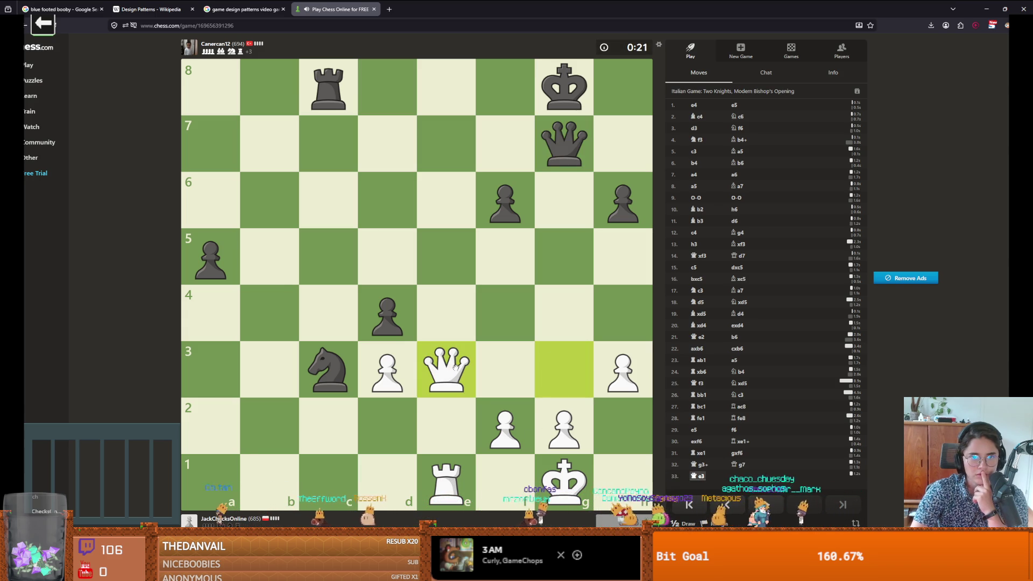
drag(449, 372, 446, 200)
mouse_move(449, 465)
mouse_down()
mouse_move(446, 200)
mouse_move(567, 194)
mouse_move(447, 202)
mouse_move(453, 144)
mouse_move(446, 200)
mouse_move(487, 212)
mouse_move(625, 199)
mouse_move(622, 86)
mouse_move(624, 264)
mouse_move(623, 142)
mouse_move(564, 142)
mouse_move(568, 221)
mouse_up()
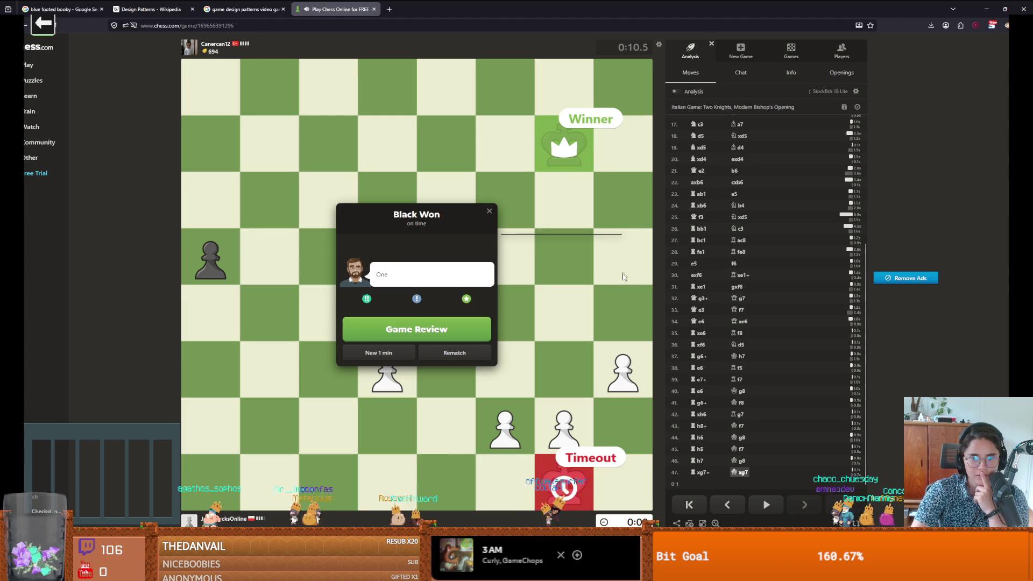
click(486, 214)
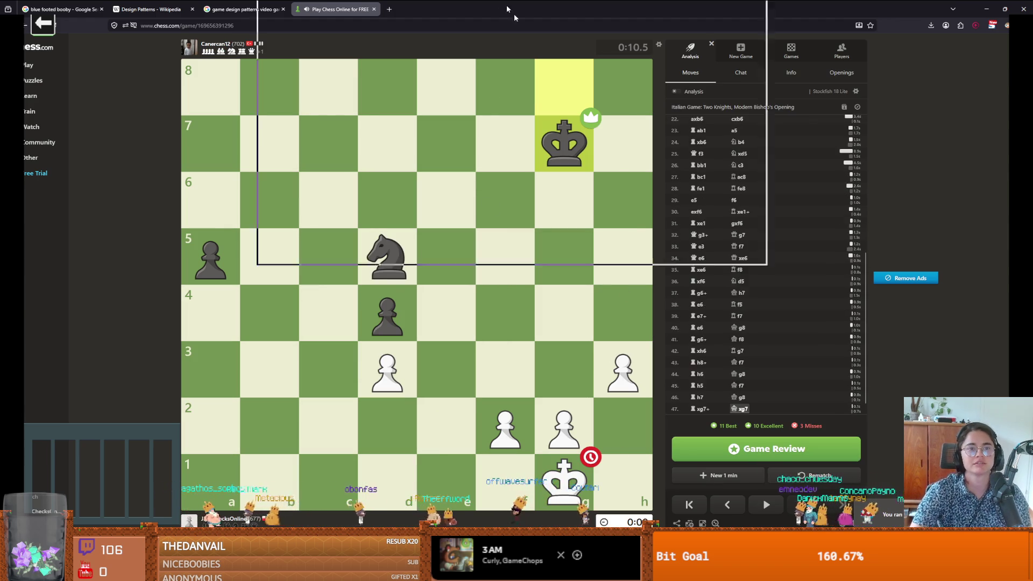
key(alt+Tab)
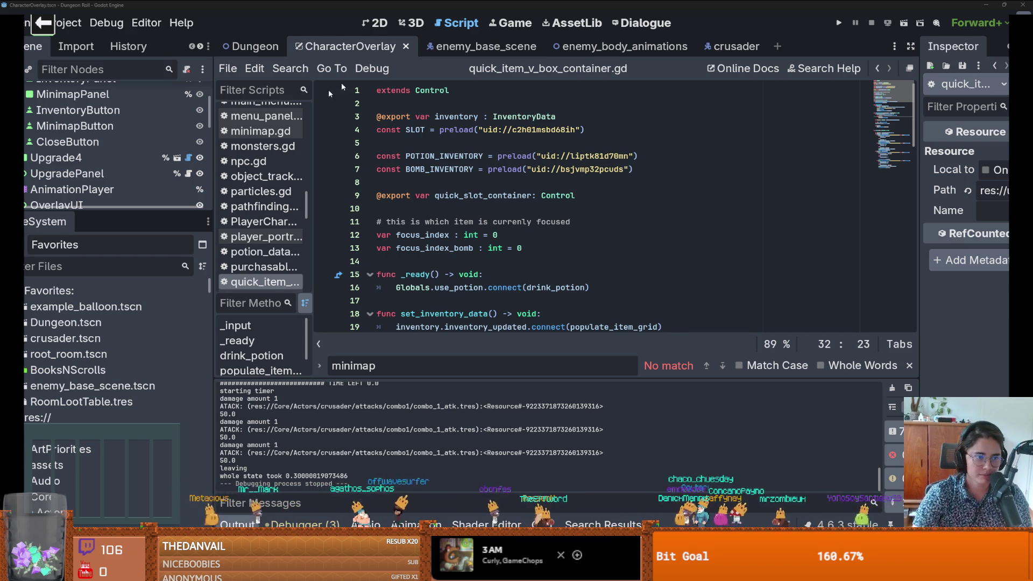
Step: Save the scene and view the top of EnemyCharacter.gd in enemy_base_scene
drag(107, 213, 107, 322)
scroll(70, 93, up, 4)
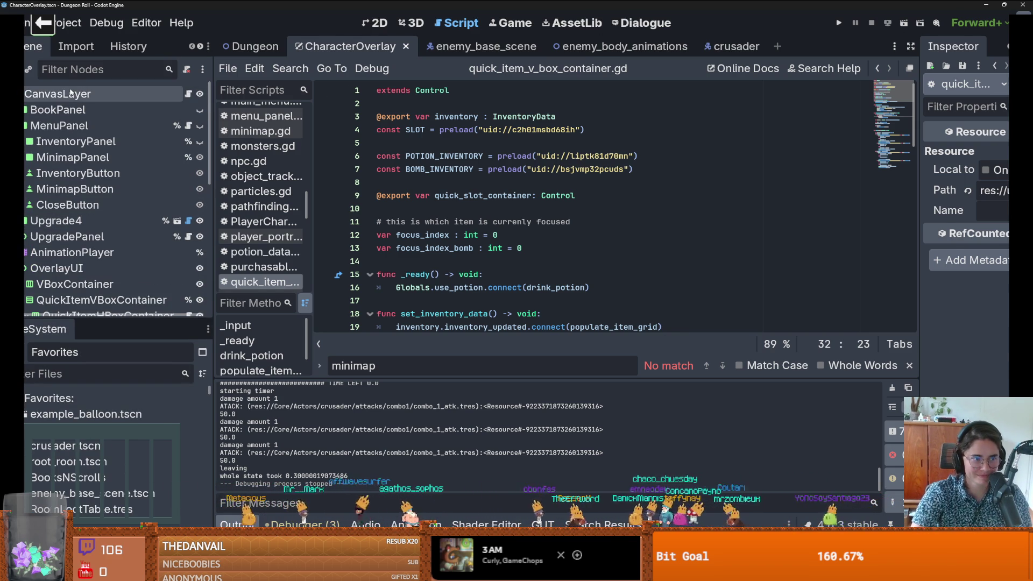
key(ctrl+s)
click(473, 47)
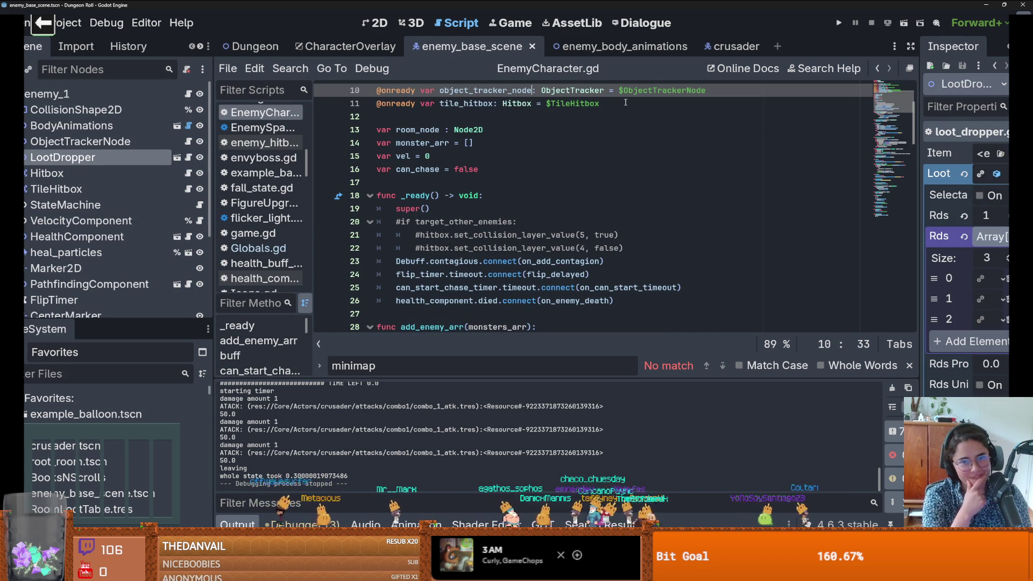
scroll(539, 138, up, 3)
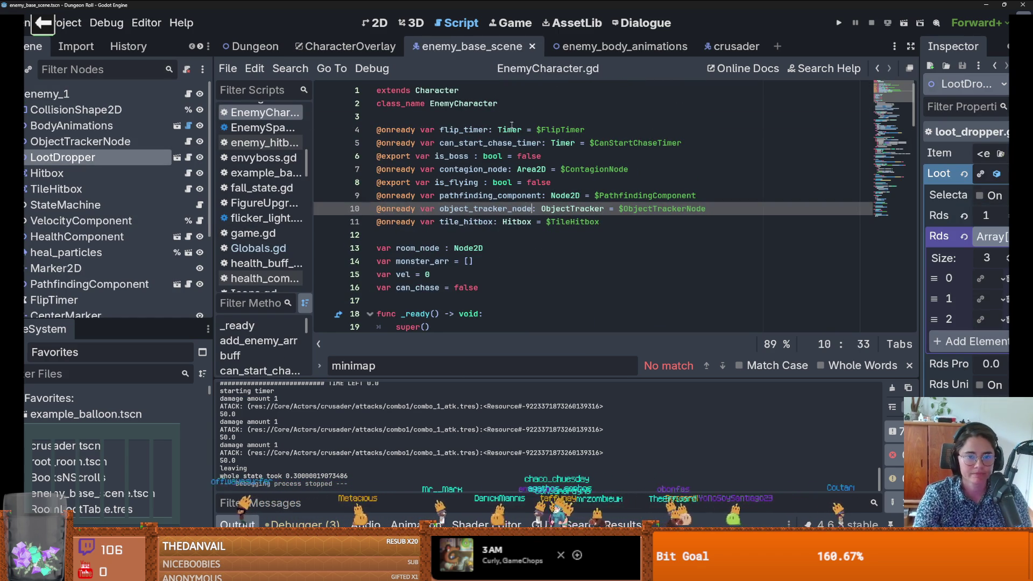
click(537, 116)
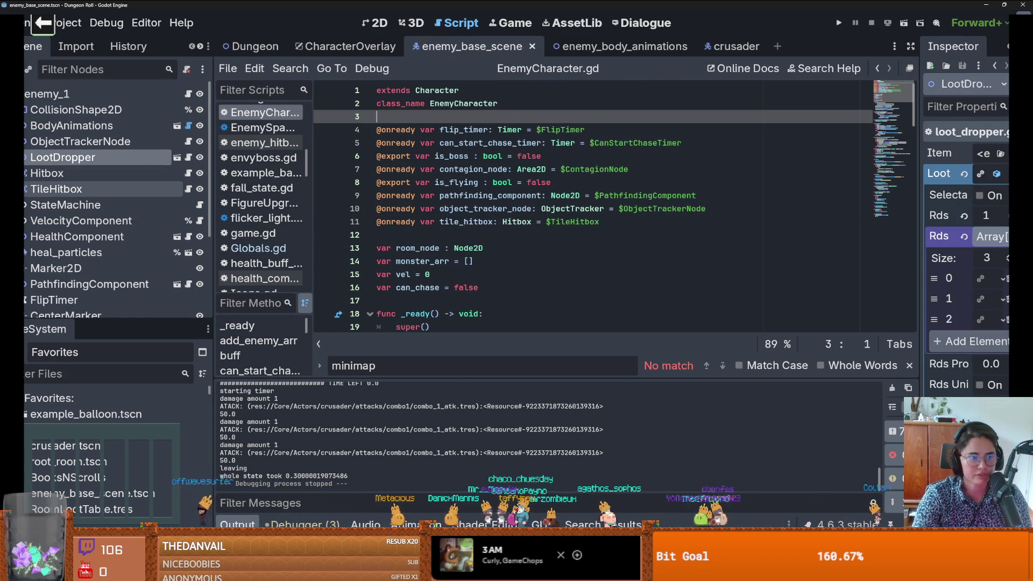
Step: Return to CharacterOverlay, enlarge the Scene tree, and open Project Settings on the Input Map
click(311, 47)
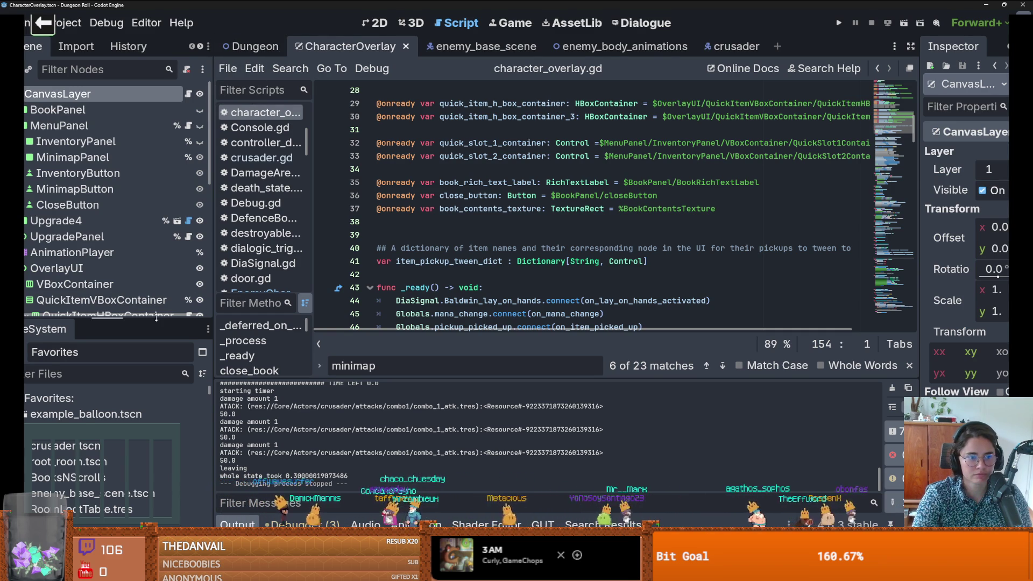
drag(107, 322, 108, 454)
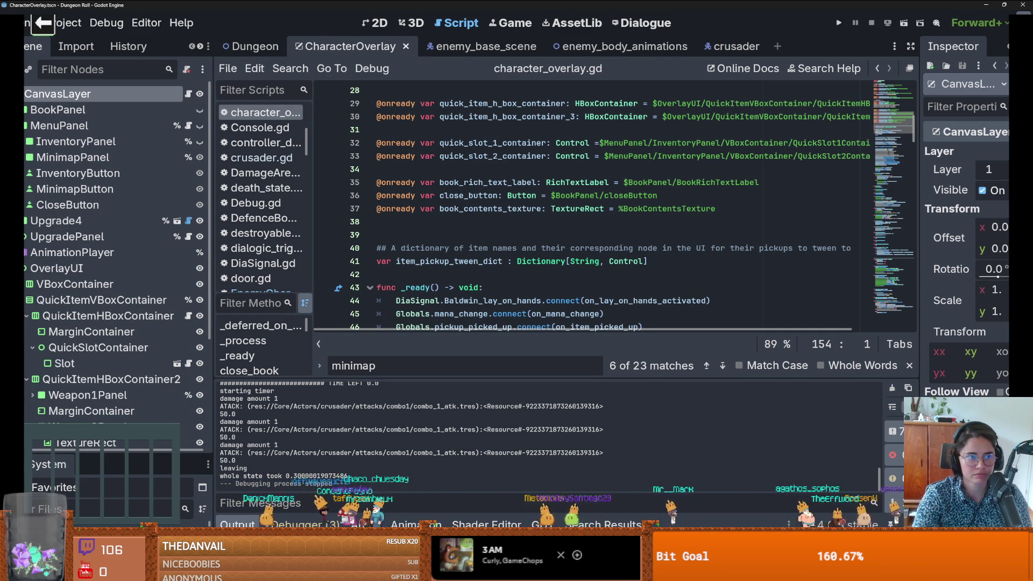
click(49, 22)
click(81, 29)
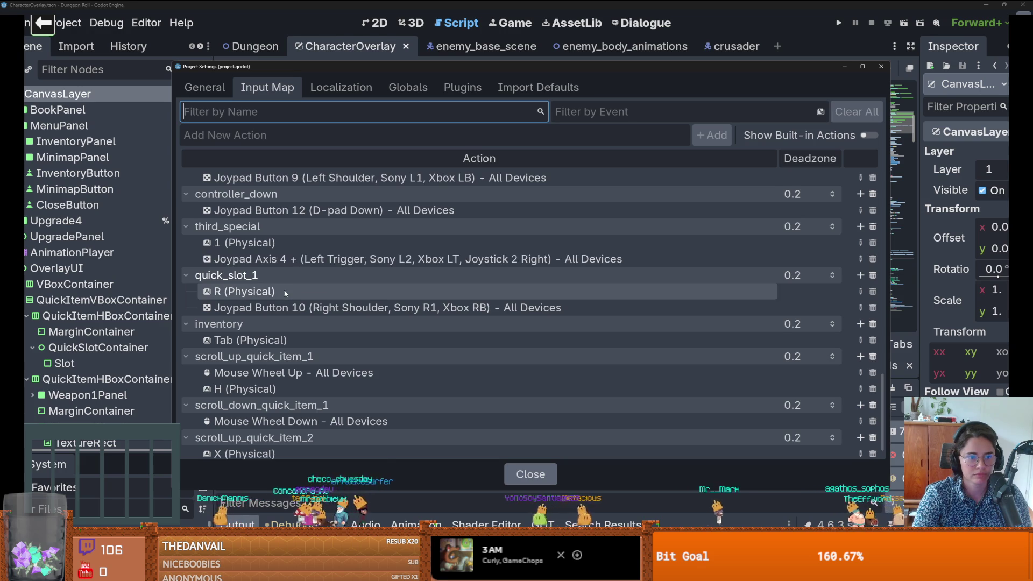
Step: Review the Input Map actions, briefly starting then cancelling a rename of bomb
scroll(283, 290, up, 4)
scroll(284, 312, down, 2)
scroll(284, 313, down, 2)
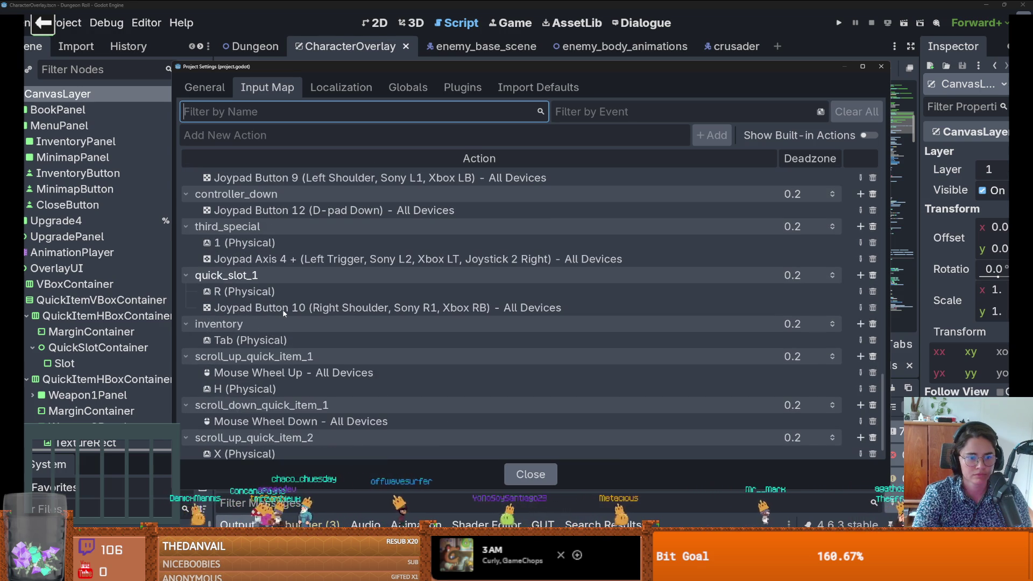
scroll(284, 313, down, 2)
scroll(284, 314, up, 10)
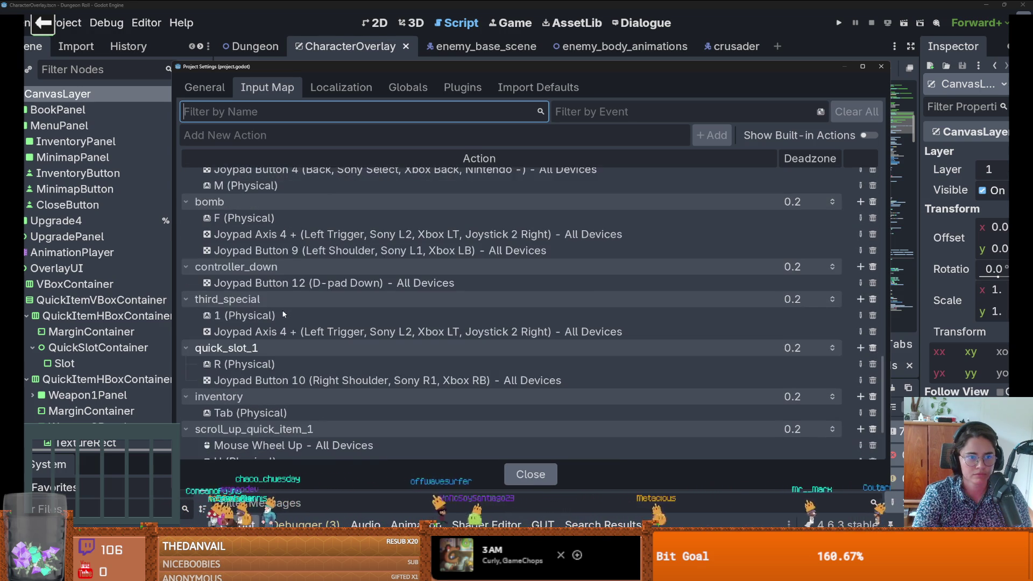
double_click(284, 311)
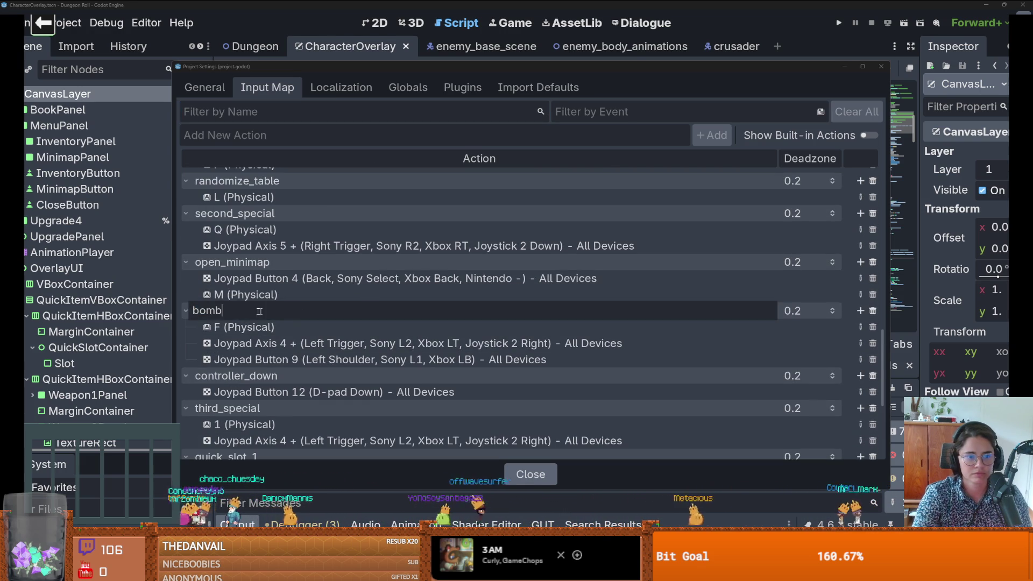
key(Escape)
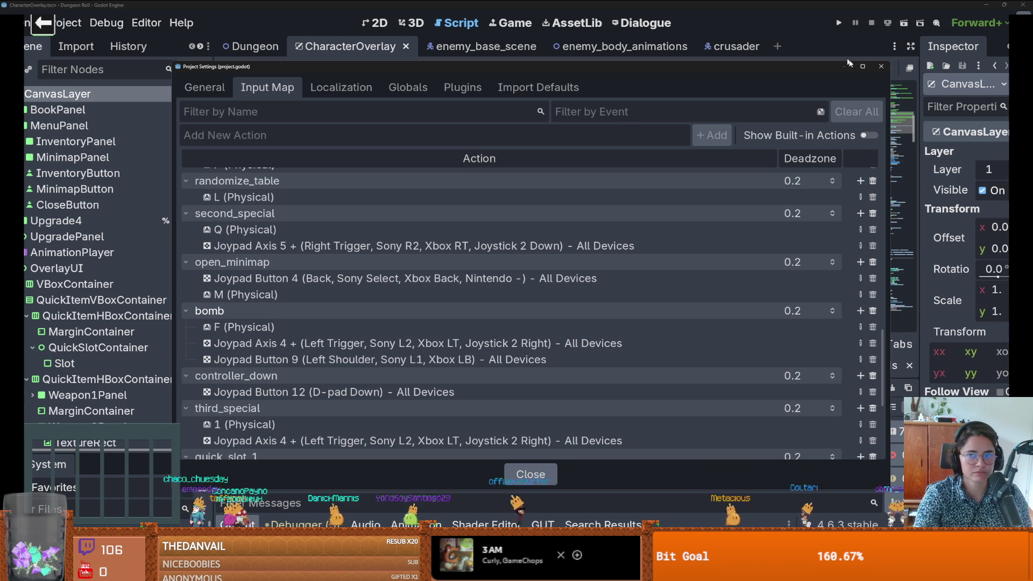
Step: Close Project Settings and start a Find in Files search
click(881, 67)
click(290, 68)
click(302, 156)
Step: Search all project files for 'bomb' and enlarge the results panel
text(bomb)
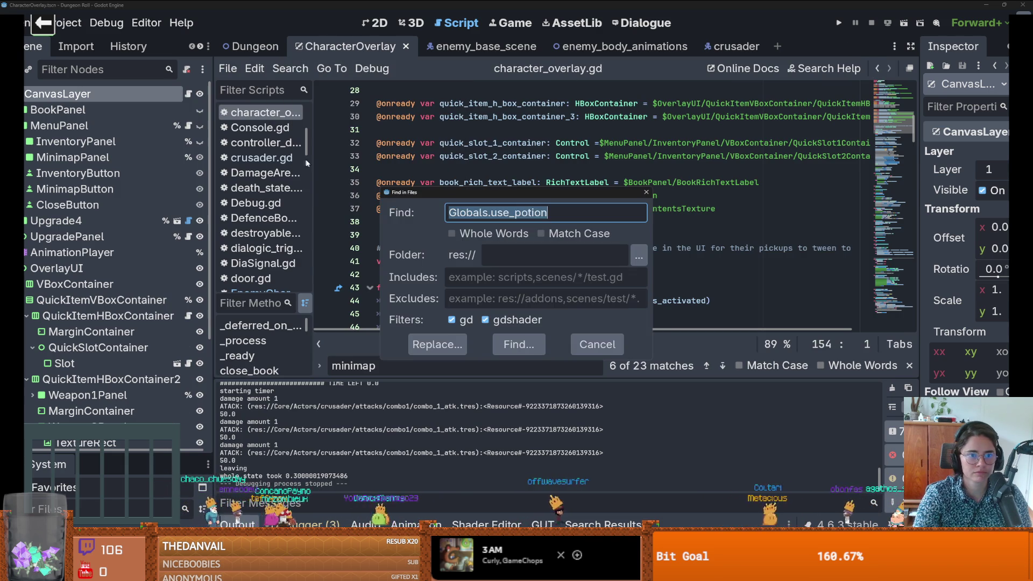
click(517, 344)
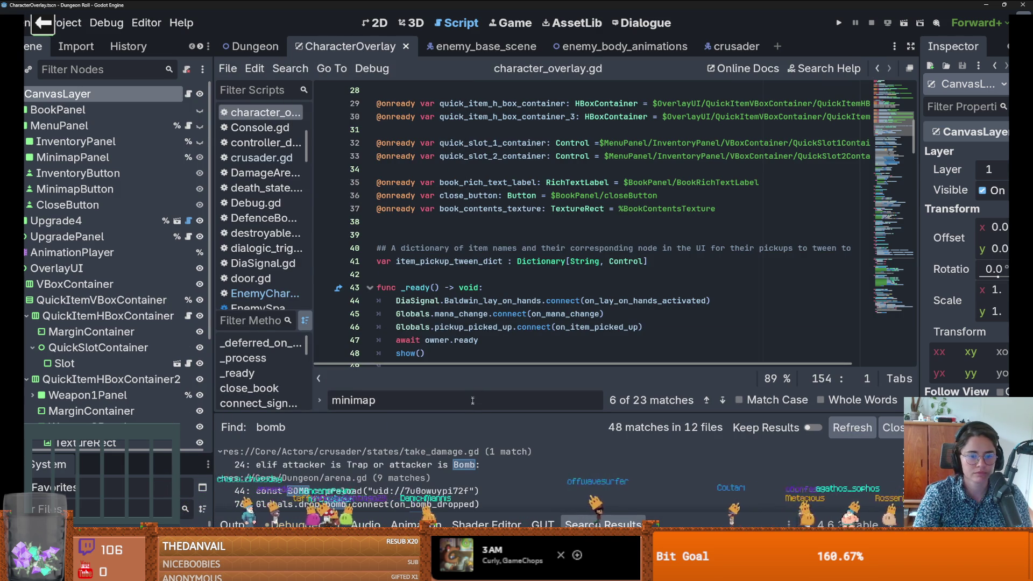
drag(472, 418, 463, 190)
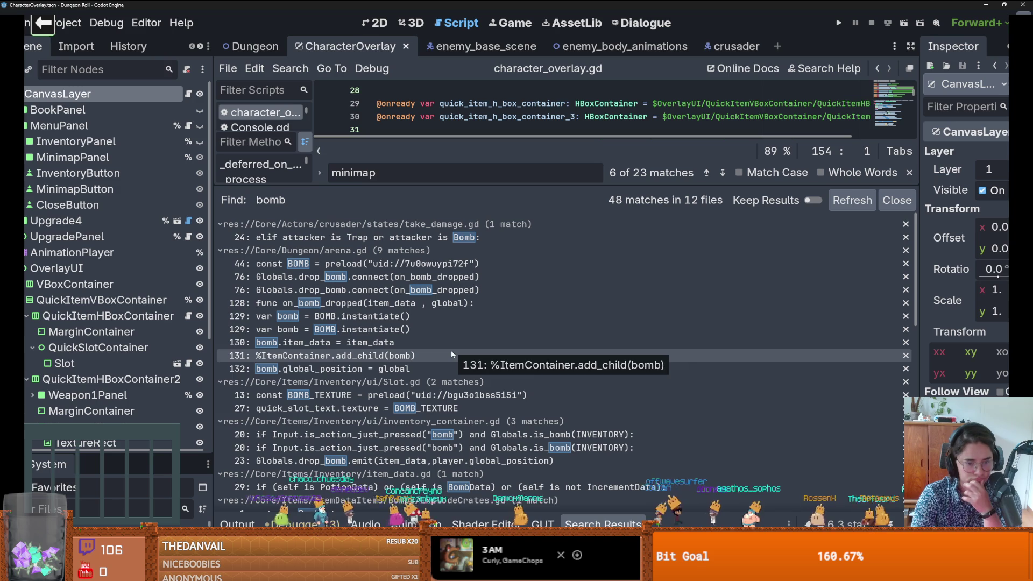
scroll(377, 461, down, 2)
scroll(378, 461, down, 2)
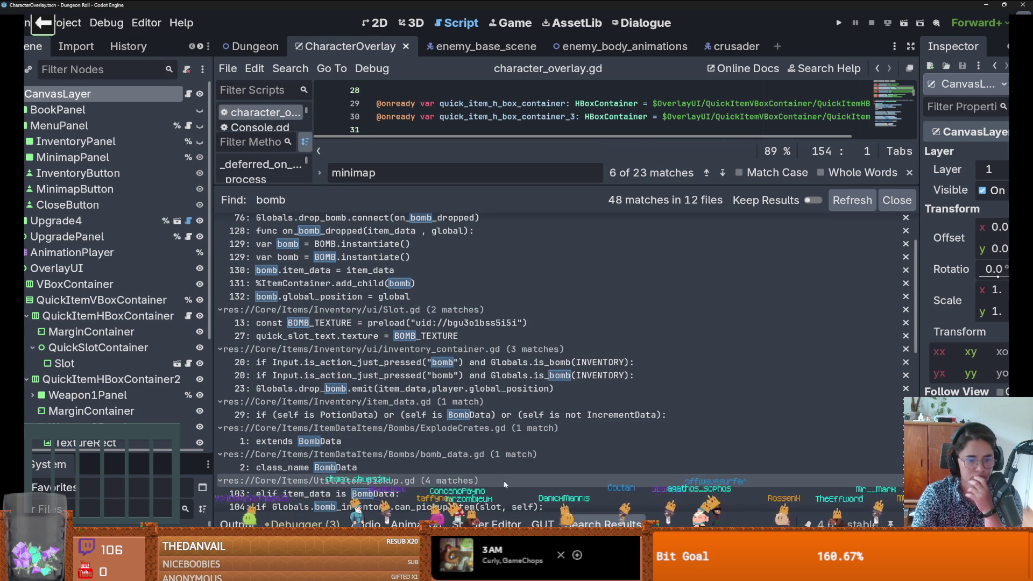
Step: Delete the bomb _input function from inventory_container.gd, then open quick_item_v_box_container.gd
click(538, 362)
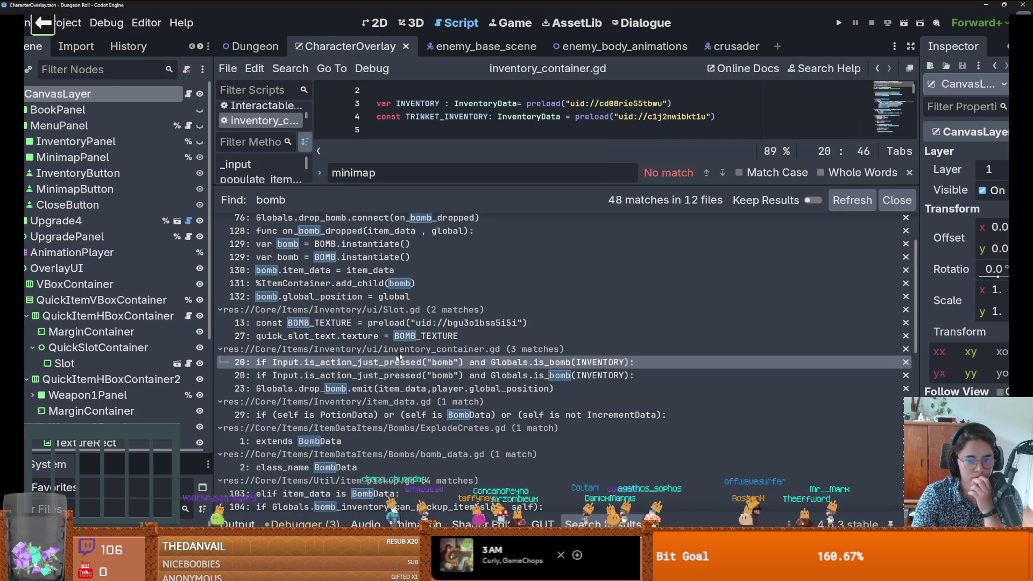
drag(564, 188, 563, 414)
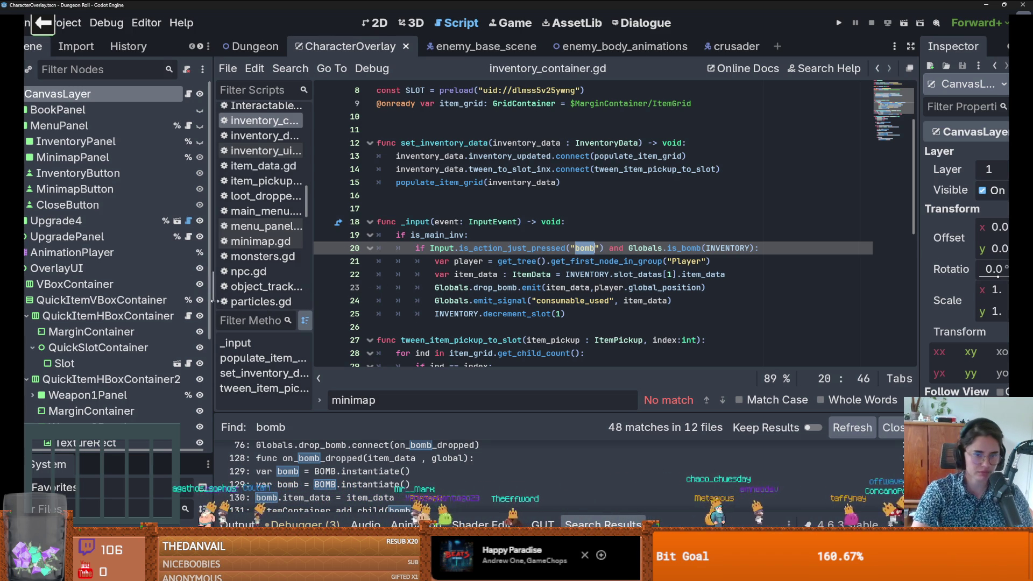
drag(212, 299, 301, 299)
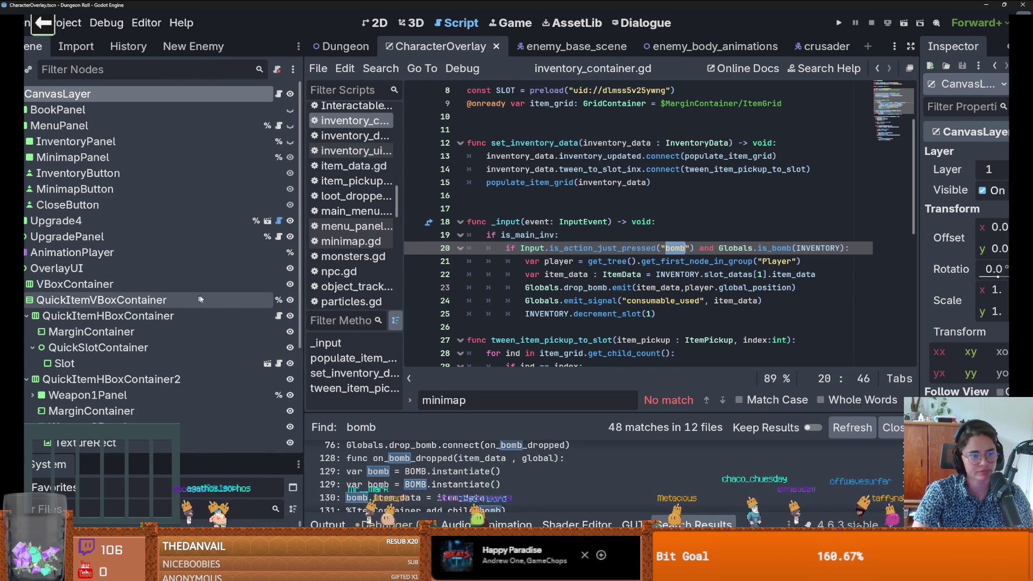
click(588, 274)
drag(659, 314, 506, 248)
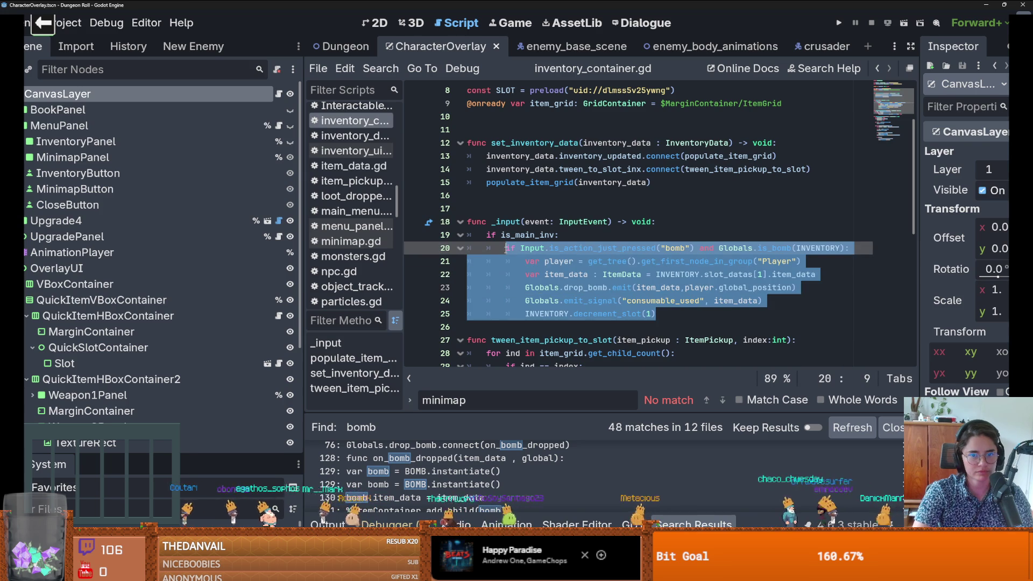
drag(658, 314, 466, 222)
key(BackSpace)
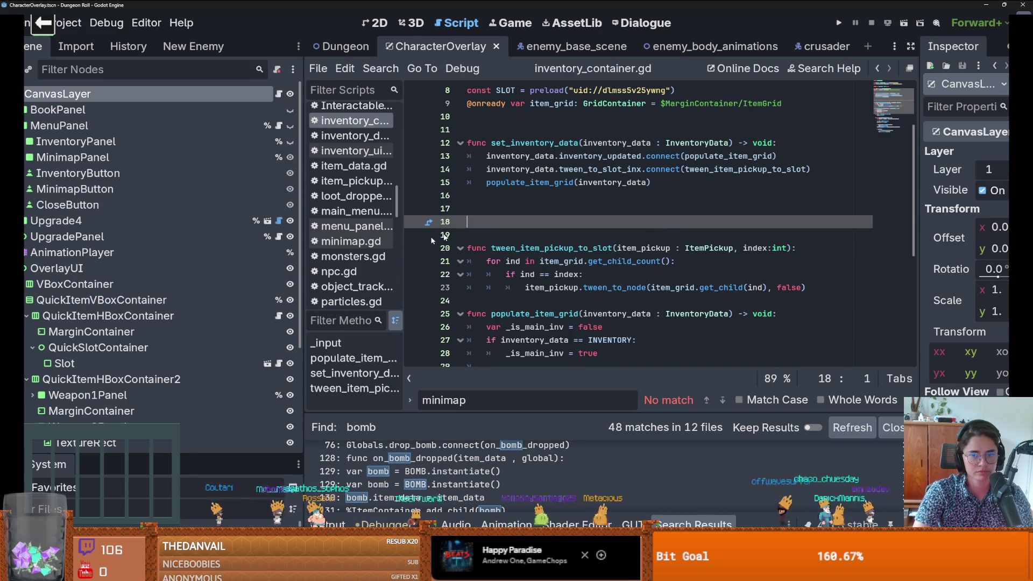
click(278, 316)
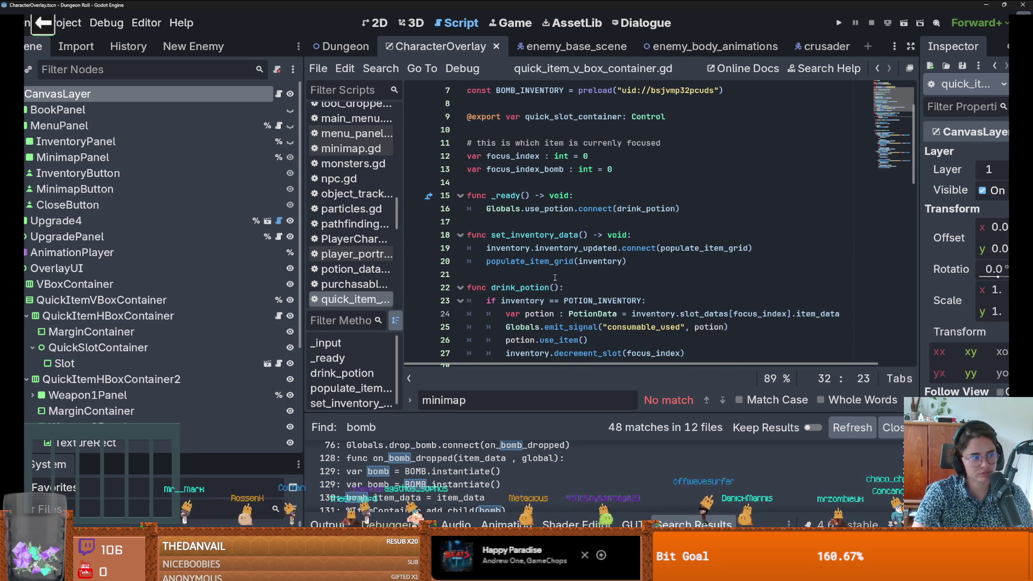
Step: Read through the _input and populate_item_grid focus_index code in quick_item_v_box_container.gd
scroll(556, 276, down, 6)
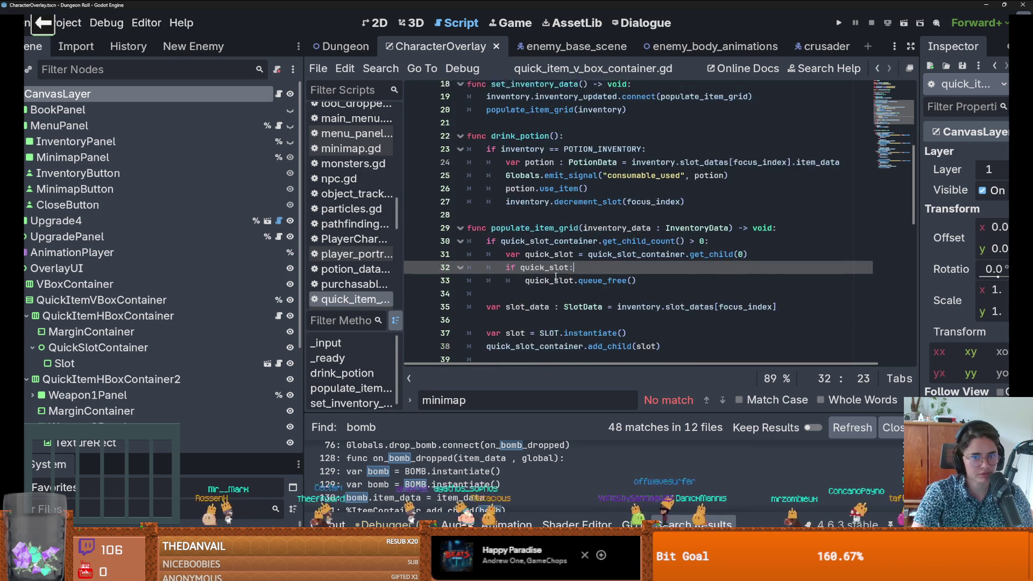
scroll(556, 276, down, 6)
scroll(554, 276, down, 2)
scroll(554, 276, up, 4)
scroll(554, 276, down, 6)
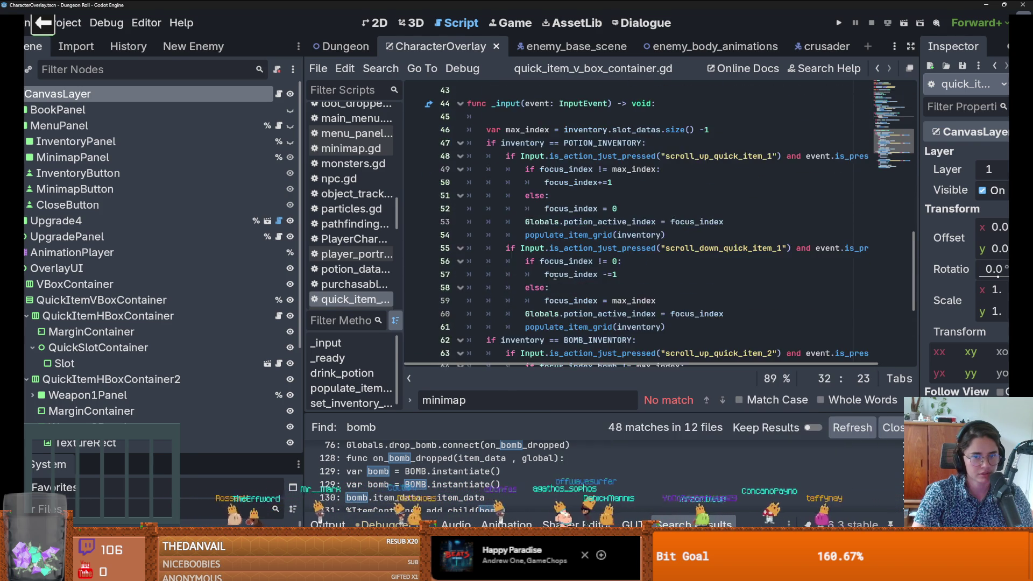
scroll(555, 276, down, 1)
scroll(554, 276, up, 13)
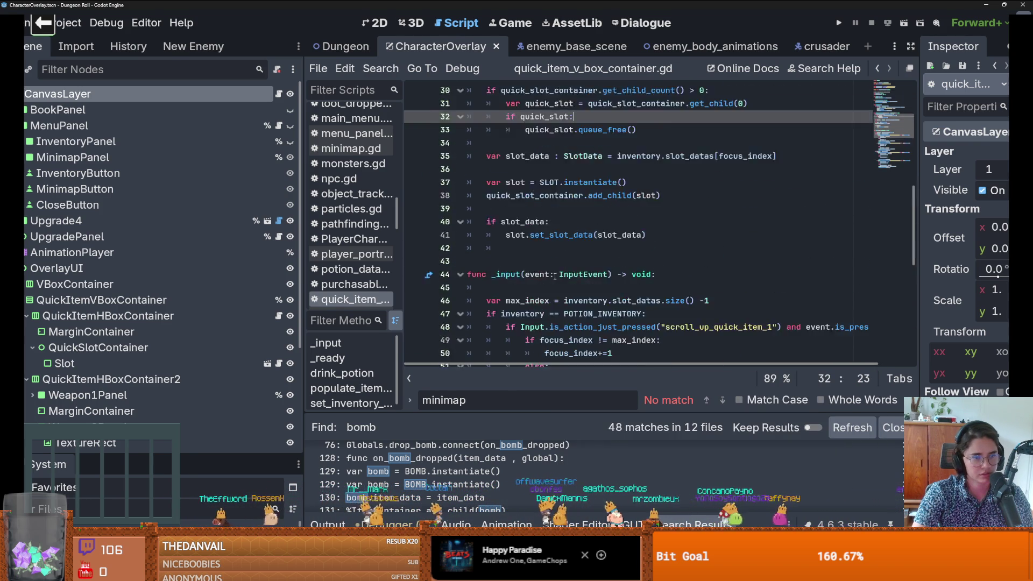
scroll(554, 276, up, 6)
scroll(555, 276, down, 11)
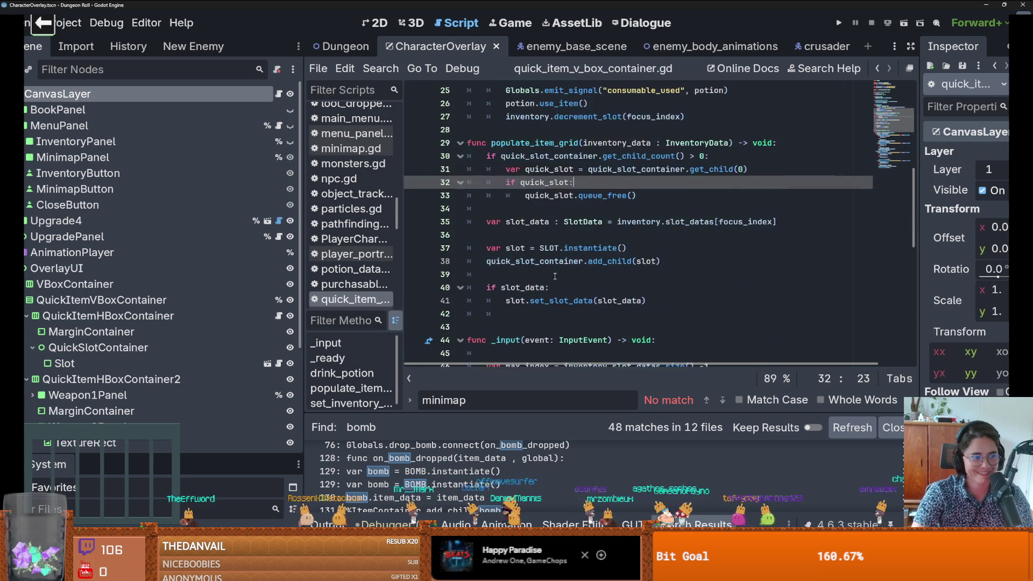
scroll(554, 275, down, 1)
scroll(563, 264, up, 1)
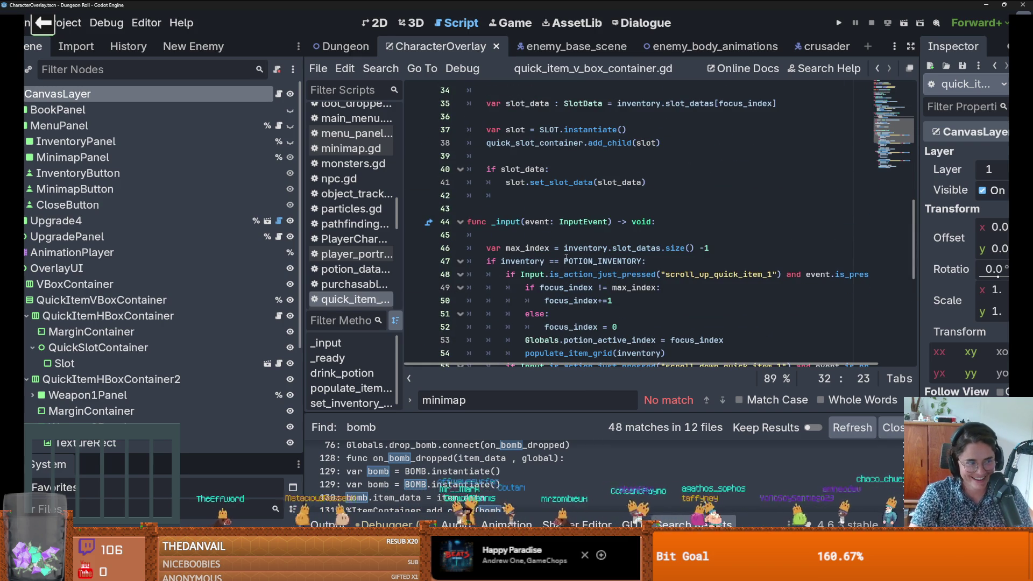
scroll(564, 256, down, 2)
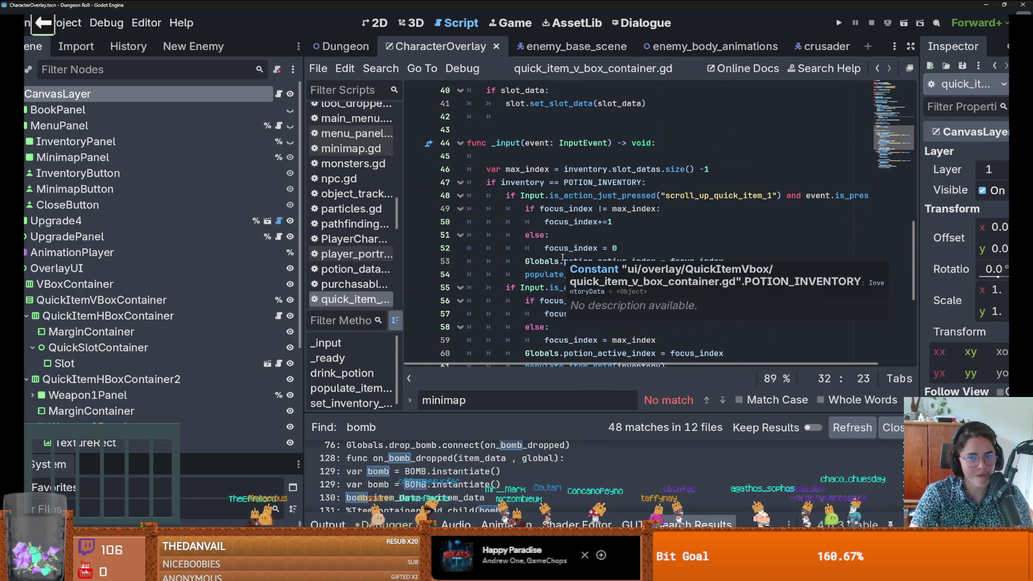
mouse_move(562, 254)
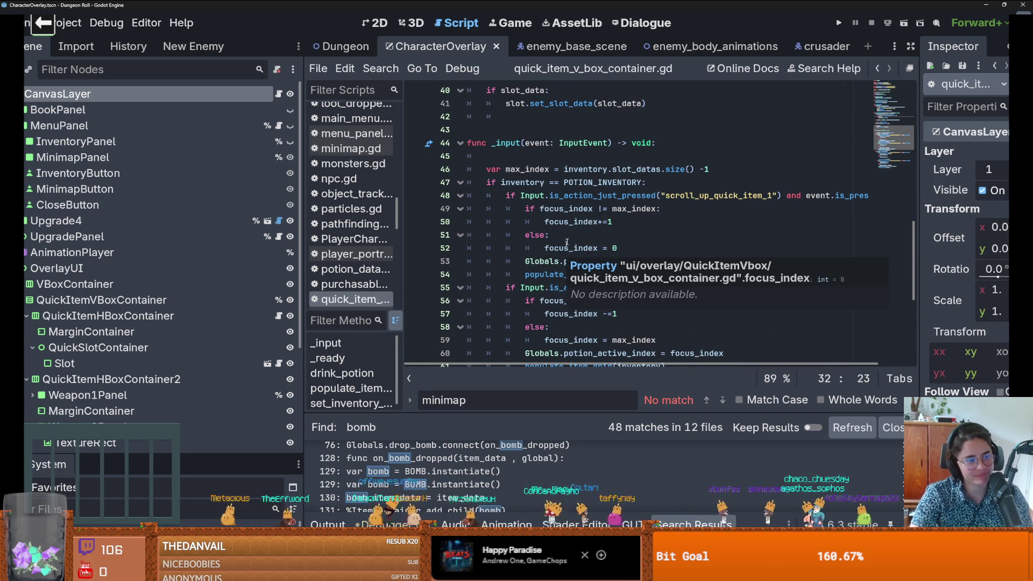
mouse_move(570, 210)
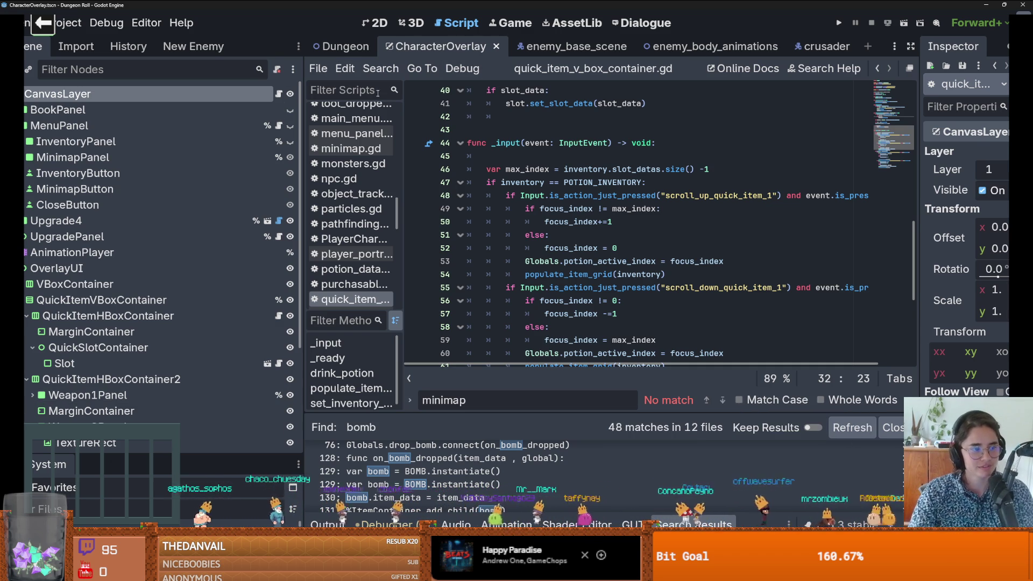
Step: Resize the Scene dock around the potion scroll-up branch, then switch to crusader.gd
click(618, 235)
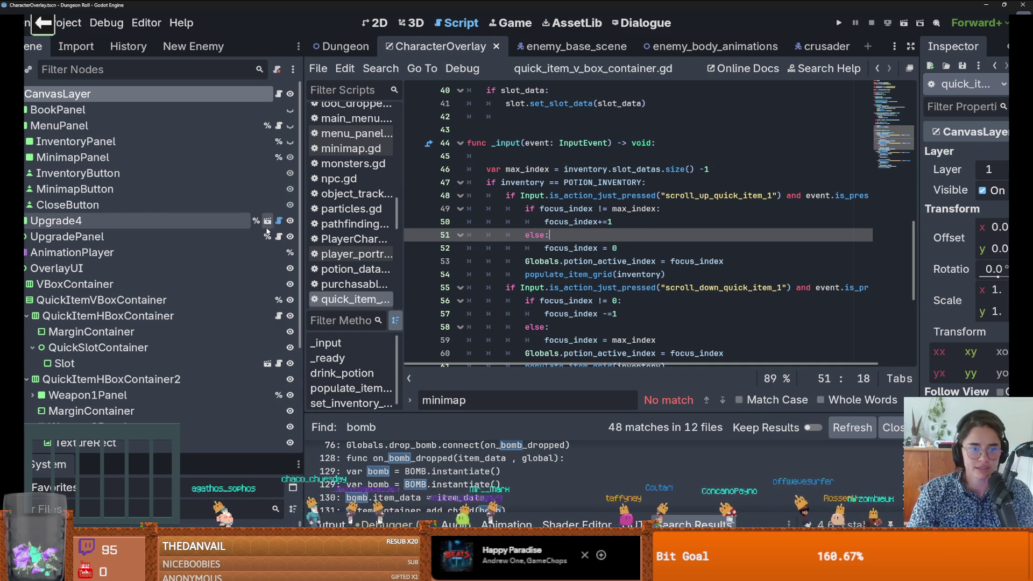
drag(304, 237, 175, 236)
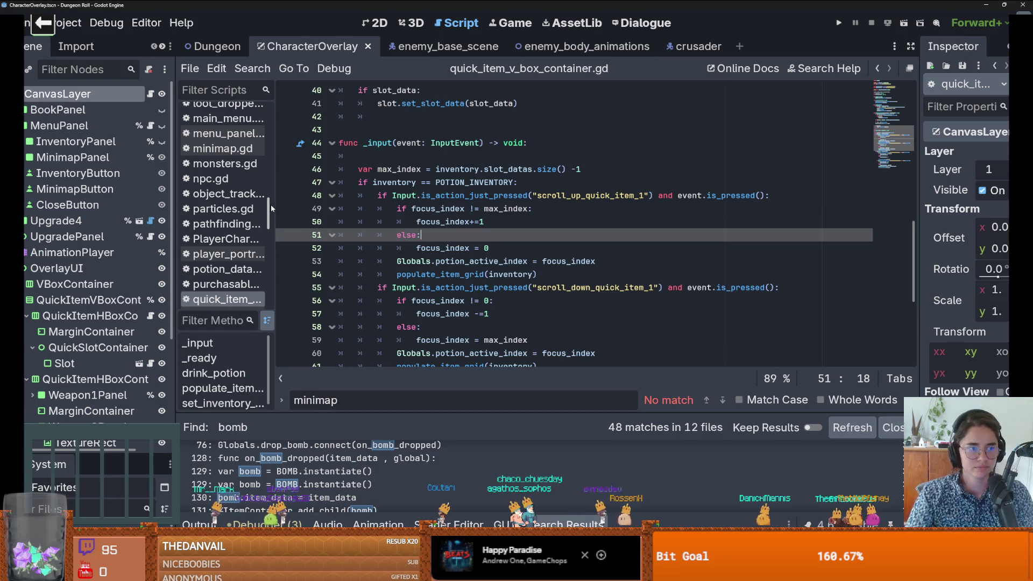
drag(174, 236, 231, 230)
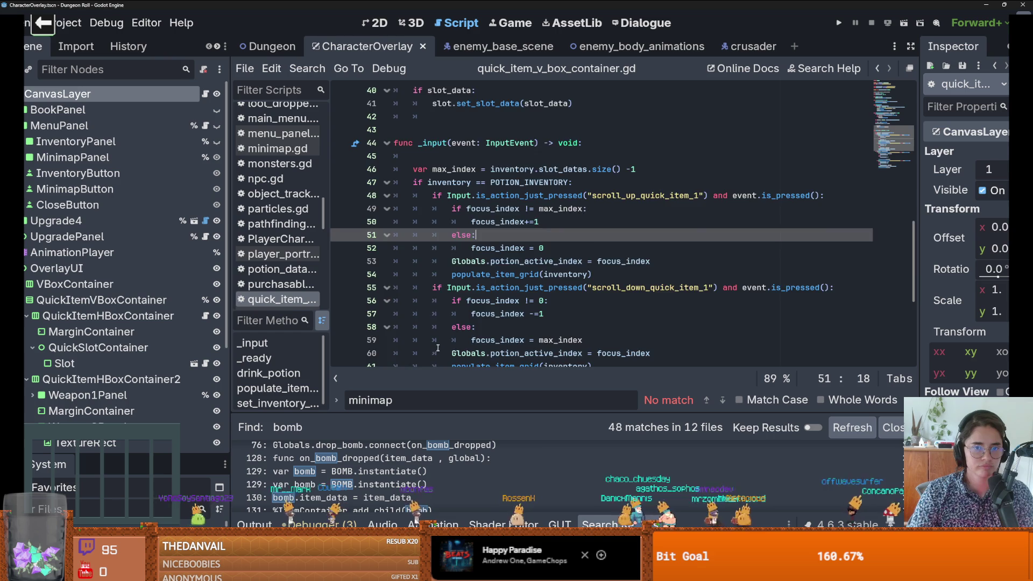
scroll(438, 347, up, 3)
click(748, 46)
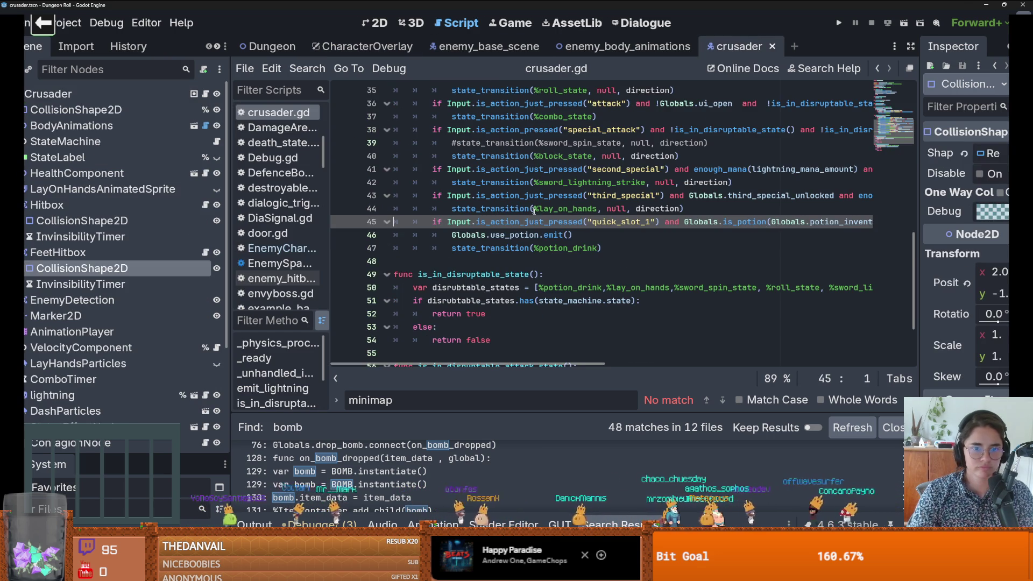
Step: Add a new 'if' line after the potion branch and paste a copy of the quick_slot_1 branch
click(598, 248)
key(Return)
text(if I)
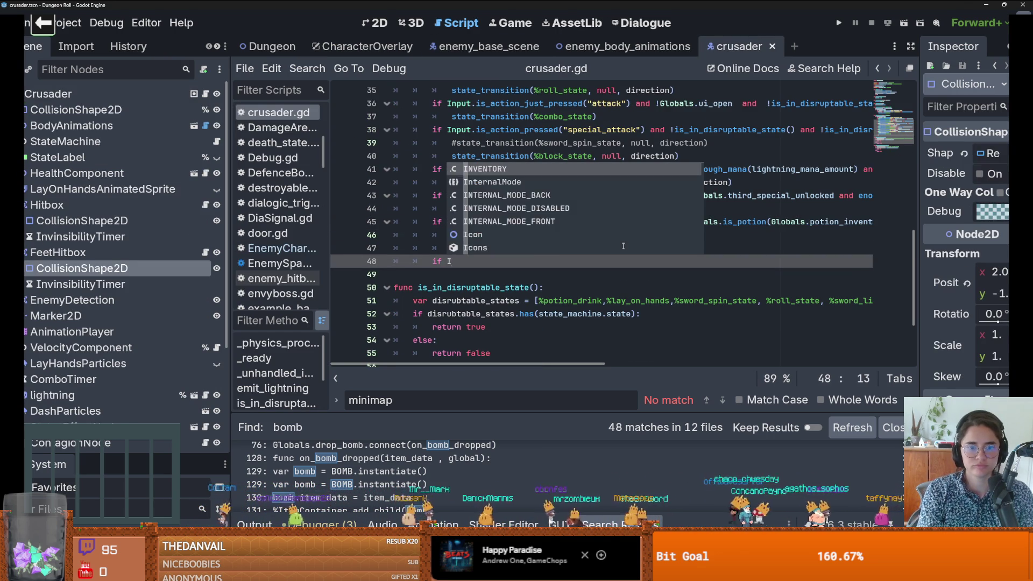
drag(622, 246, 521, 236)
shift+click(447, 222)
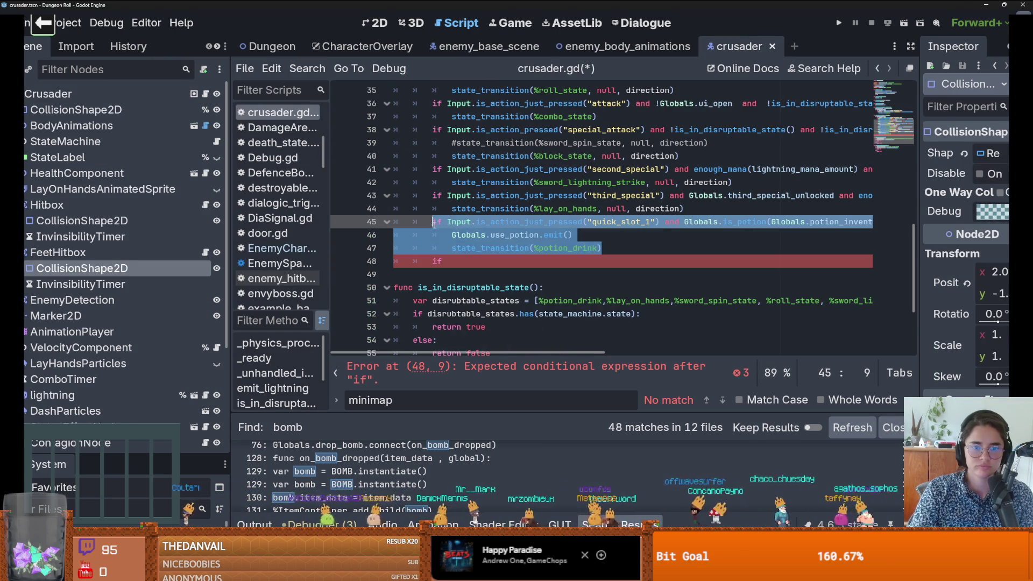
key(ctrl+c)
click(480, 262)
key(ctrl+v)
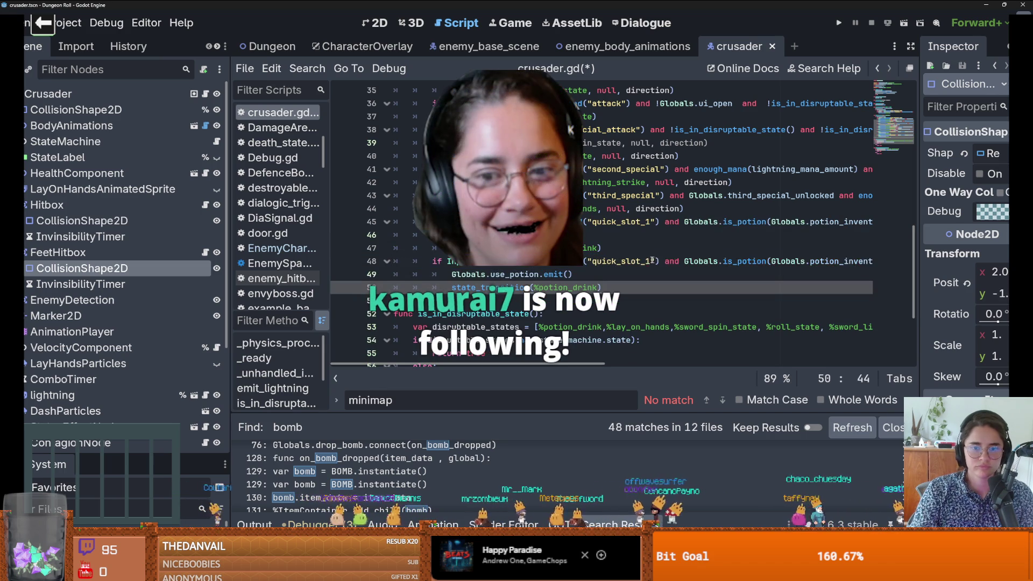
Step: Change the pasted action to bomb, then open Globals.gd and search for 'is_po'
click(631, 261)
double_click(631, 262)
text(bomb)
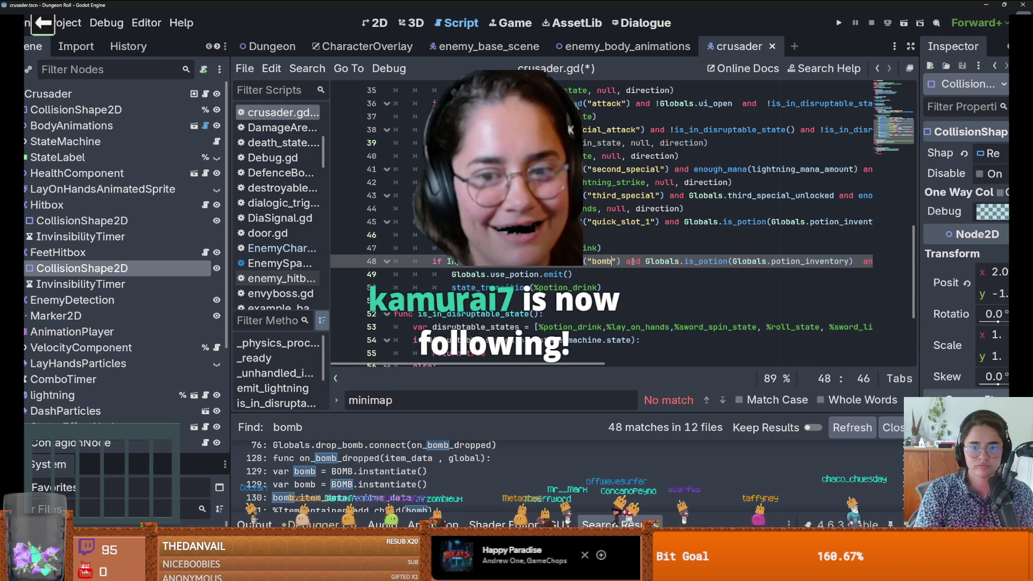
click(714, 261)
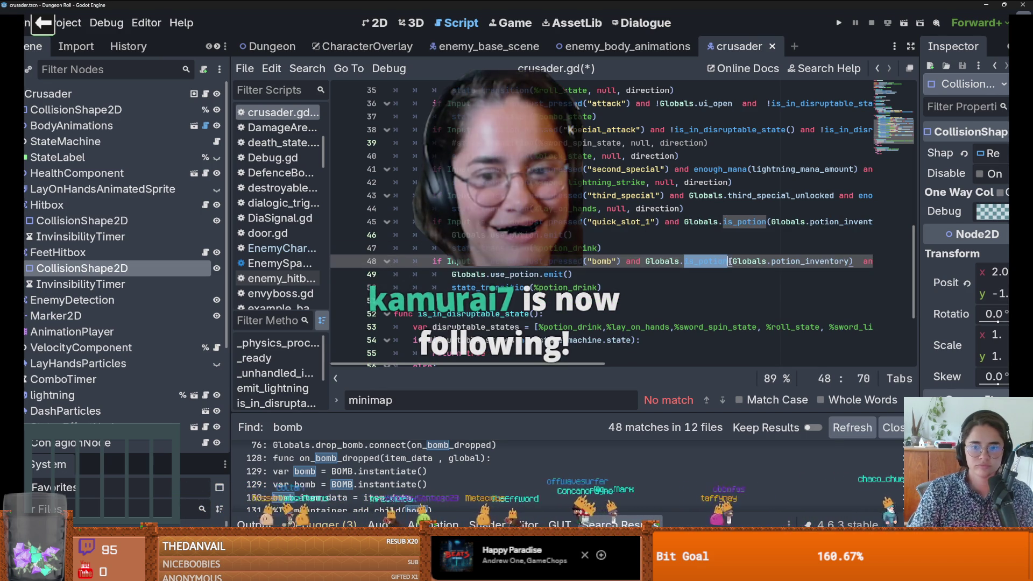
ctrl+click(663, 261)
scroll(504, 278, down, 5)
key(ctrl+f)
Step: Search the whole project for uses of is_bomb
text(is_po)
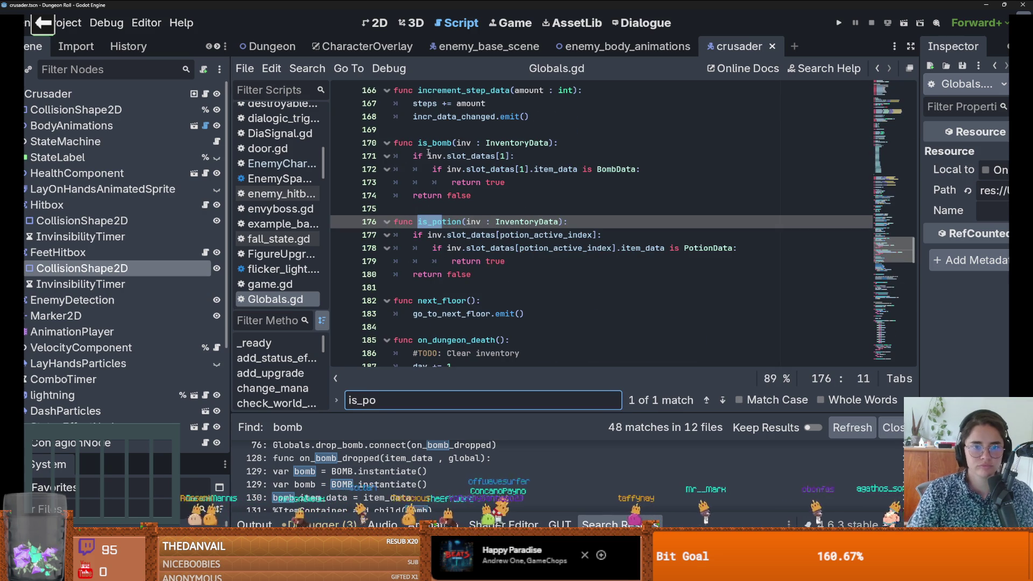
double_click(433, 142)
click(307, 68)
click(343, 156)
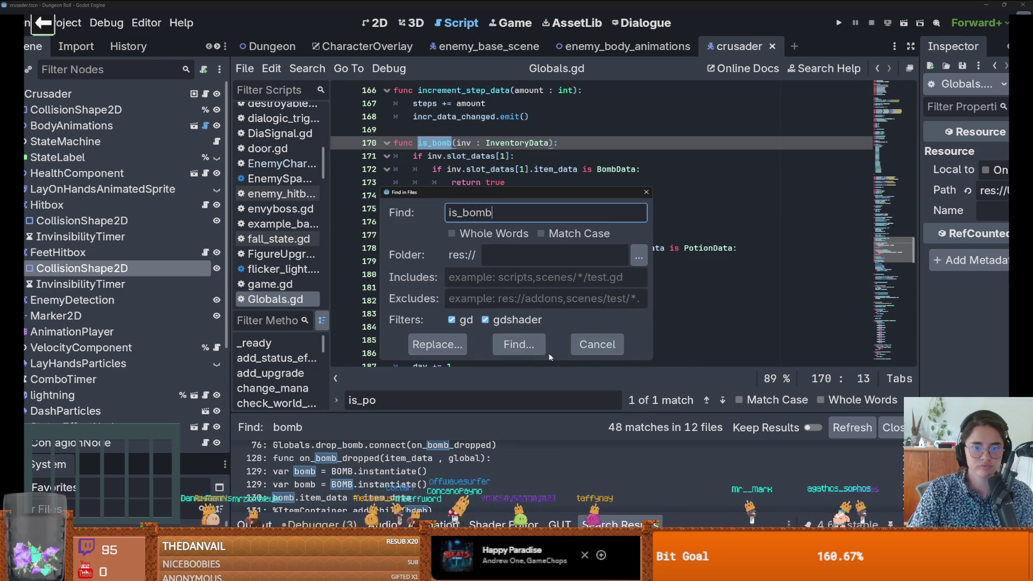
key(Return)
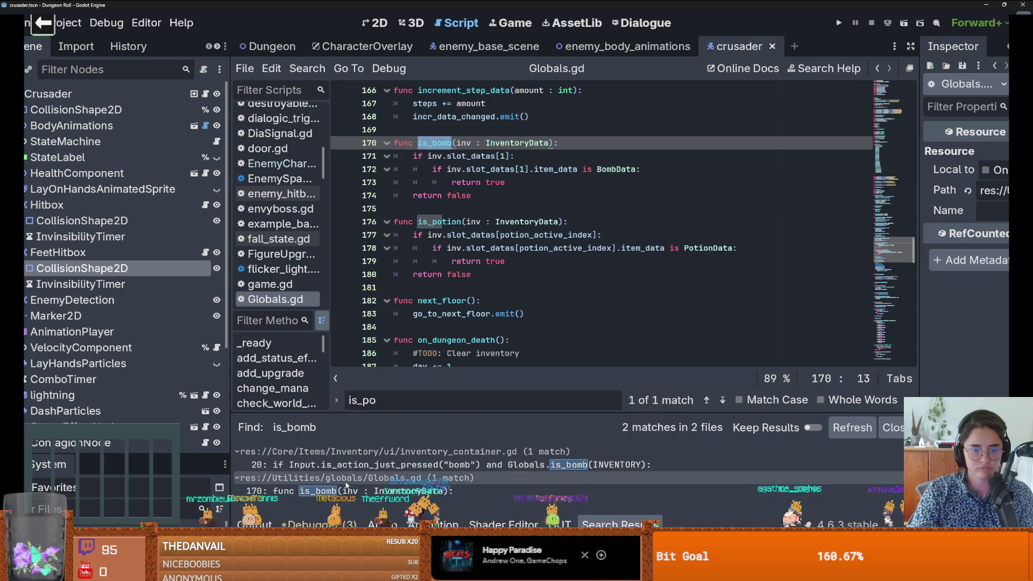
Step: In inventory_container.gd, restore the deleted _input function, comment it out, and save
click(464, 467)
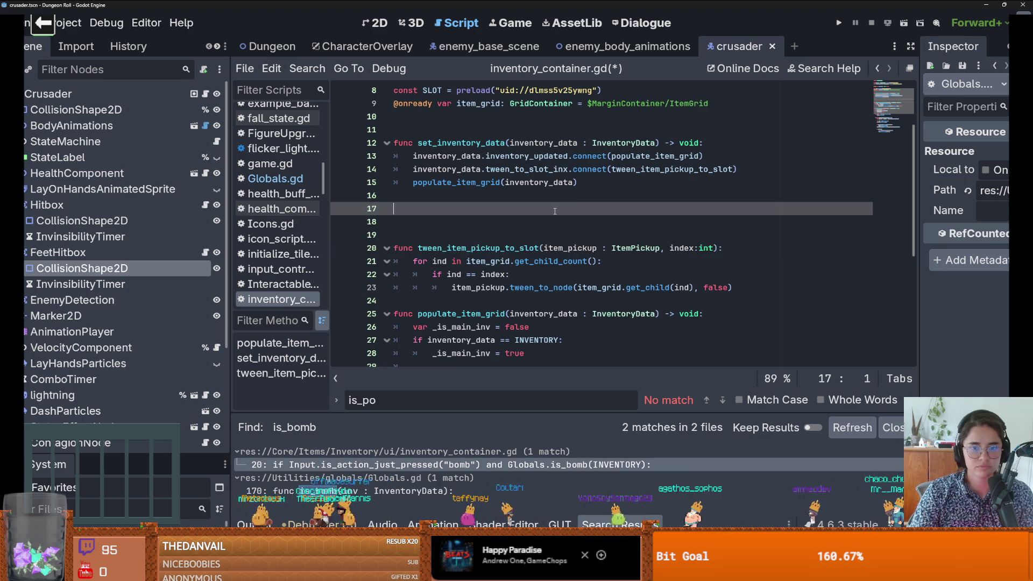
key(ctrl+z)
key(ctrl+z)
key(ctrl+k)
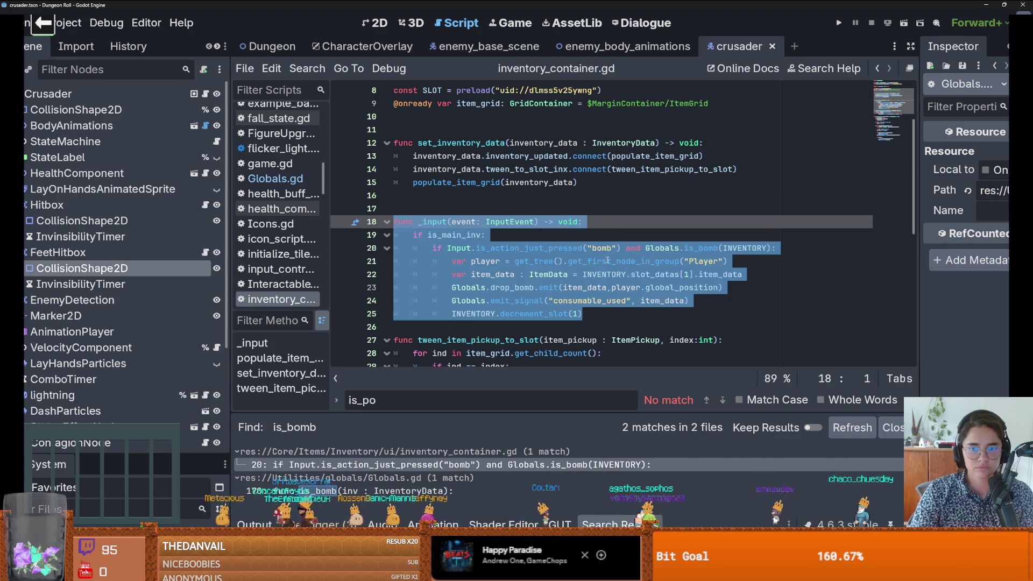
key(ctrl+s)
Step: Make crusader.gd's bomb branch check Globals.is_bomb(Globals.bomb_inventory)
click(206, 96)
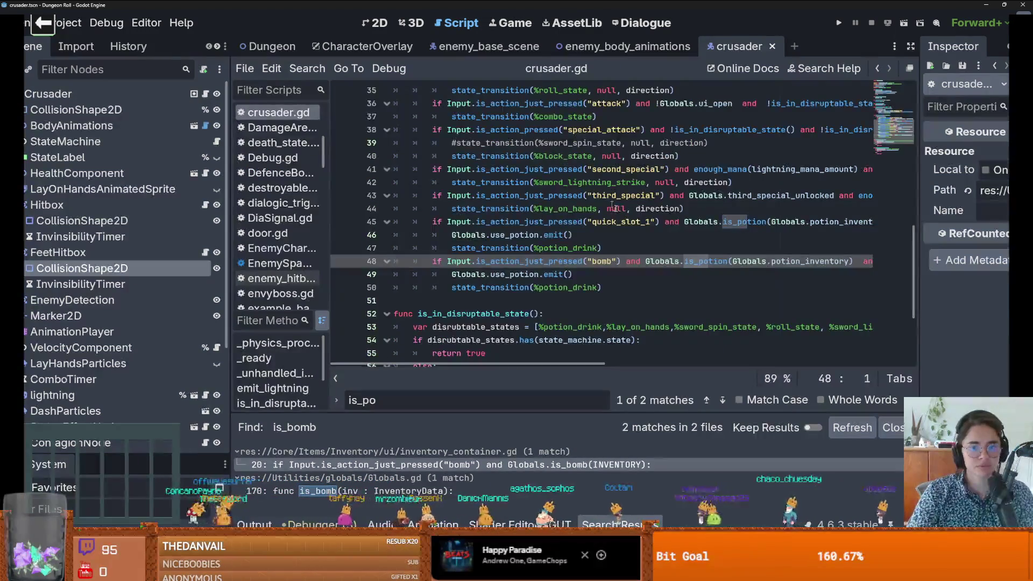
text(is_b)
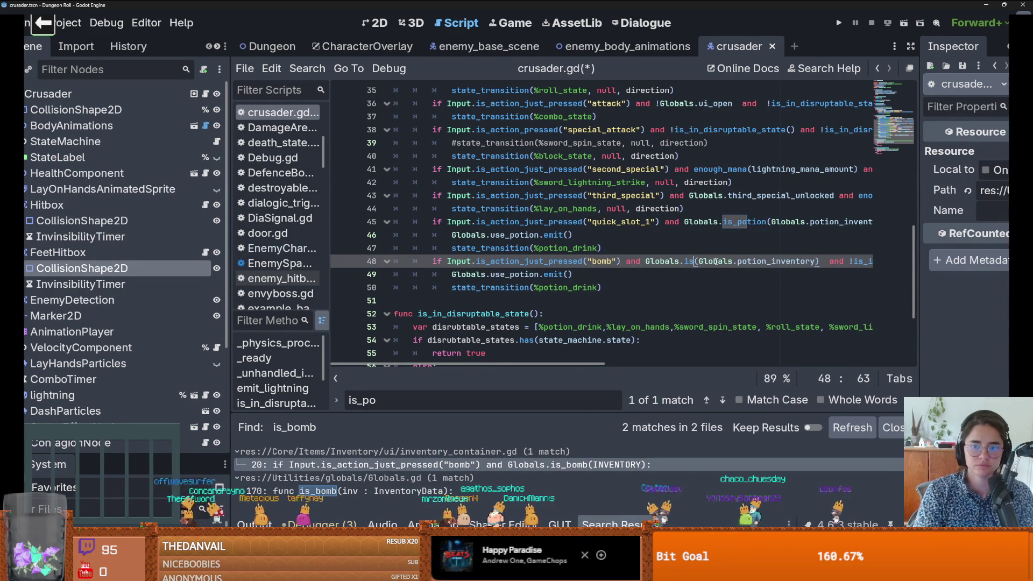
key(Return)
double_click(786, 261)
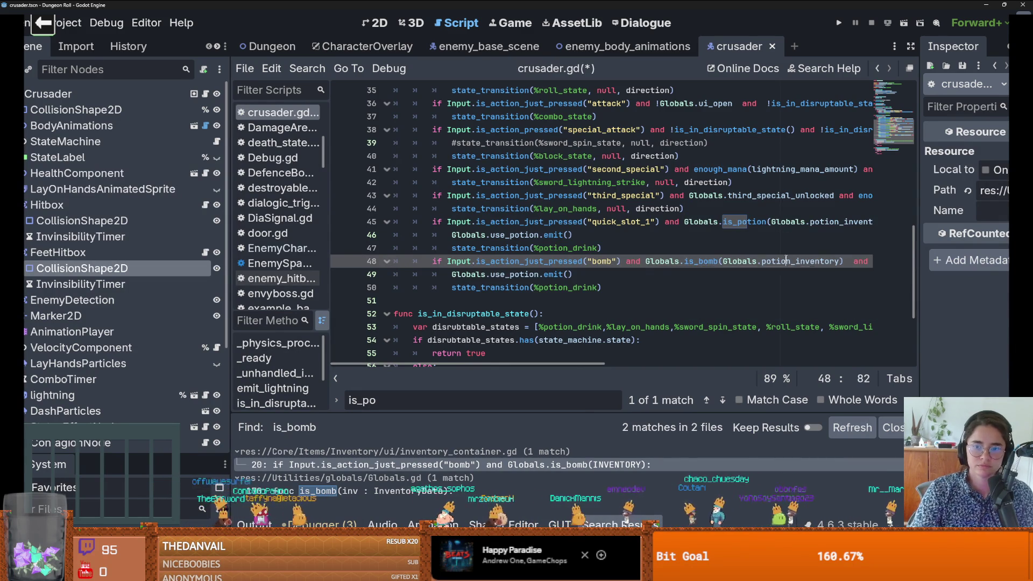
text(bom)
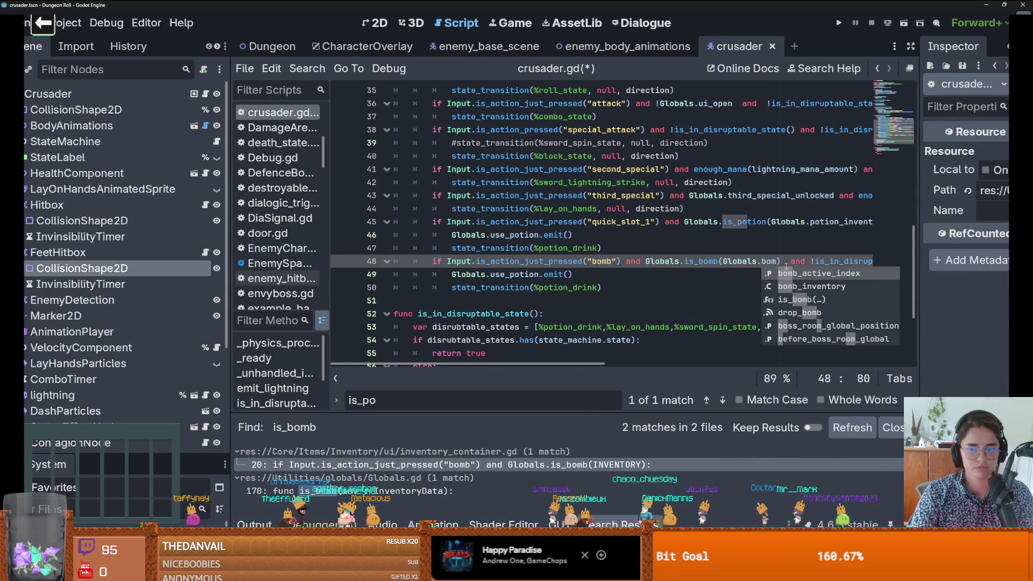
key(Down)
key(Return)
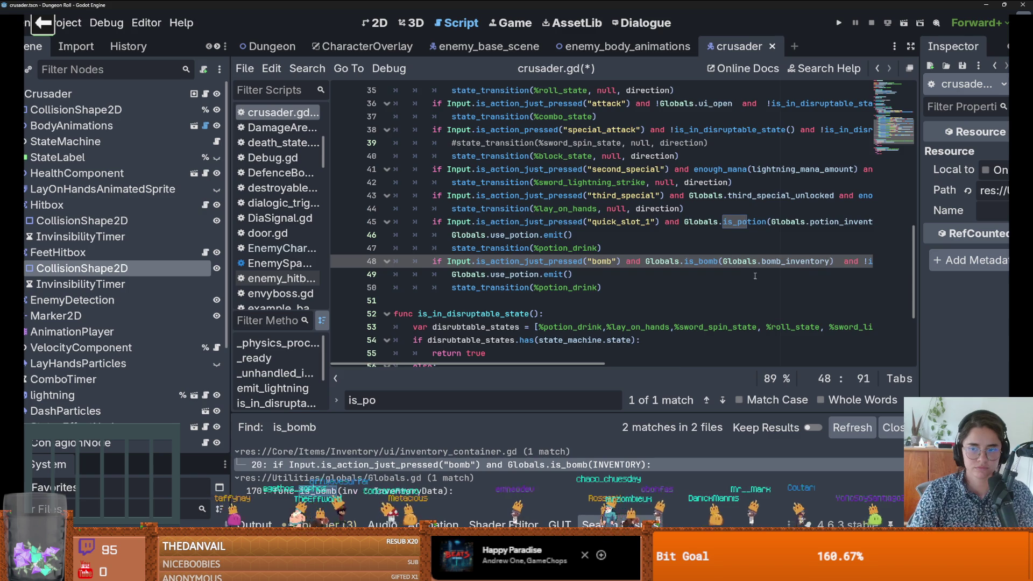
Step: Comment out the potion-use lines 49–50 under the bomb check
scroll(756, 274, right, 3)
scroll(695, 265, left, 3)
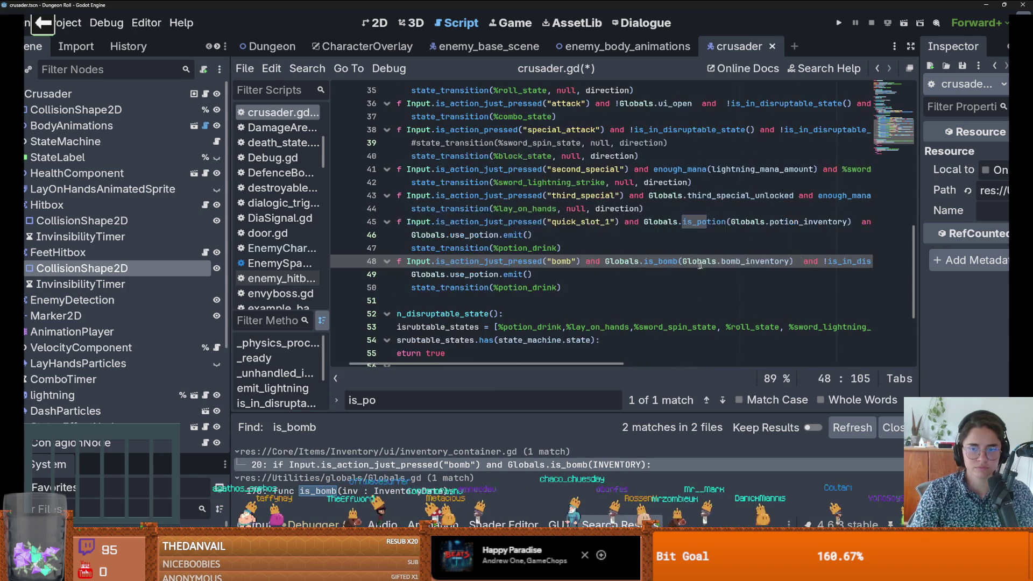
scroll(783, 260, left, 2)
drag(602, 287, 441, 276)
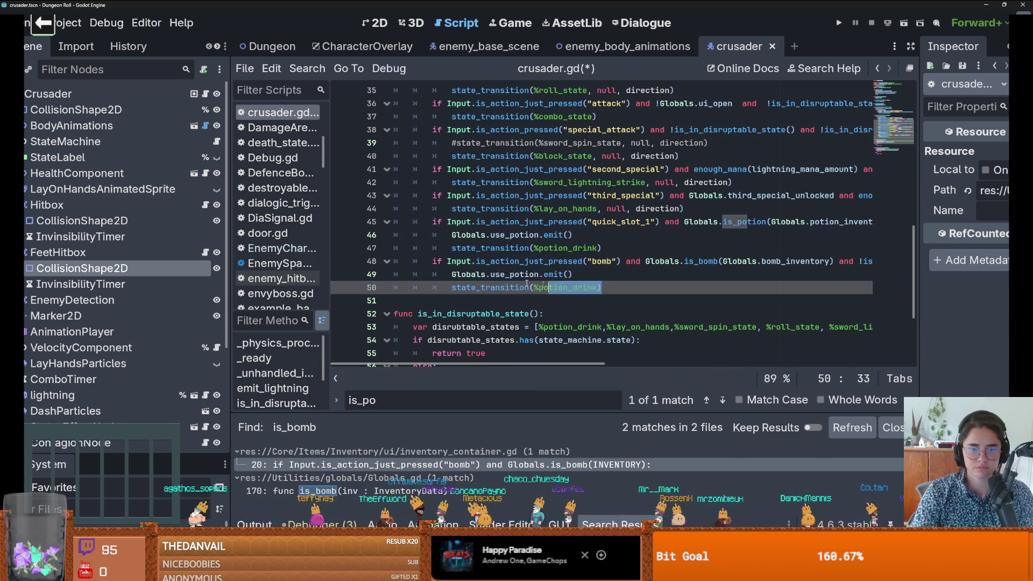
key(ctrl+k)
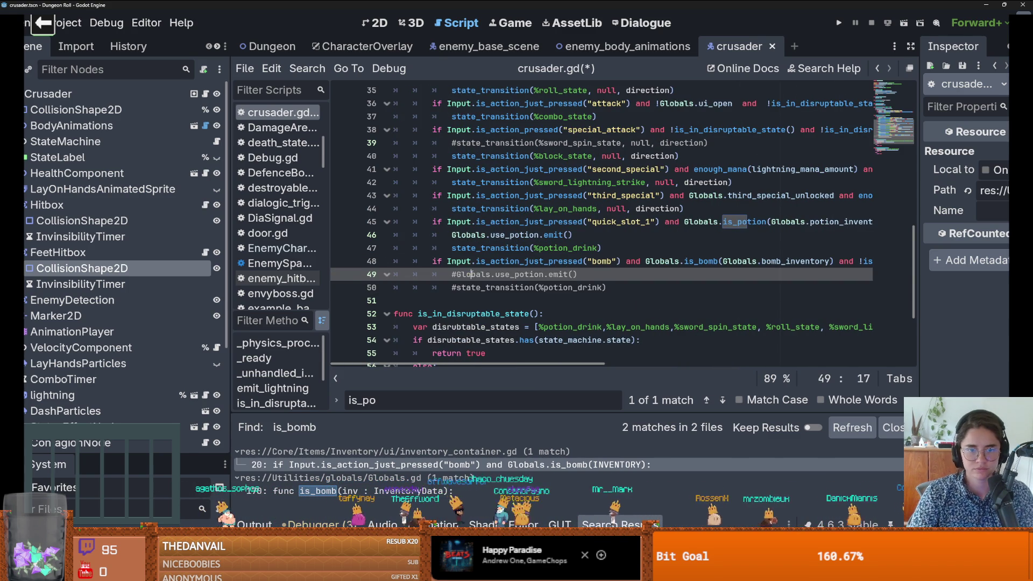
Step: Open Globals.gd and search it for use_po
ctrl+click(482, 274)
scroll(468, 276, down, 2)
key(ctrl+f)
text(use_po)
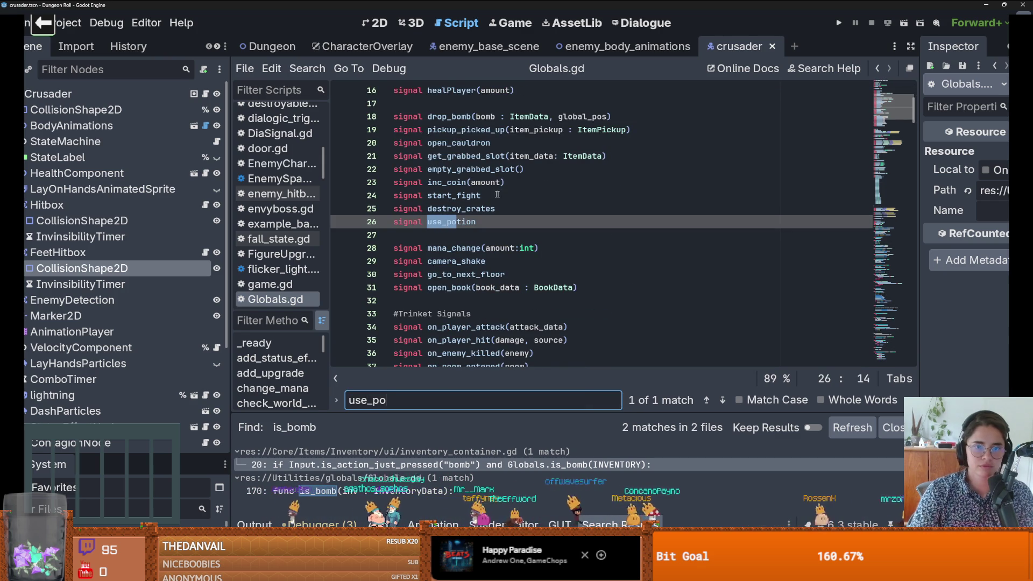
Step: Find drop_bomb across the project and select its commented emit call in inventory_container.gd
double_click(452, 116)
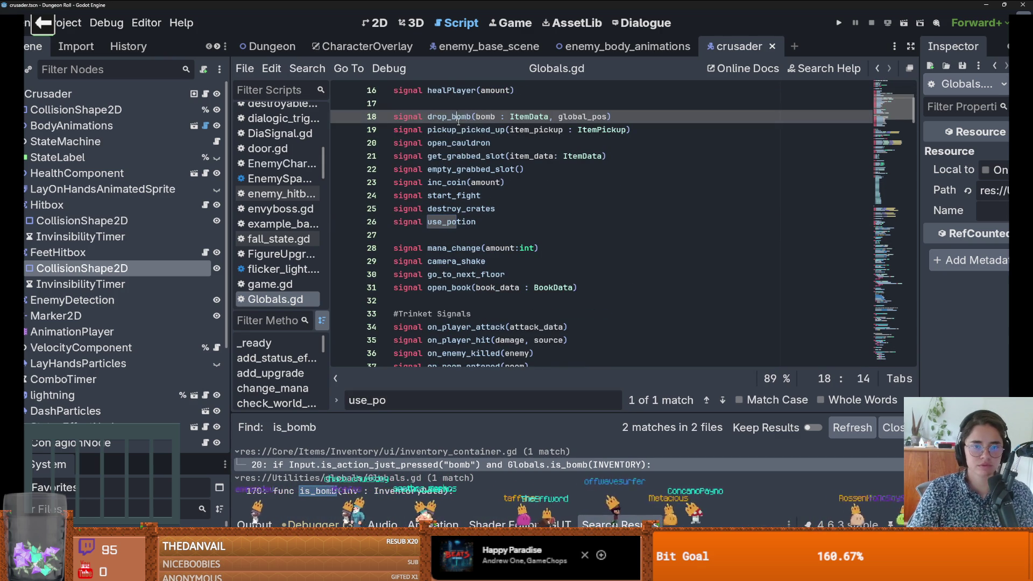
click(307, 68)
click(344, 156)
key(Return)
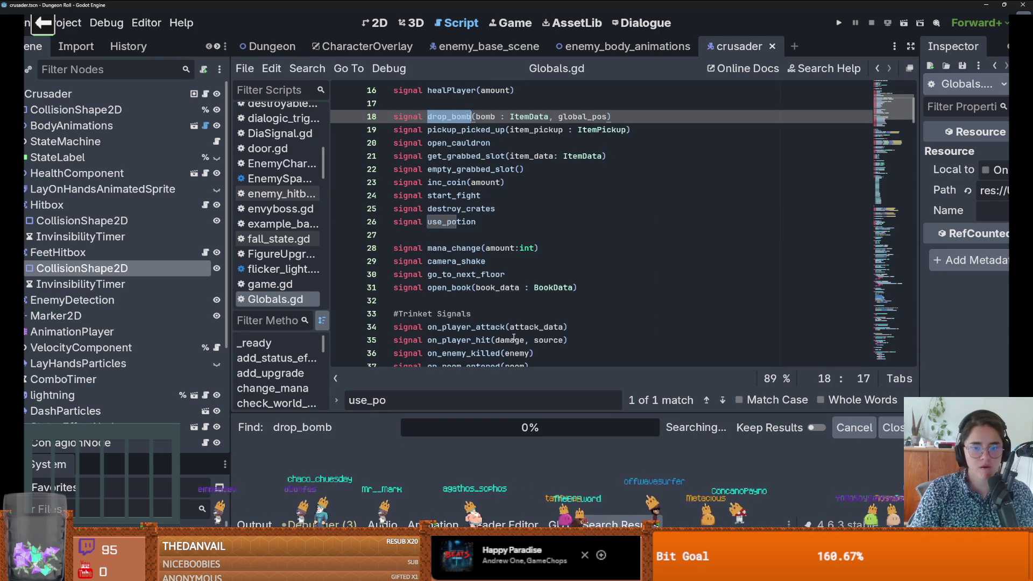
scroll(438, 465, down, 1)
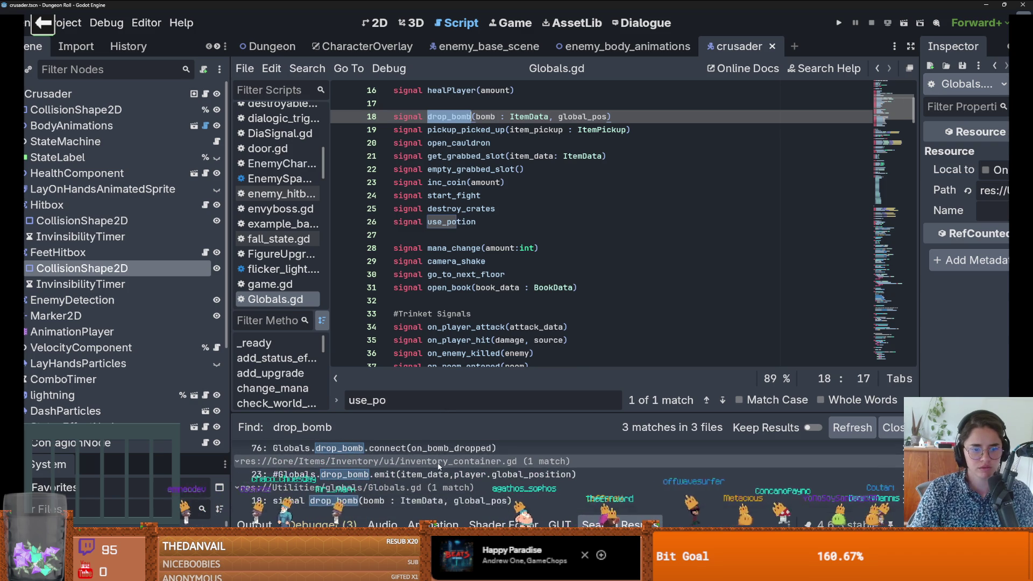
scroll(440, 463, up, 1)
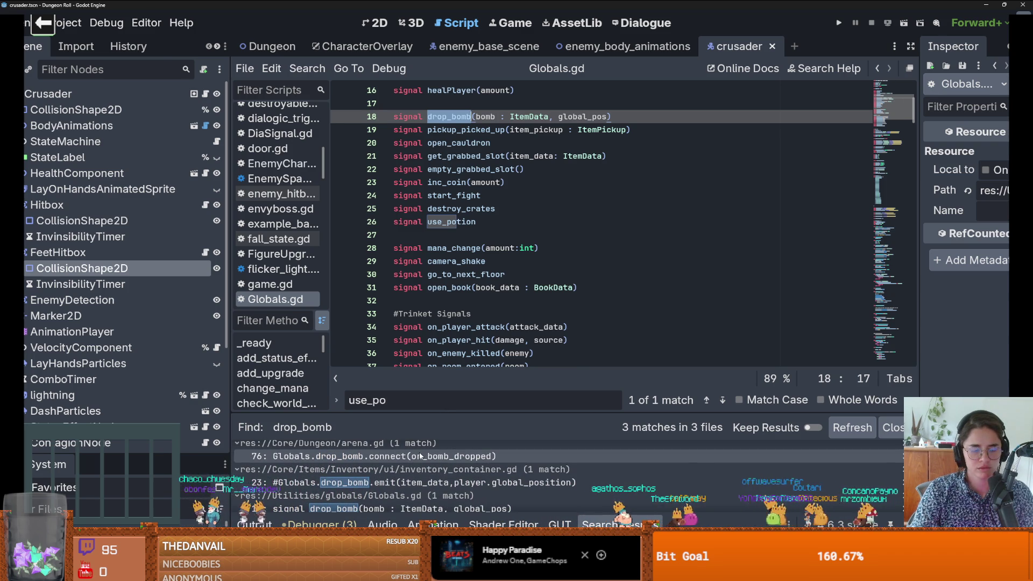
scroll(421, 456, down, 1)
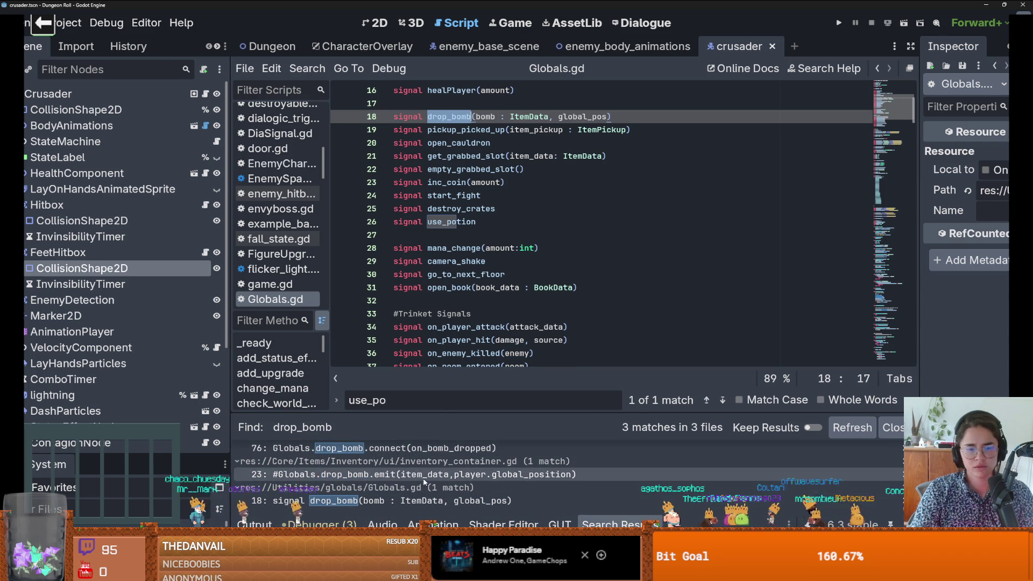
click(423, 476)
mouse_move(729, 287)
mouse_down()
mouse_move(476, 275)
mouse_move(456, 287)
mouse_up()
key(ctrl+c)
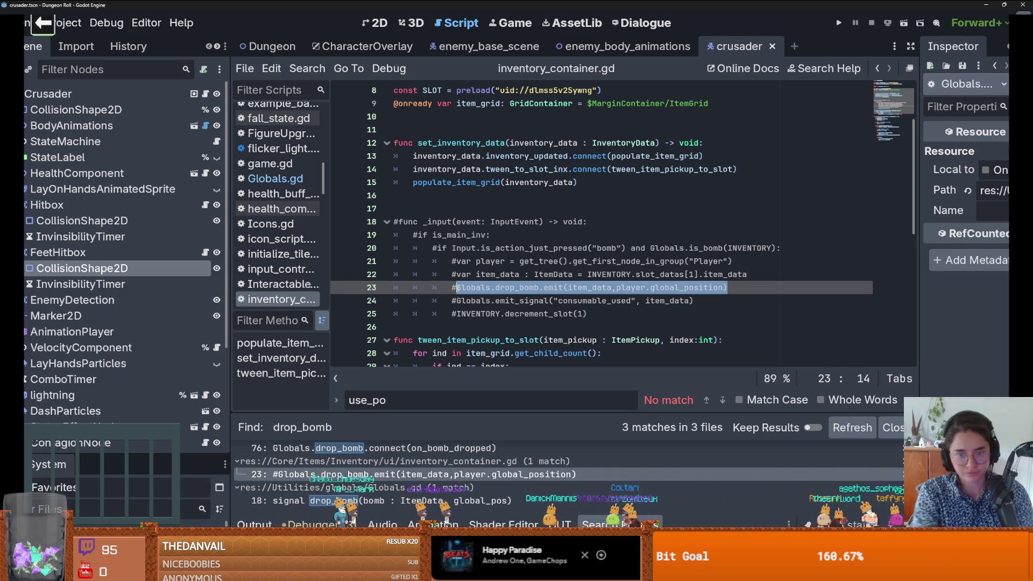
Step: Paste the drop_bomb emit call over crusader.gd's potion-use line, dropping the player prefix
click(194, 94)
drag(574, 275, 452, 274)
key(ctrl+v)
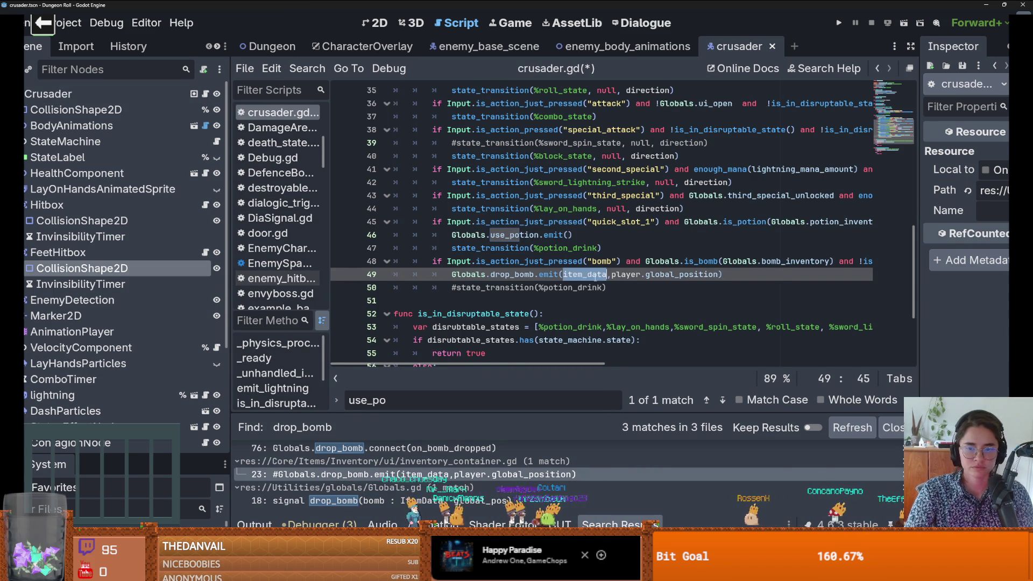
click(624, 274)
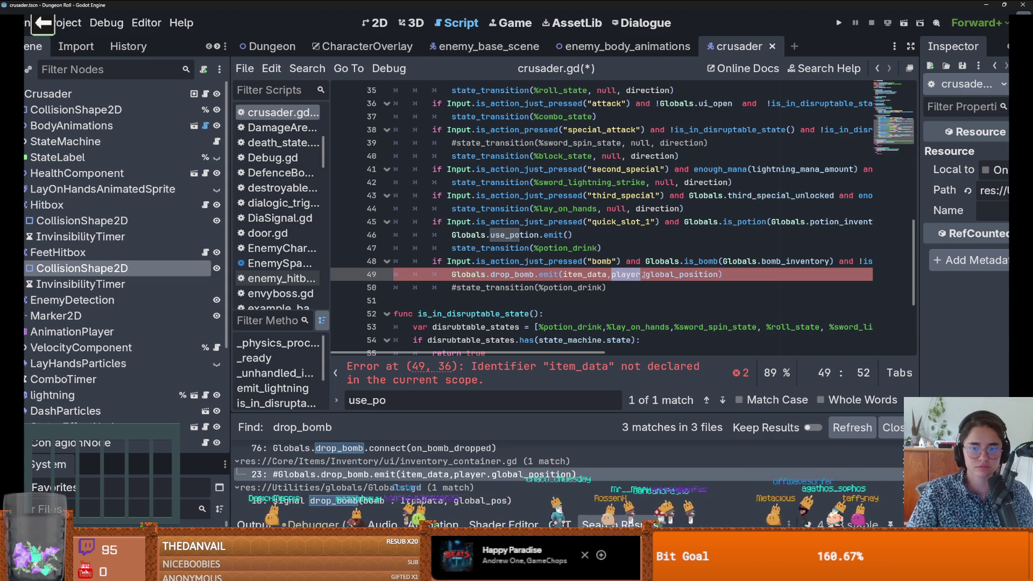
key(BackSpace)
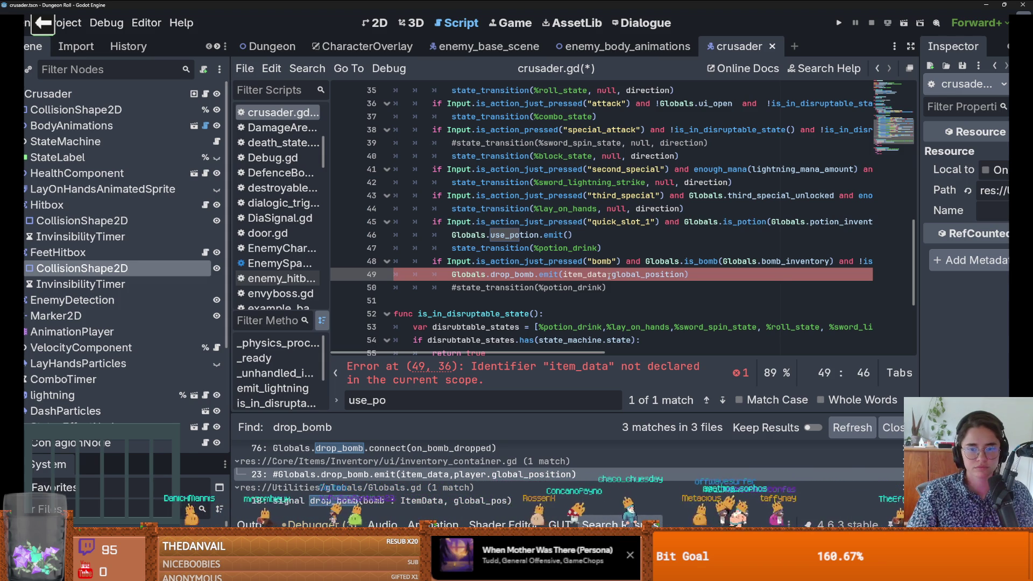
Step: Replace item_data with Globals.bomb_inventory.slot_datas[Globals.bomb_active_index] and save crusader.gd
double_click(584, 274)
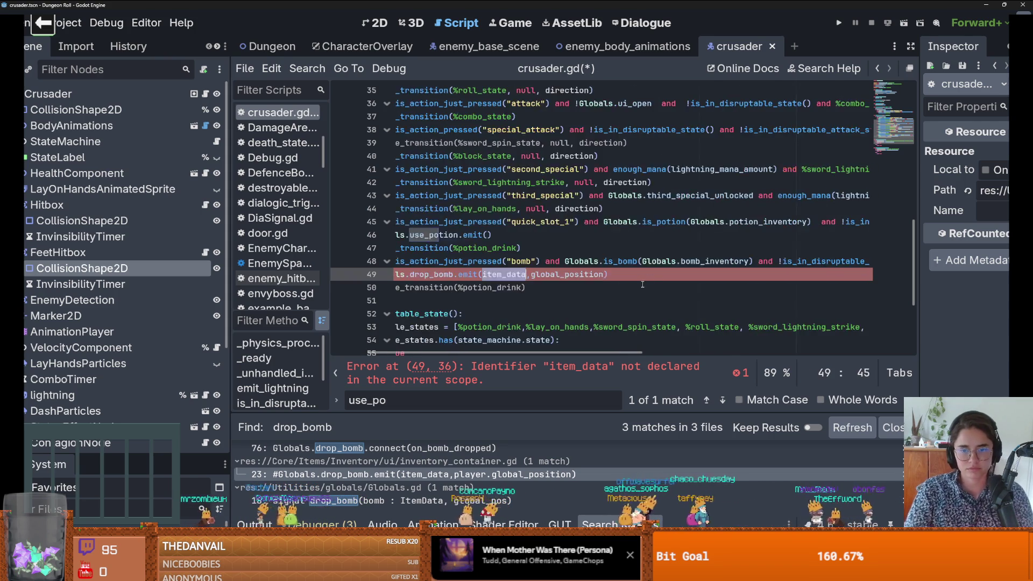
click(800, 261)
drag(831, 261, 723, 261)
key(ctrl+c)
double_click(586, 275)
key(ctrl+v)
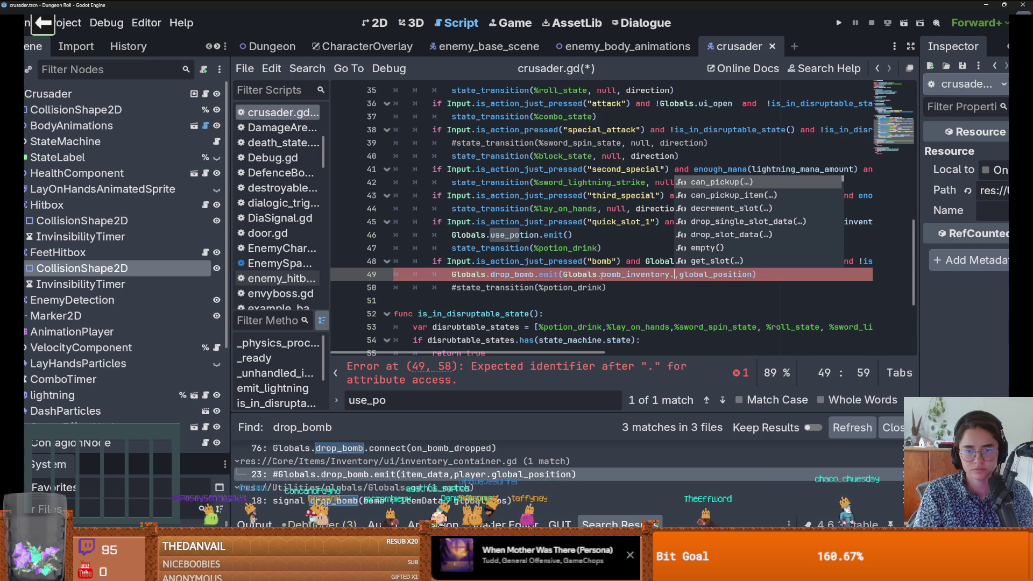
key(BackSpace)
text(lot_datas[G)
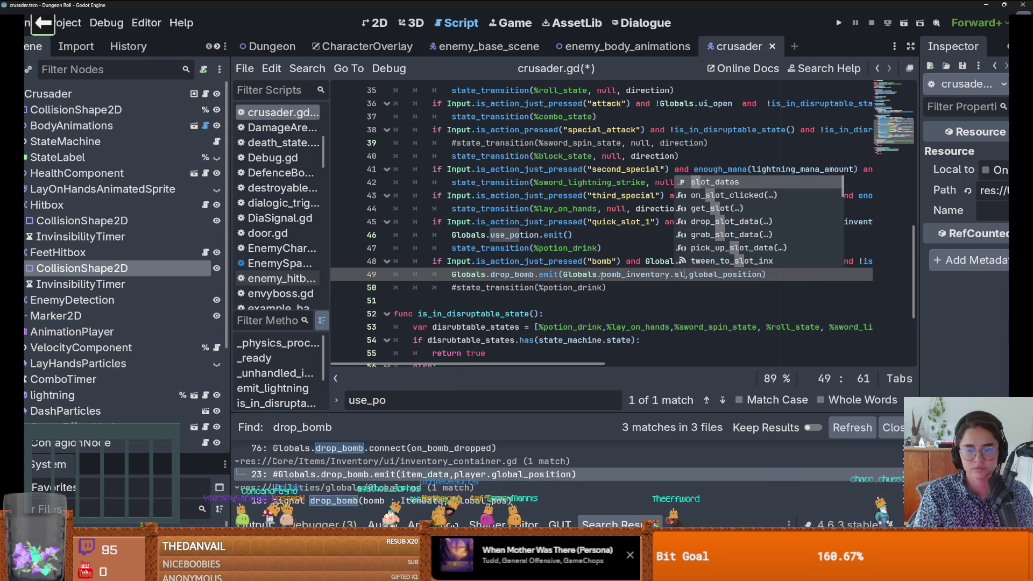
text(lobals.)
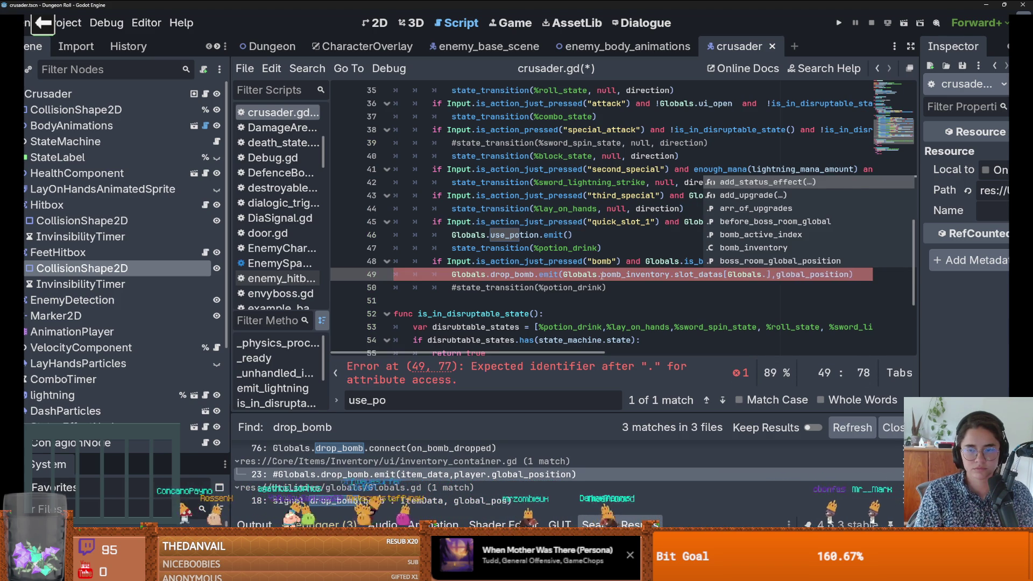
text(bomb_active_index)
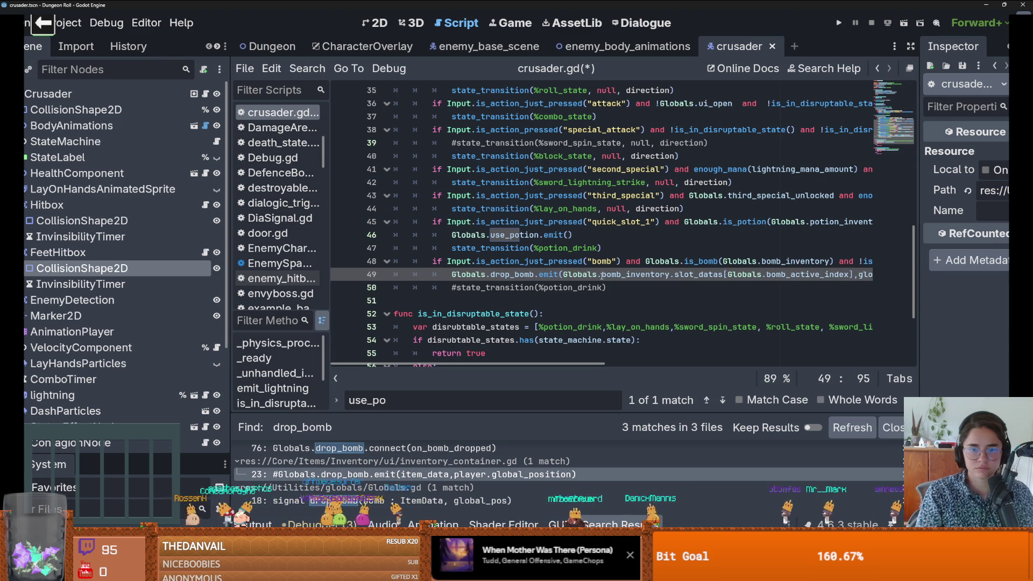
key(ctrl+s)
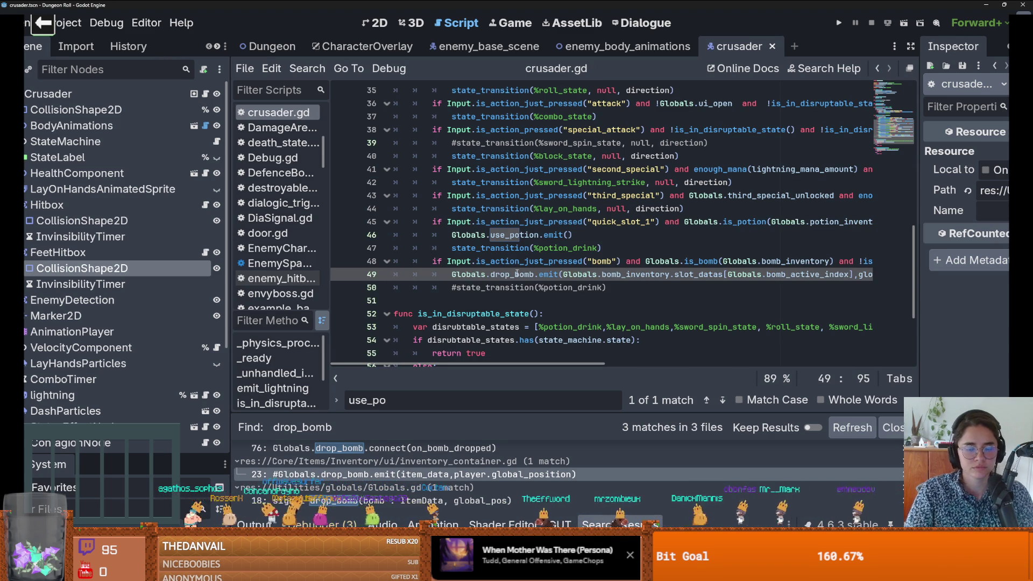
Step: Jump from the drop_bomb signal to its connection in arena.gd
double_click(518, 274)
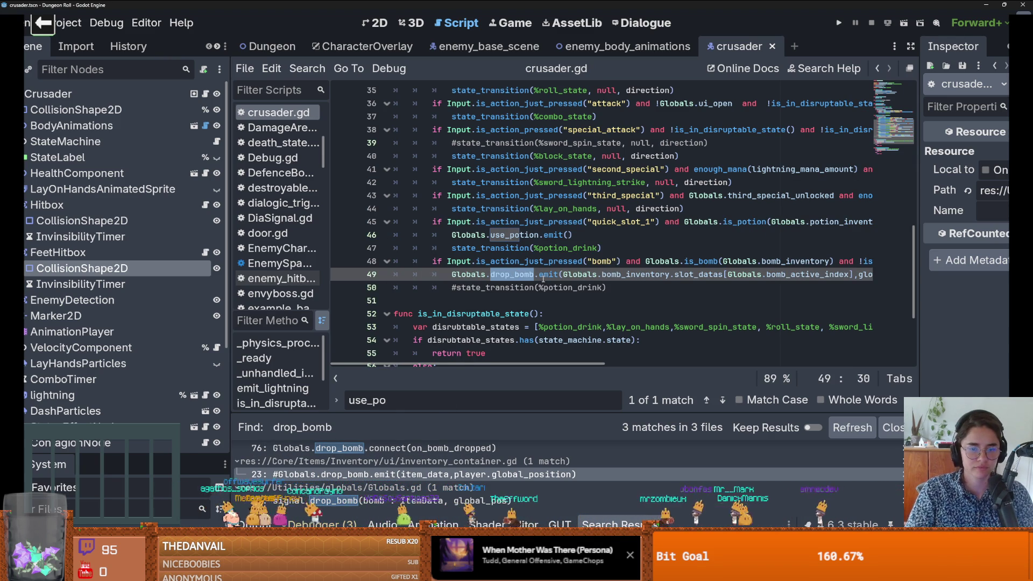
mouse_move(543, 278)
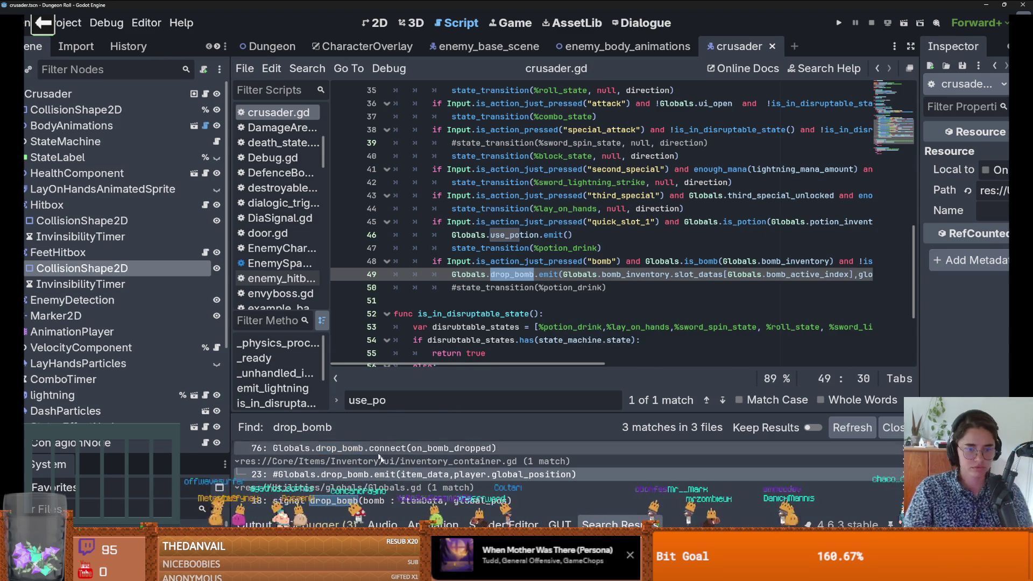
click(538, 448)
Step: Copy arena.gd's drop_bomb connect line into quick_item_v_box_container.gd's _ready, below the use_potion connection
drag(616, 248, 414, 249)
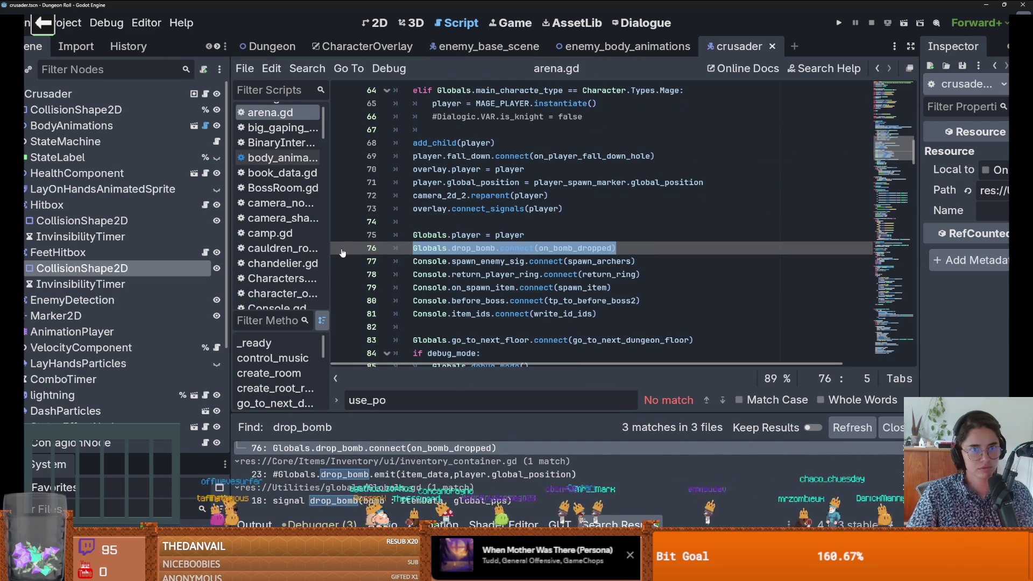
click(366, 46)
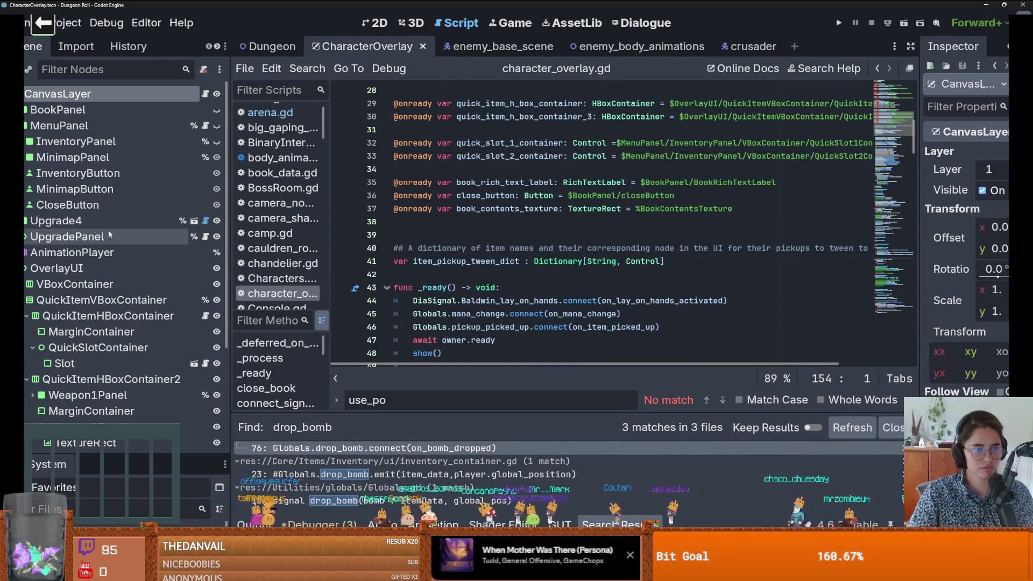
click(205, 316)
scroll(630, 248, up, 5)
click(629, 248)
key(Return)
key(ctrl+v)
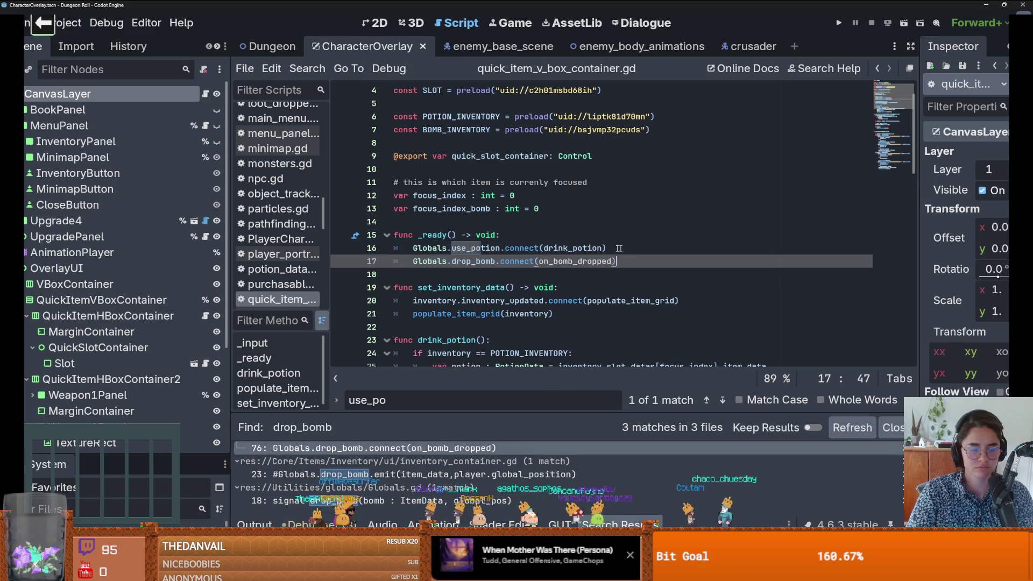
Step: Add an on_bomb_dropped() stub containing pass above populate_item_grid and save
scroll(496, 267, down, 4)
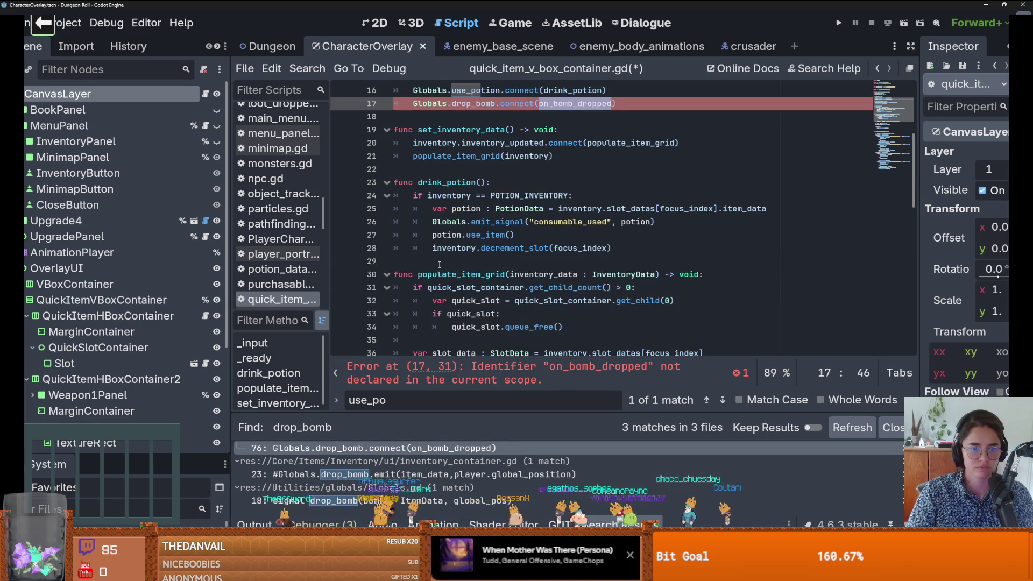
click(421, 273)
key(Return)
key(Up)
text(on_bomb_dropped():)
key(Return)
text(pass)
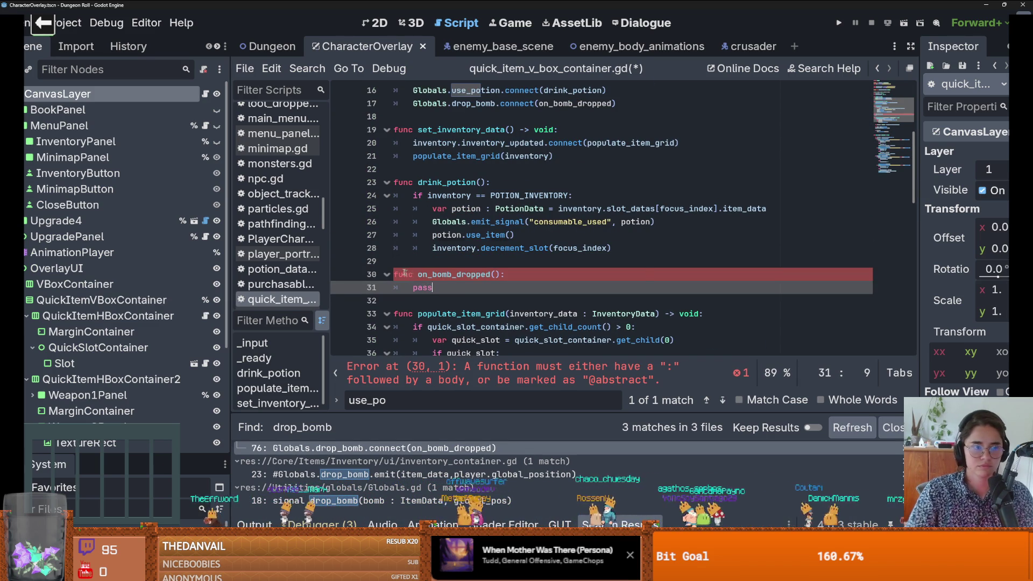
key(ctrl+s)
Step: Check the on_bomb_dropped parameters in the Dungeon scene's arena.gd
click(272, 46)
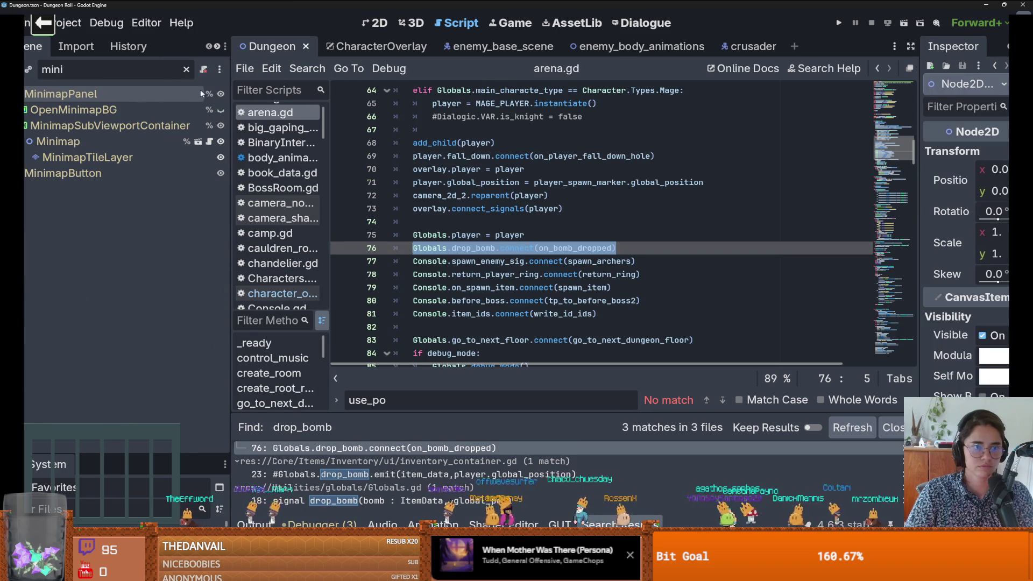
click(185, 70)
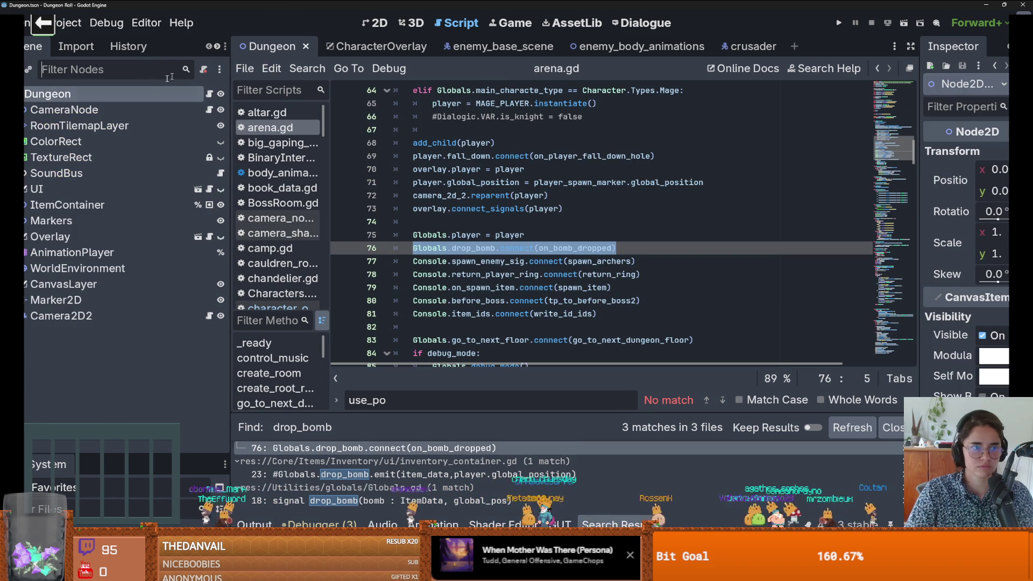
click(210, 95)
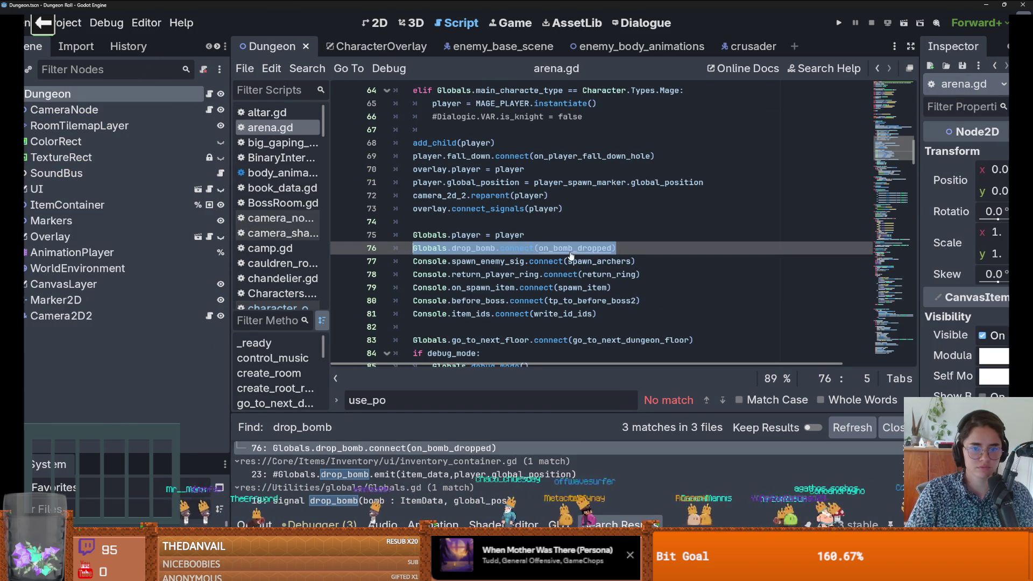
ctrl+click(571, 253)
drag(583, 222, 495, 222)
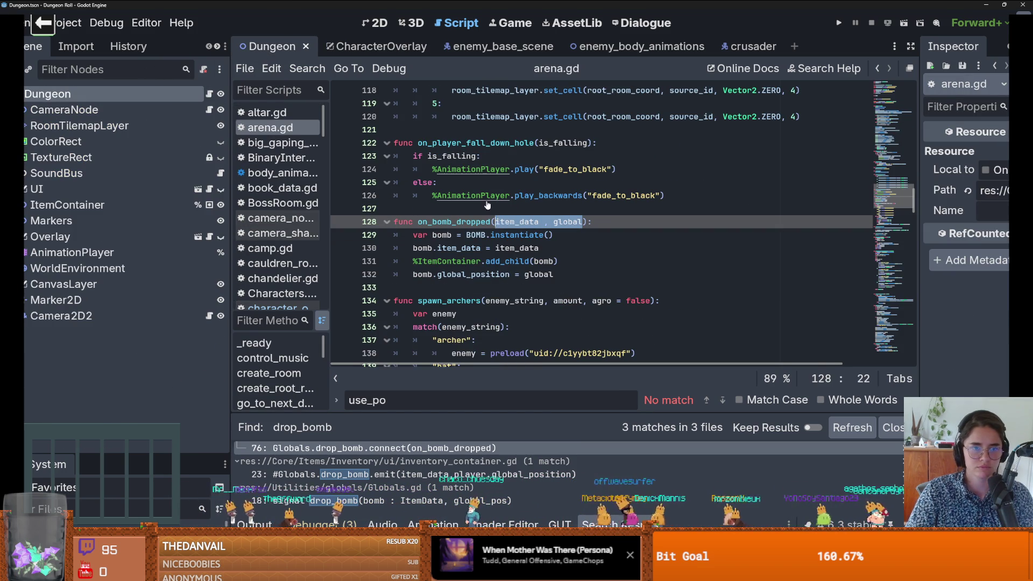
Step: Return to the CharacterOverlay scene's on_bomb_dropped, with the caret inside its parameters
click(377, 47)
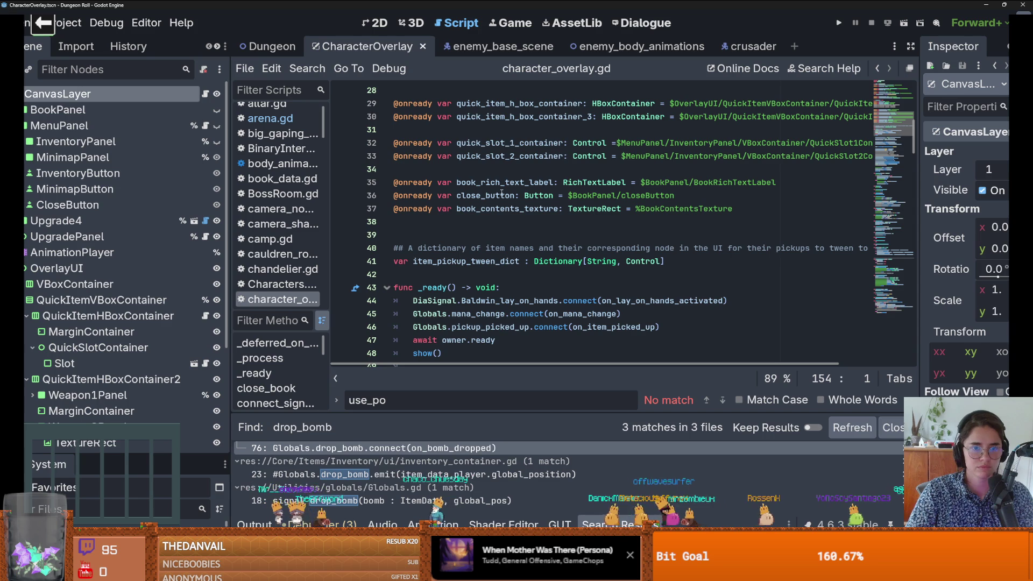
click(205, 315)
click(495, 274)
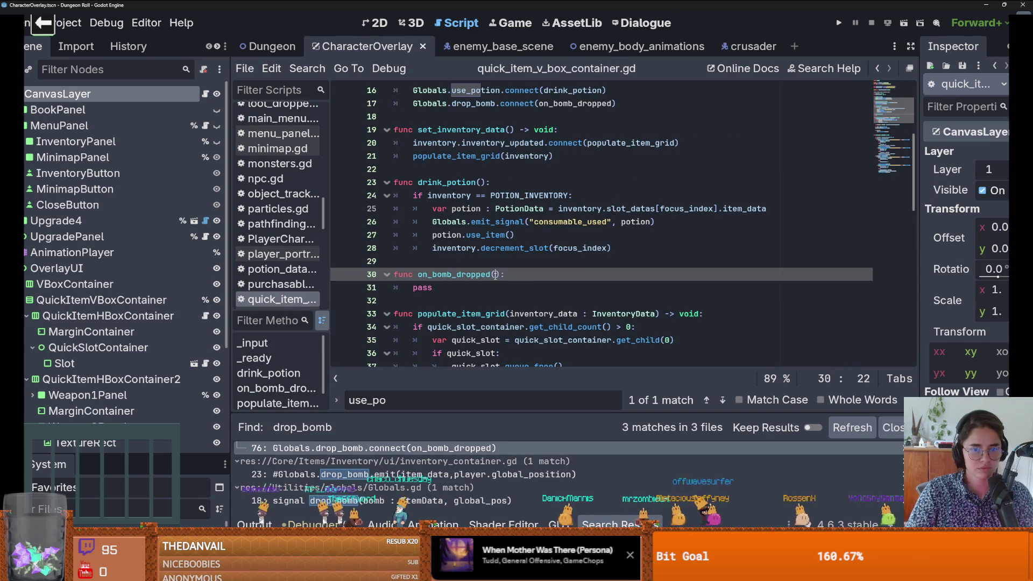
text(item_data , global)
Step: Save, then cut the commented-out bomb-drop lines from inventory_container.gd
key(ctrl+s)
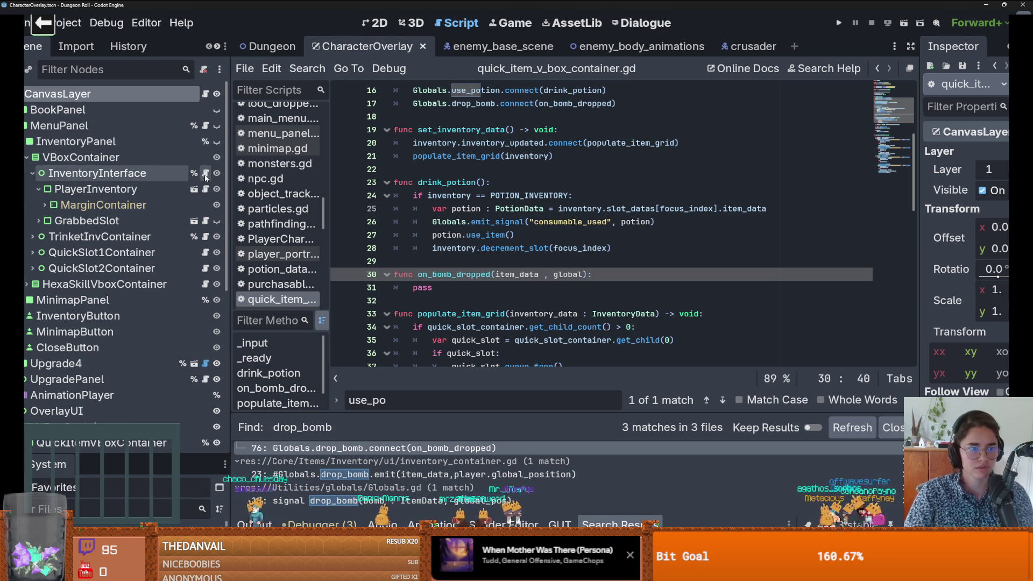
click(205, 173)
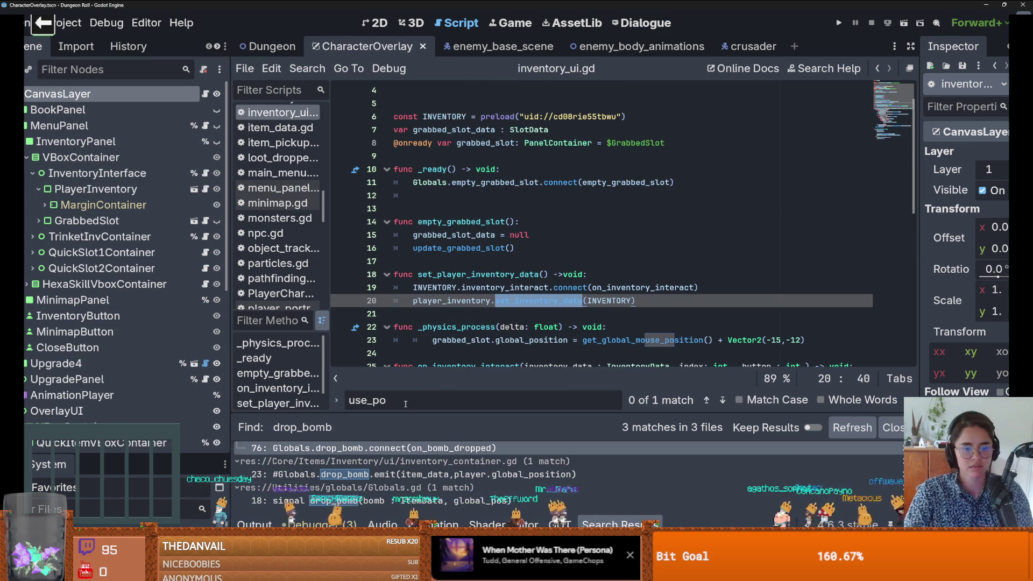
click(422, 474)
mouse_move(588, 314)
mouse_down()
mouse_move(484, 285)
mouse_move(432, 248)
mouse_move(443, 261)
mouse_up()
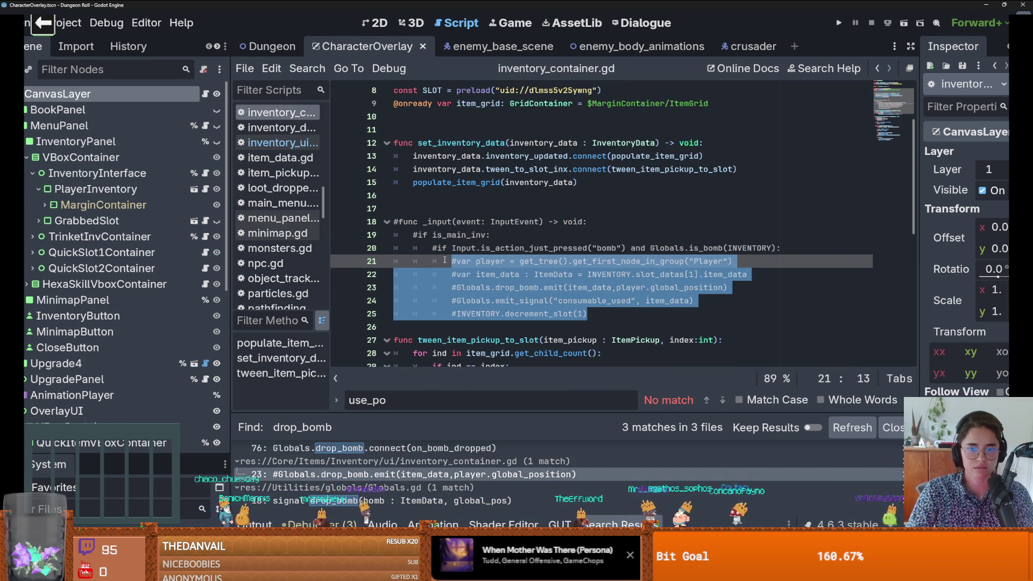
click(499, 275)
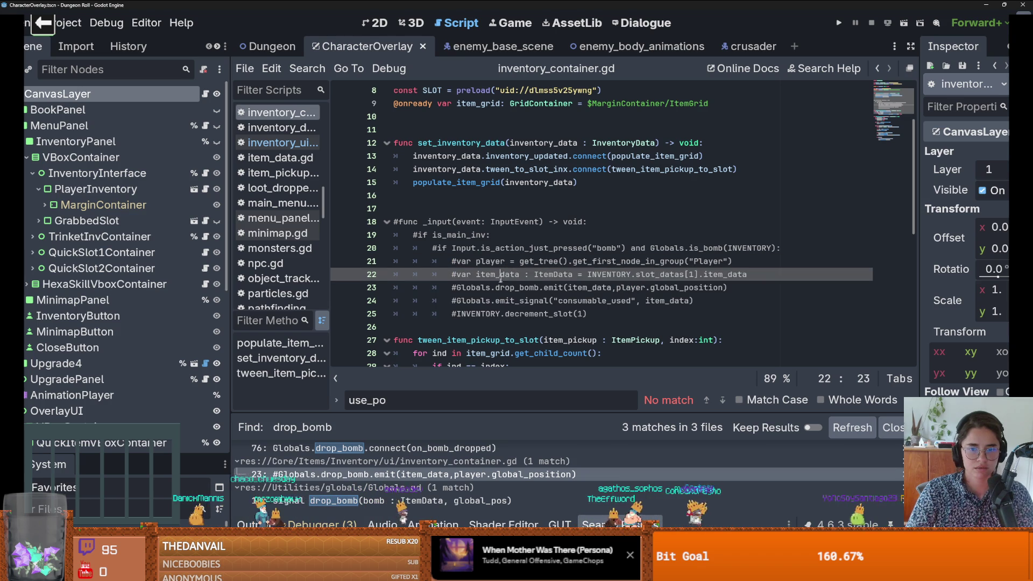
drag(589, 314, 450, 274)
key(ctrl+c)
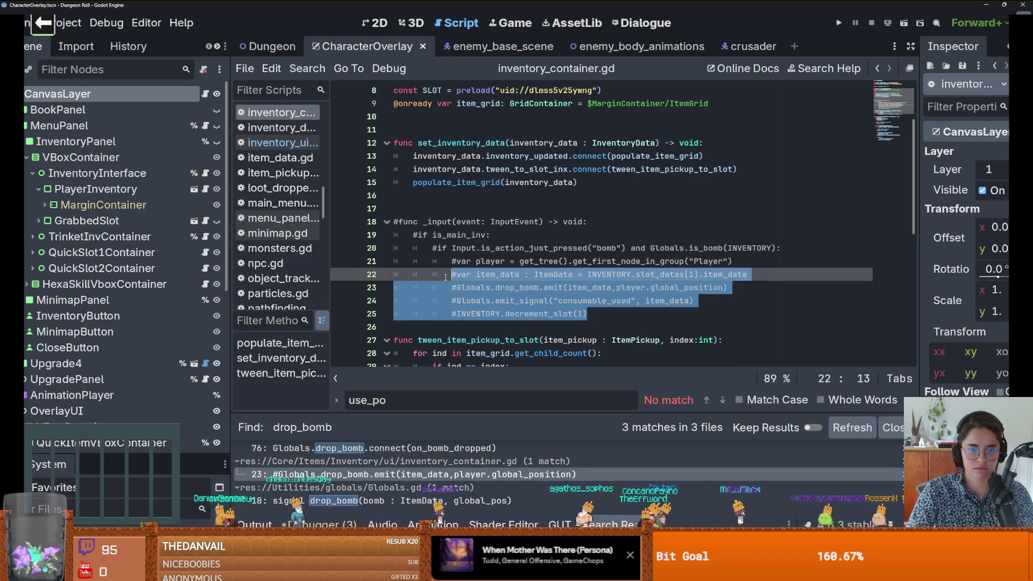
key(BackSpace)
Step: Replace the pass in the quick item container's on_bomb_dropped with the bomb-drop lines and dedent them
scroll(142, 290, down, 3)
click(143, 306)
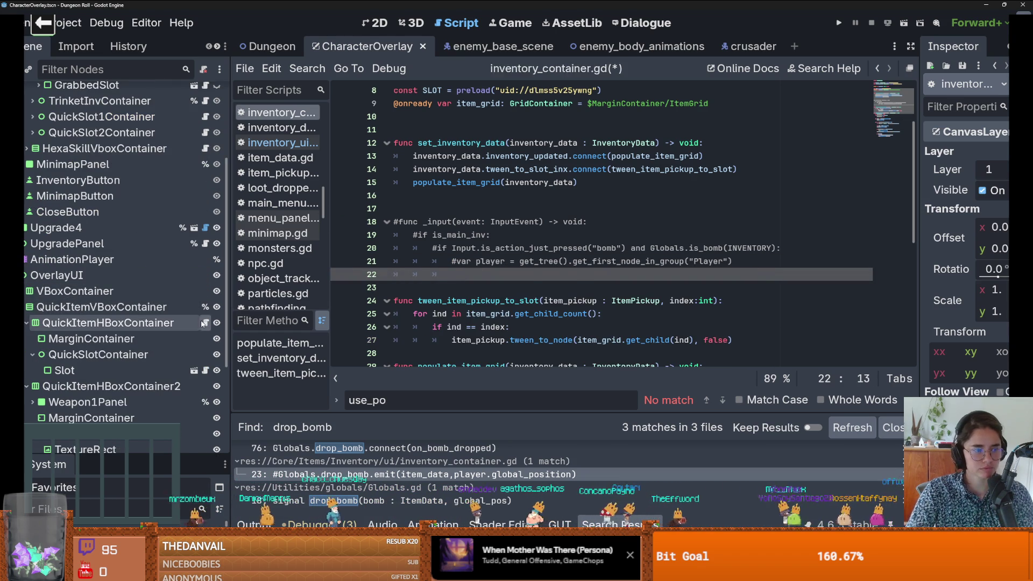
double_click(422, 287)
key(ctrl+v)
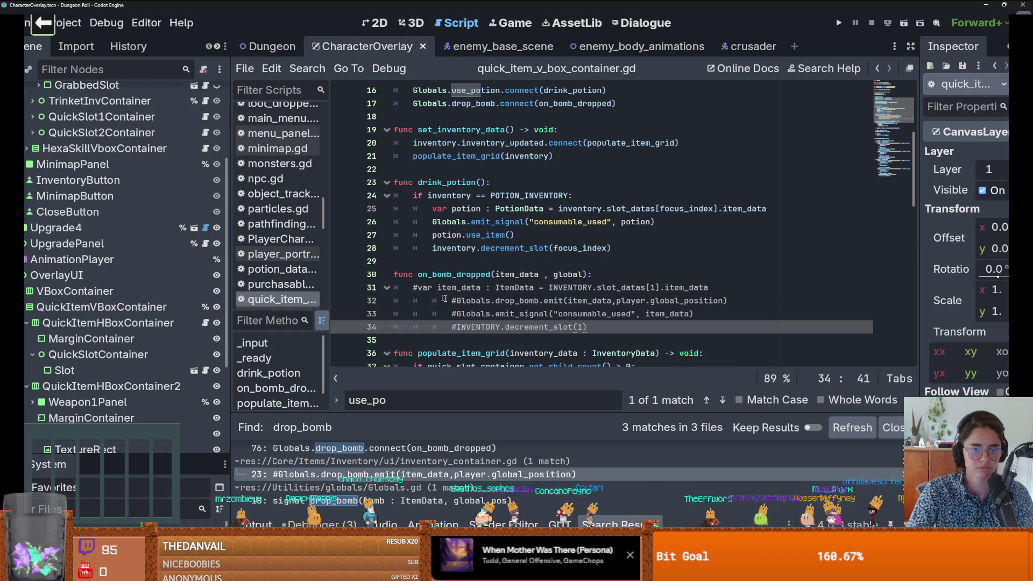
click(433, 300)
key(BackSpace)
click(452, 313)
key(BackSpace)
key(BackSpace)
click(450, 327)
key(BackSpace)
key(BackSpace)
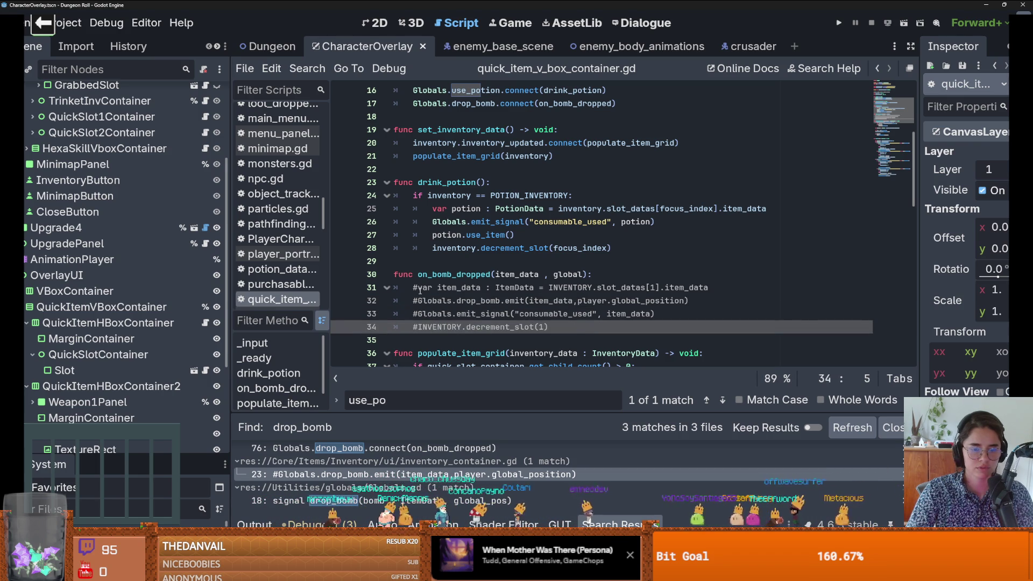
Step: Uncomment item_data, and delete the redundant item_data declaration and the old drop_bomb emit line
click(420, 288)
key(BackSpace)
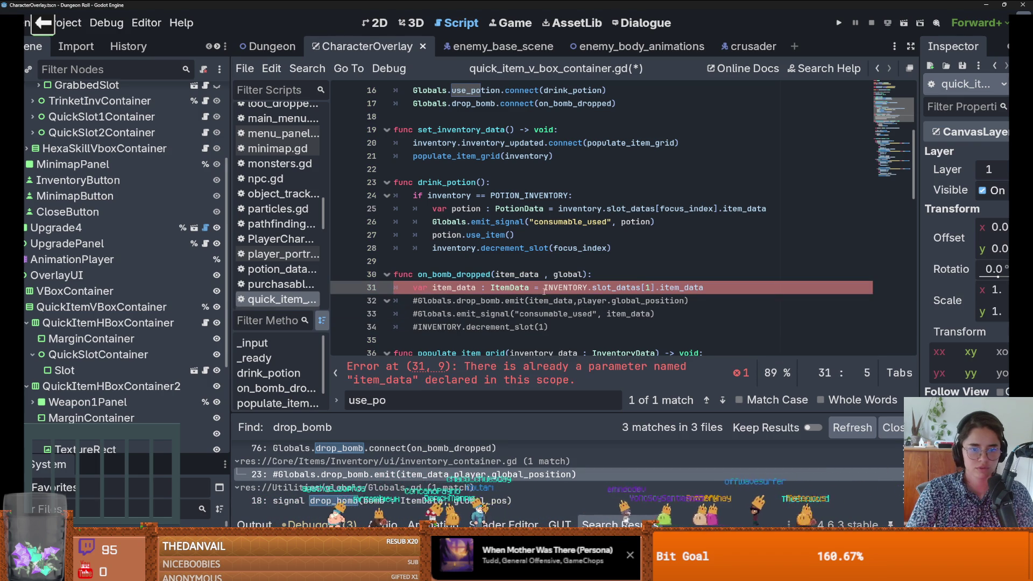
drag(698, 288, 393, 289)
key(BackSpace)
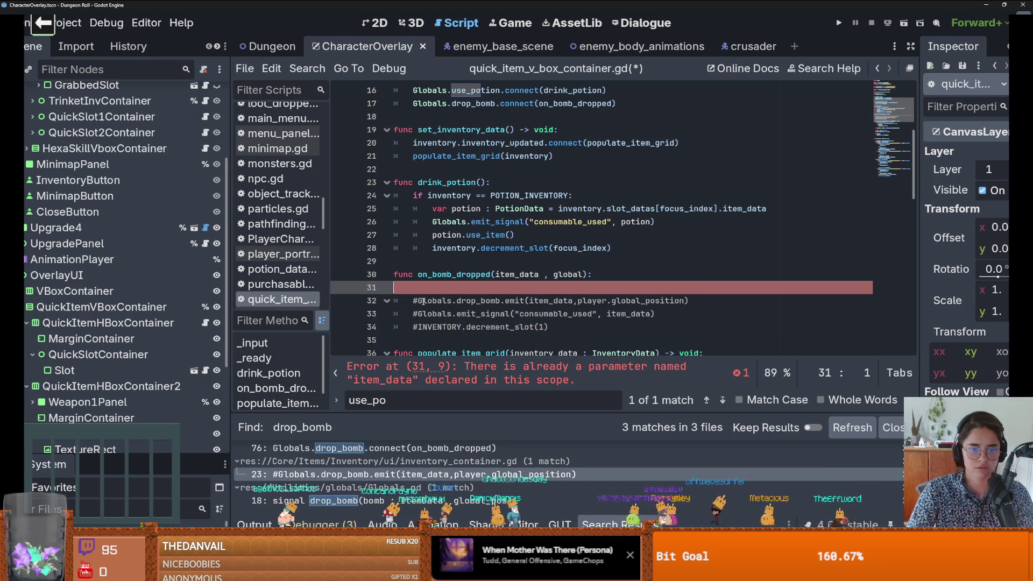
drag(698, 300, 395, 302)
key(BackSpace)
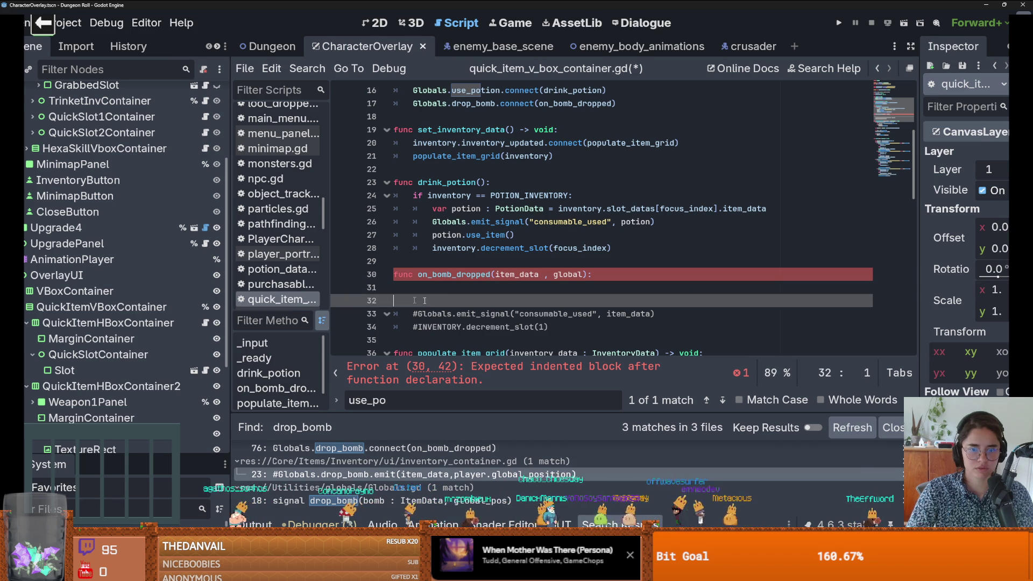
key(BackSpace)
key(BackSpace)
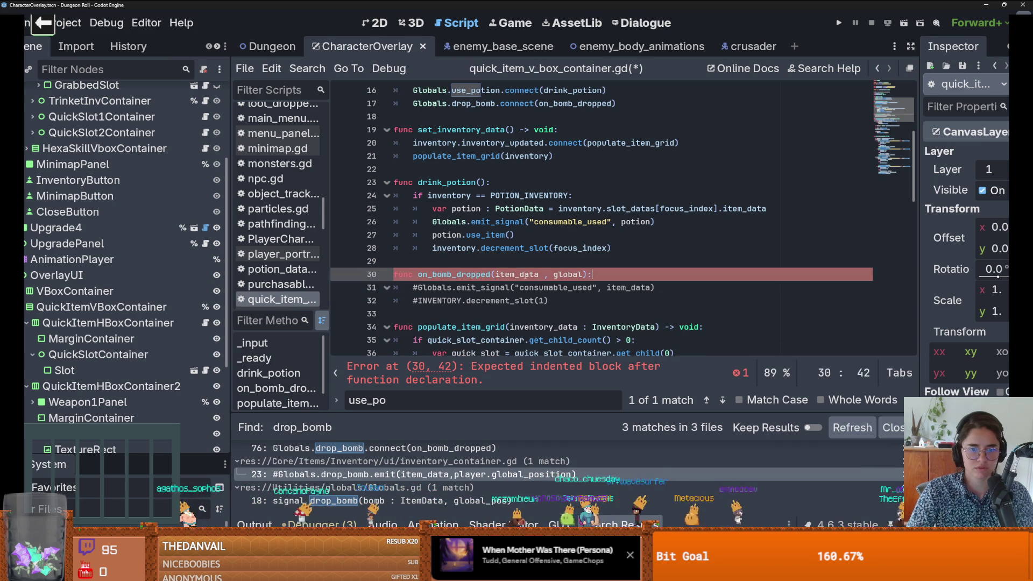
Step: Uncomment the consumable_used emit line and the decrement_slot call in on_bomb_dropped
double_click(628, 288)
key(Escape)
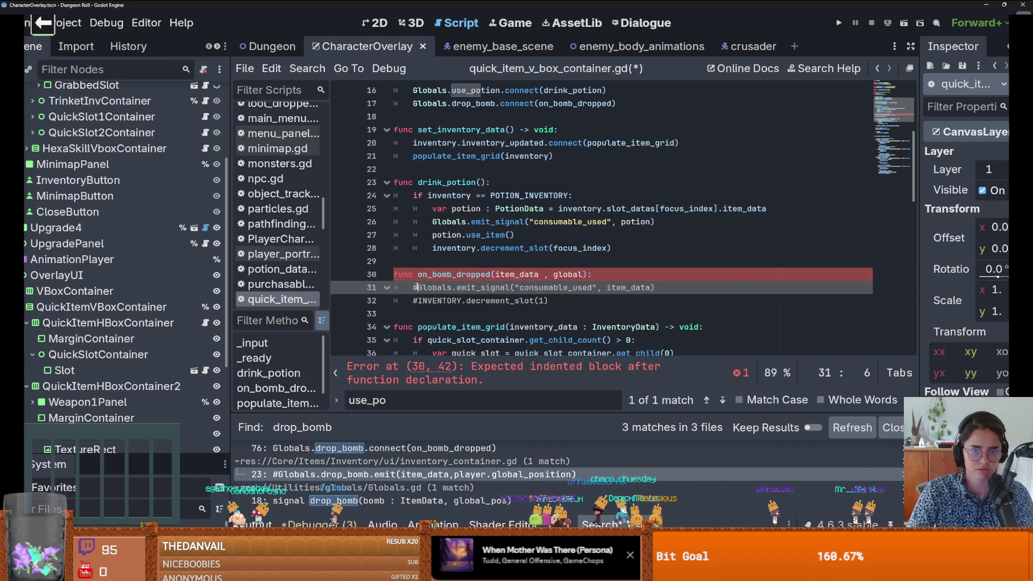
key(BackSpace)
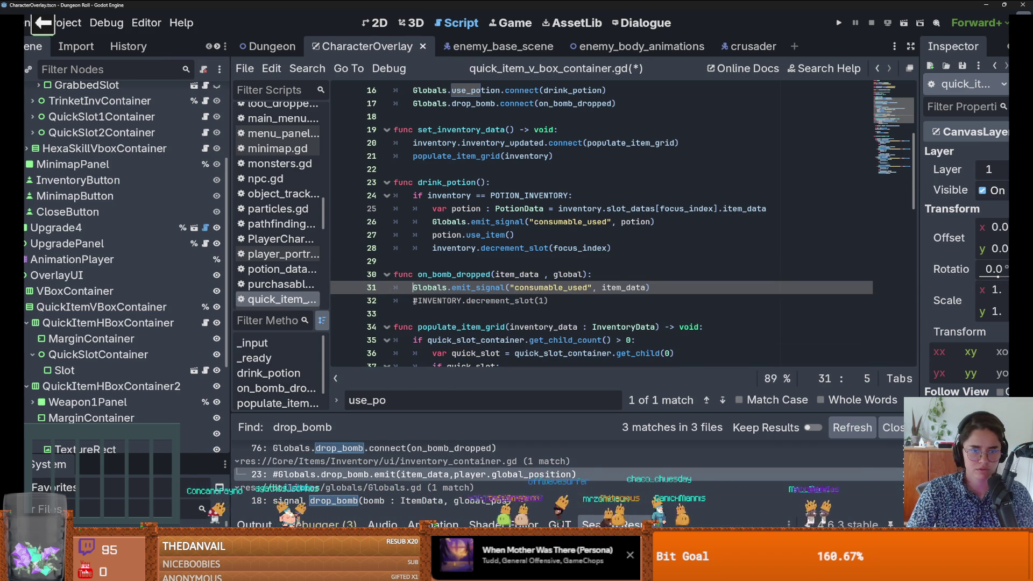
click(418, 301)
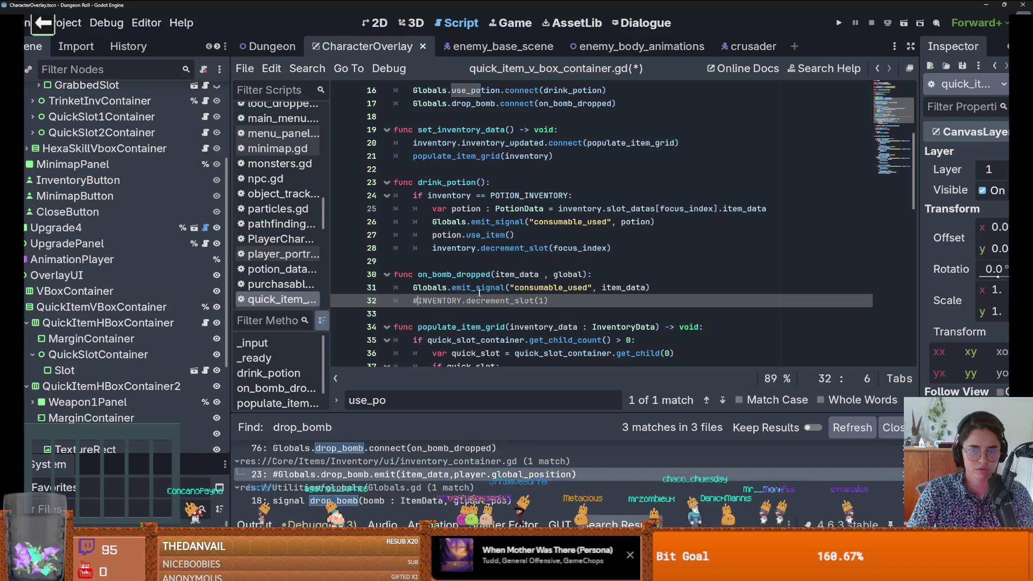
mouse_move(484, 289)
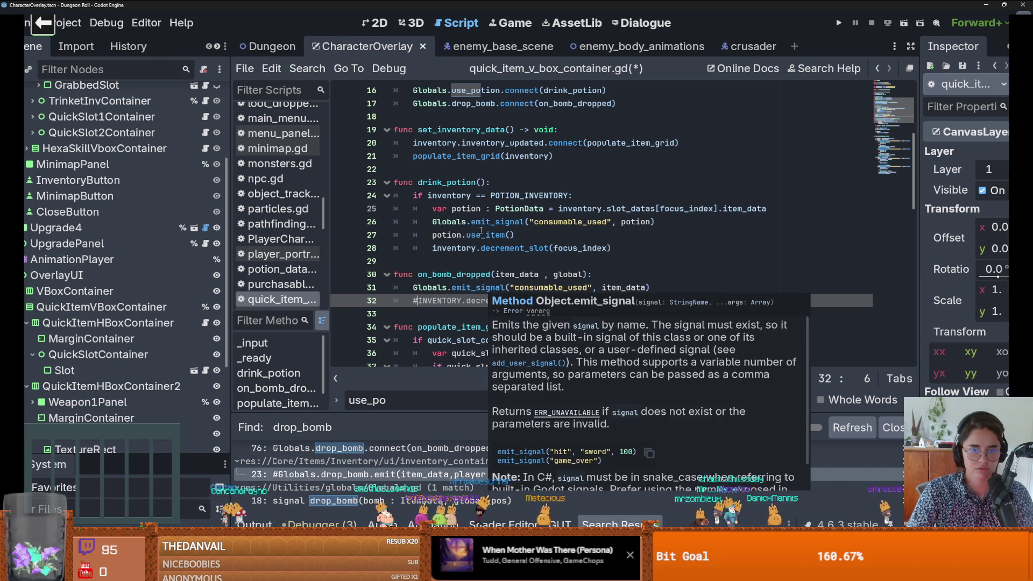
key(BackSpace)
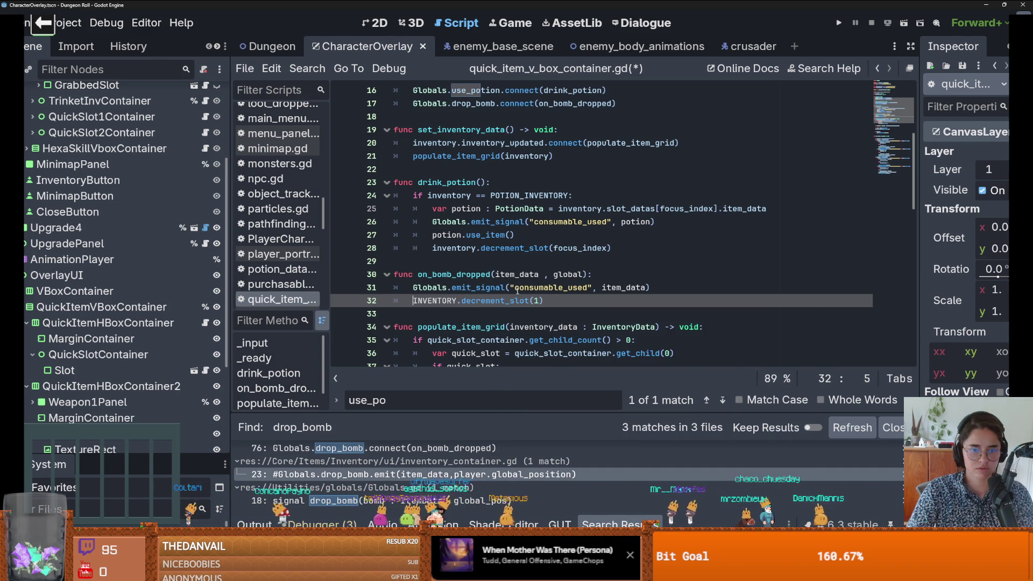
Step: In the decrement_slot call, change slot 1 to BOMB_INVENTORY and INVENTORY to lowercase inventory
double_click(559, 248)
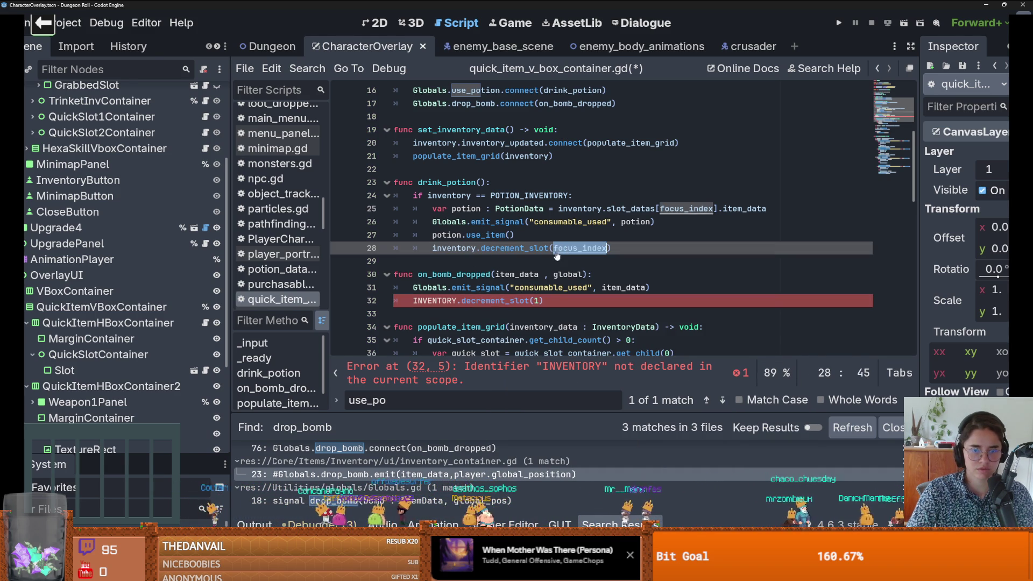
click(535, 301)
text(bom)
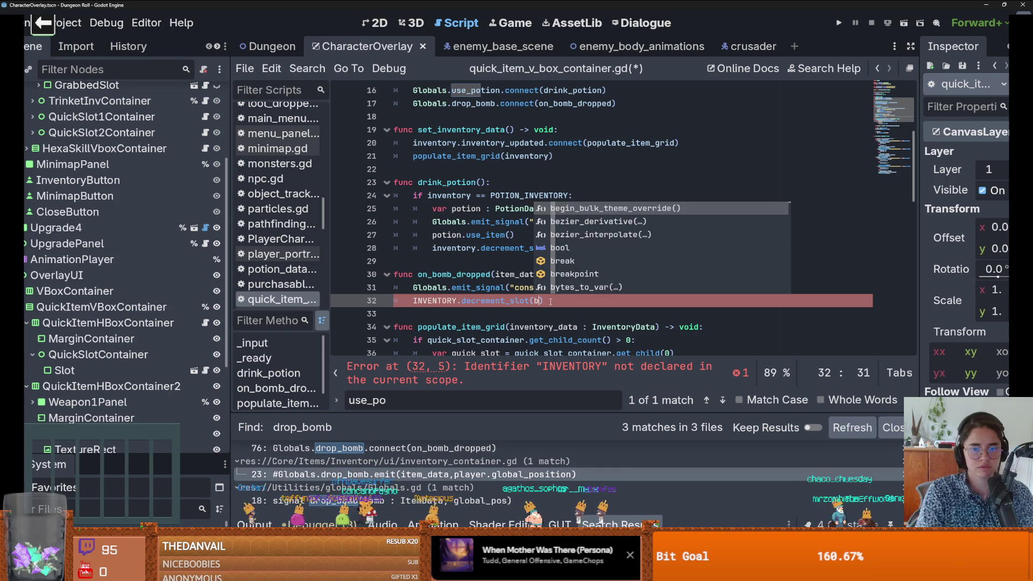
key(Down)
key(Down)
key(Return)
double_click(453, 247)
key(ctrl+c)
double_click(435, 299)
key(ctrl+v)
Step: In _ready, nest the drop_bomb connect under a copied 'if inventory == BOMB_INVENTORY' check
scroll(581, 252, up, 3)
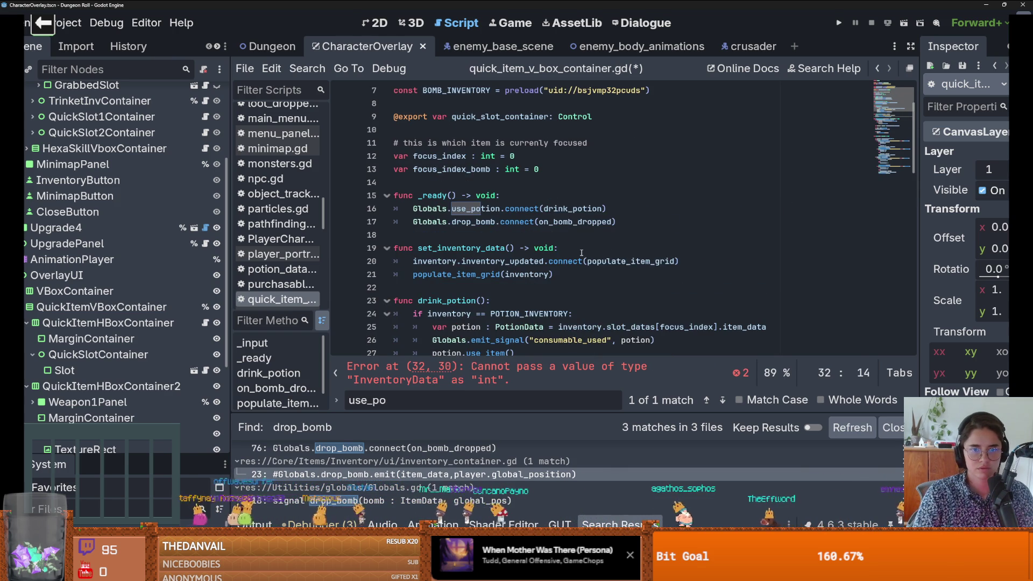
click(608, 209)
key(Return)
text(if)
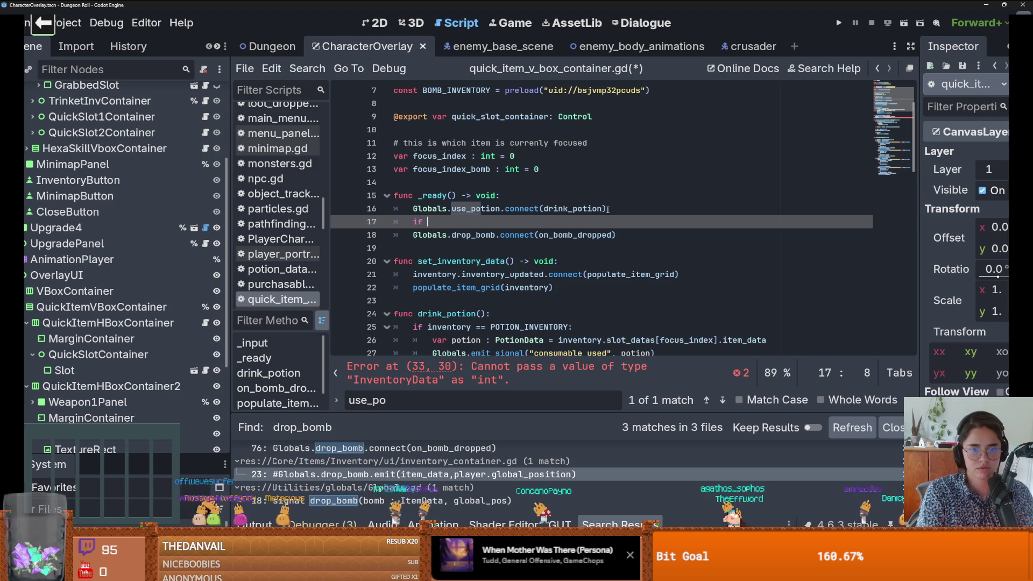
scroll(602, 247, down, 10)
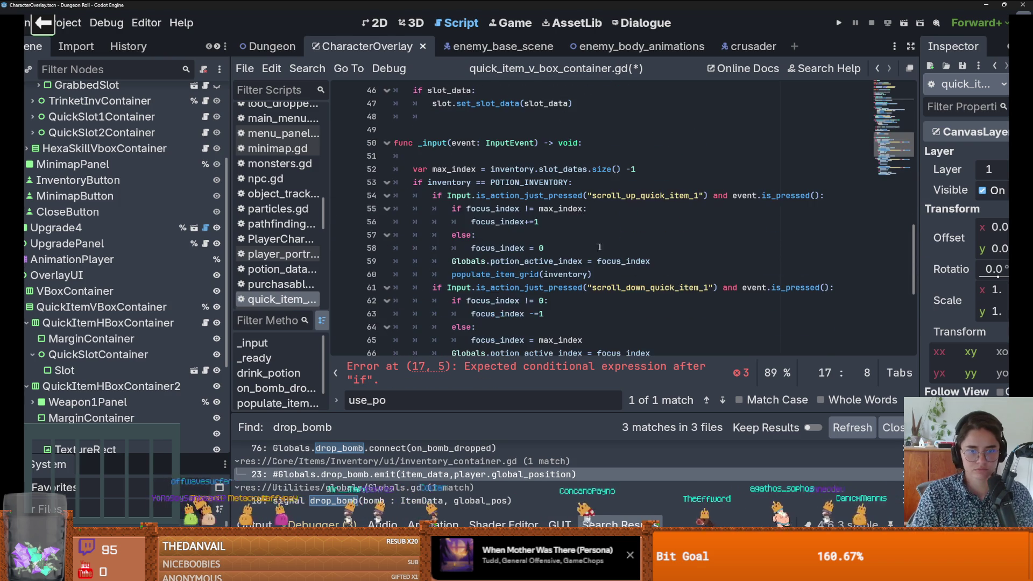
drag(571, 182, 413, 182)
scroll(589, 268, down, 3)
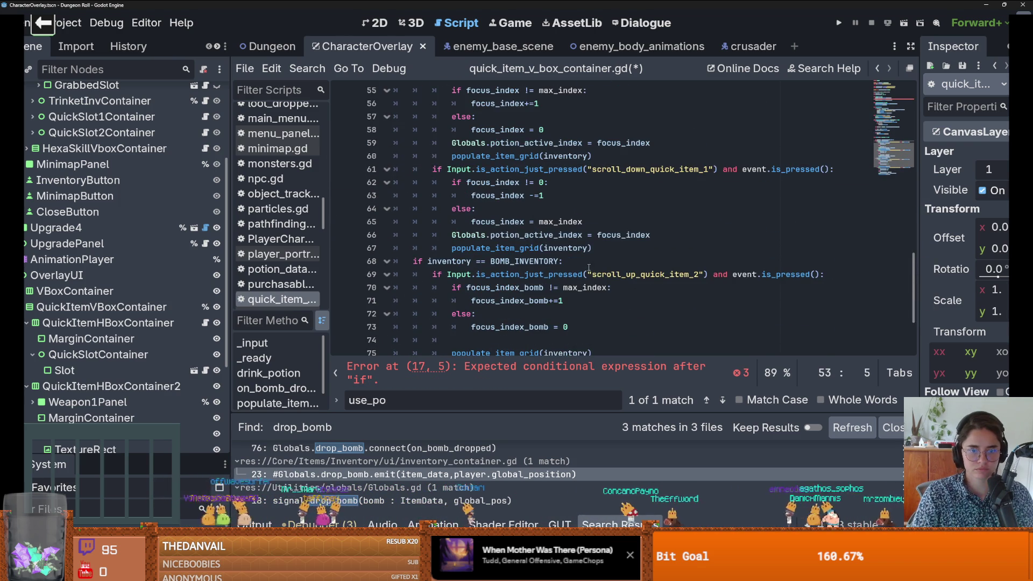
drag(581, 266, 402, 261)
scroll(403, 226, up, 12)
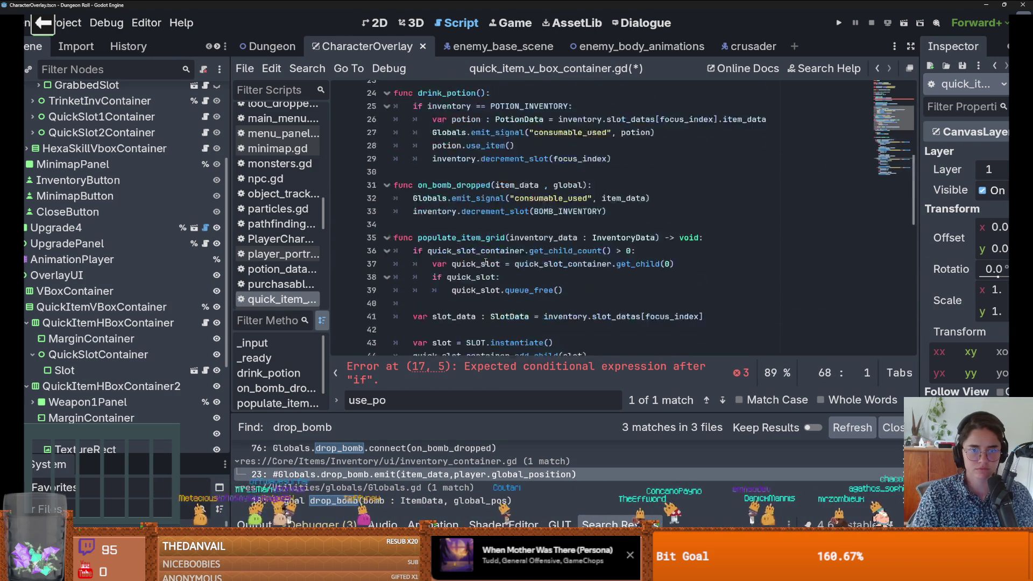
click(406, 182)
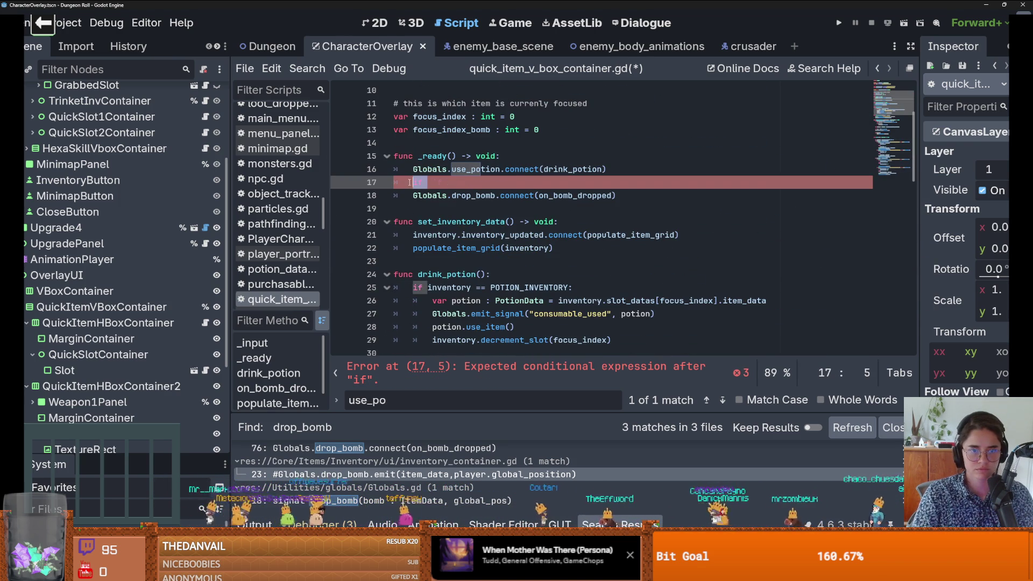
key(ctrl+v)
key(shift+Tab)
key(Down)
key(Home)
key(Tab)
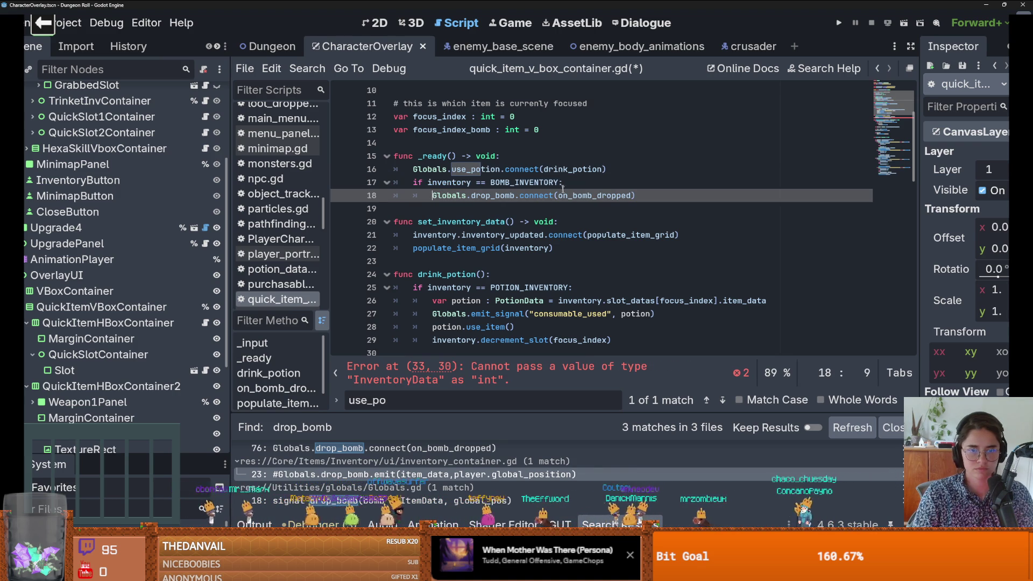
Step: Change the decrement call's BOMB_INVENTORY argument to focus_index_bomb and save the script
scroll(553, 233, down, 7)
scroll(554, 230, up, 2)
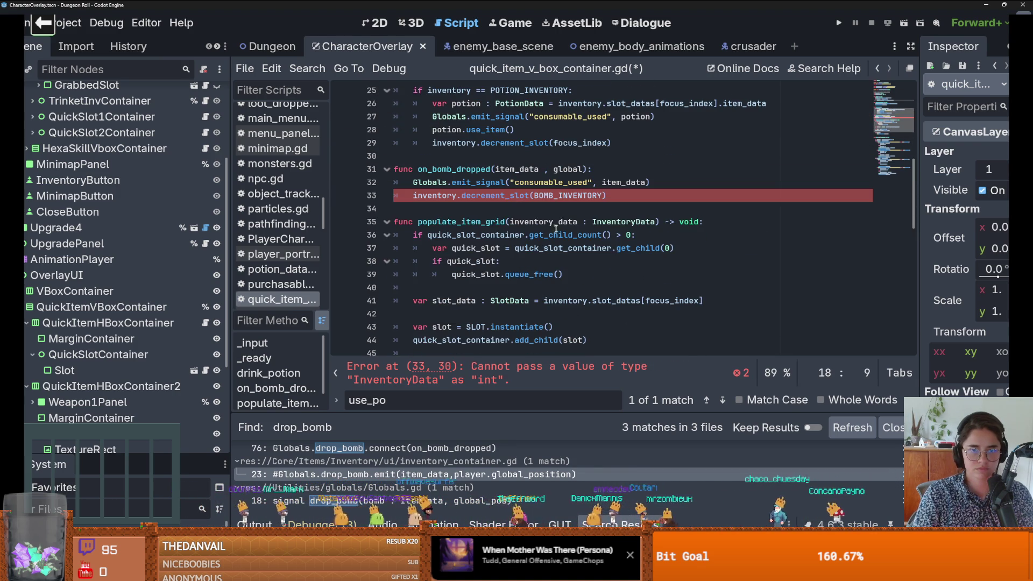
double_click(575, 198)
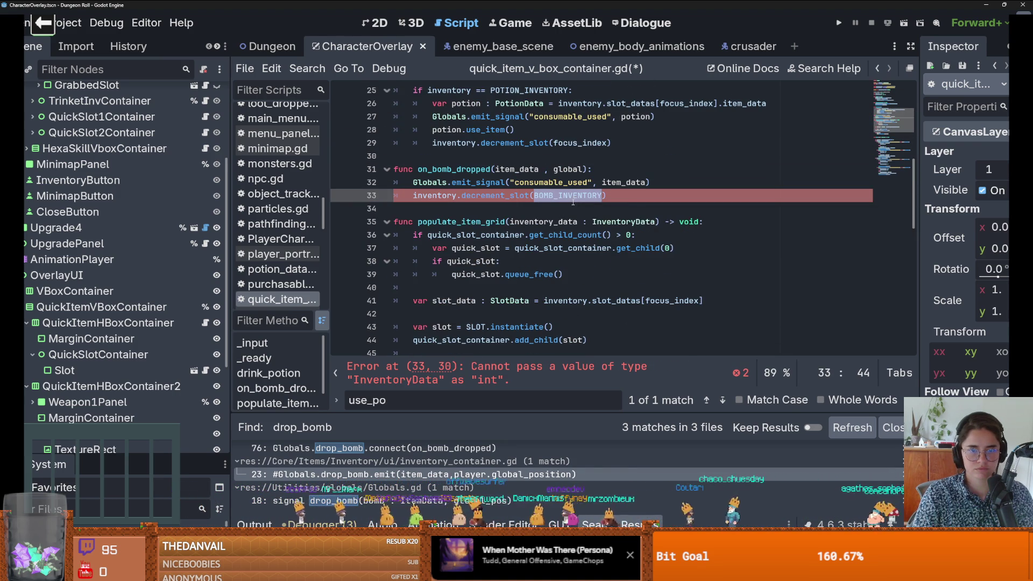
text(bom)
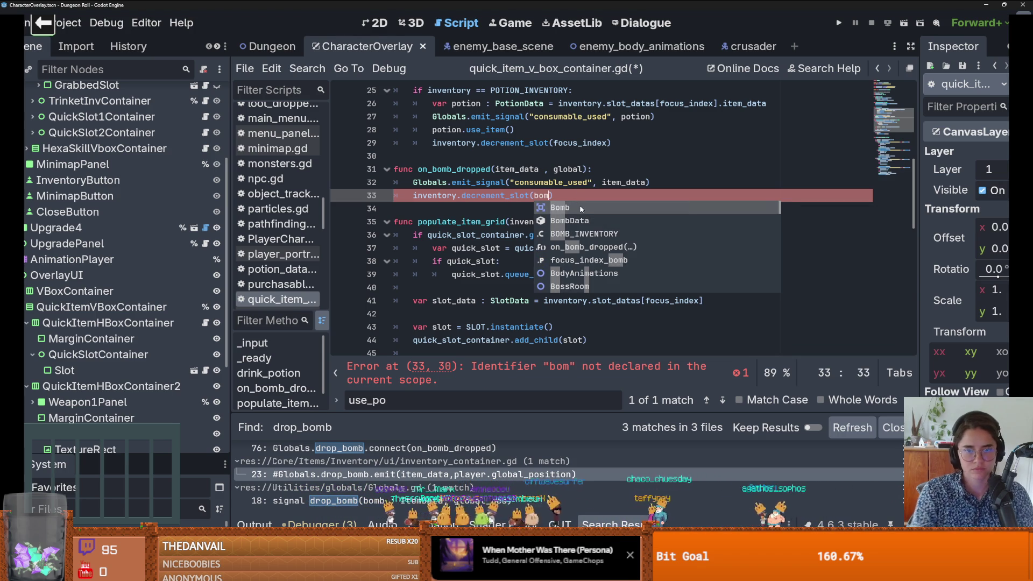
key(BackSpace)
key(BackSpace)
key(BackSpace)
text(f)
key(Down)
key(Return)
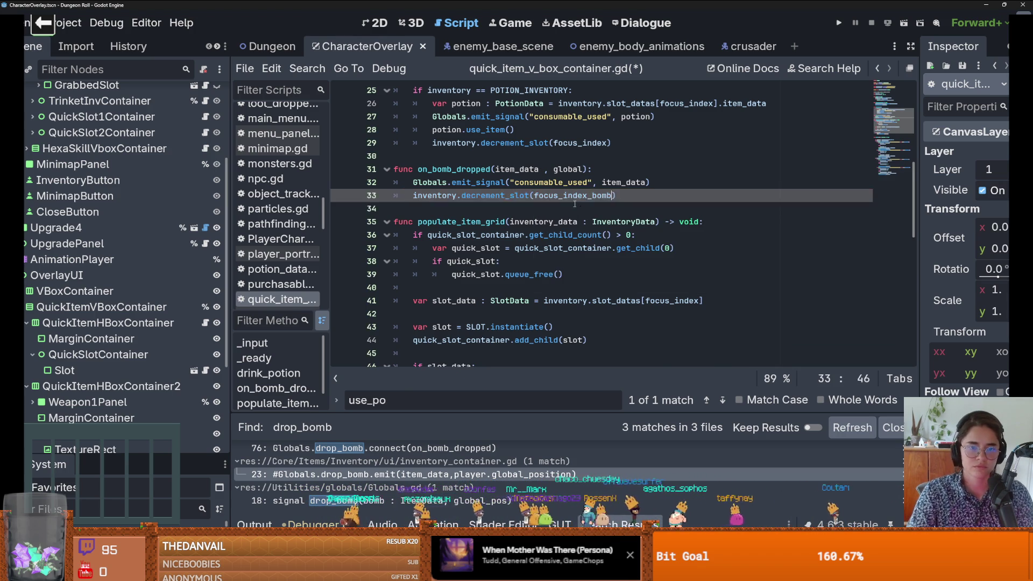
click(562, 209)
key(ctrl+s)
Step: Add the POTION_INVENTORY check above Globals.use_potion.connect in _ready and indent the connect line
scroll(559, 215, down, 7)
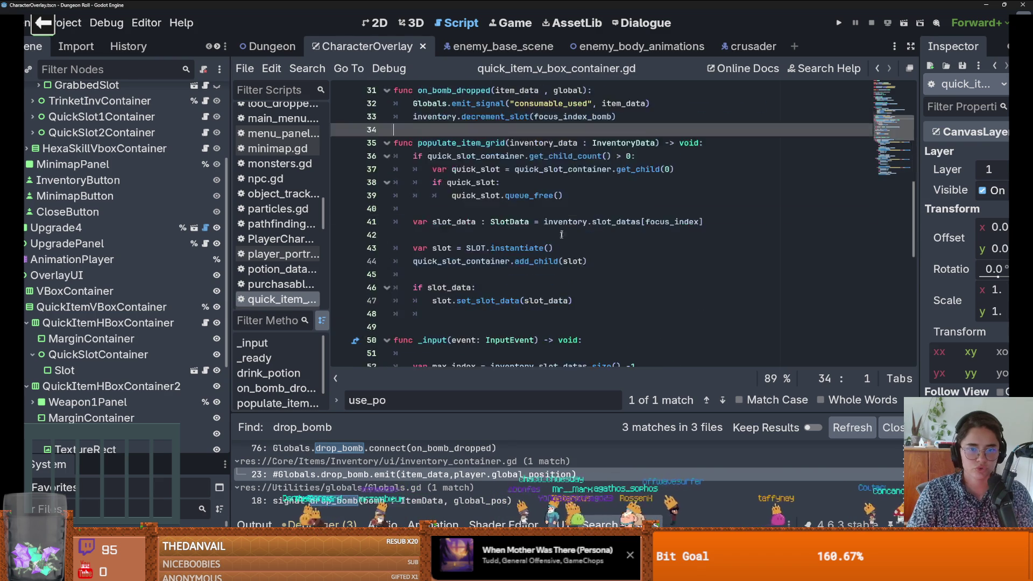
click(571, 183)
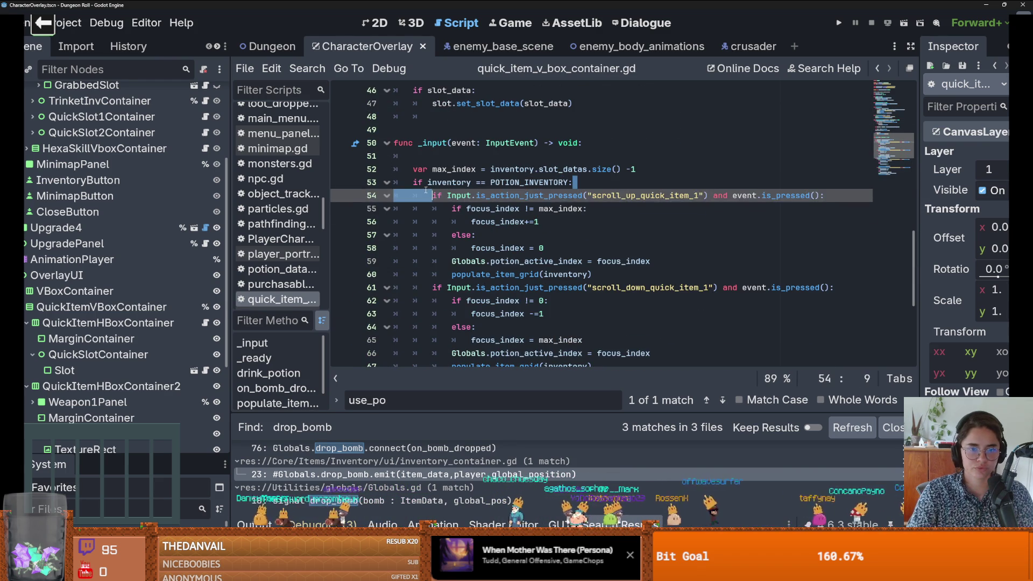
key(shift+Home)
scroll(488, 244, up, 6)
scroll(487, 237, up, 7)
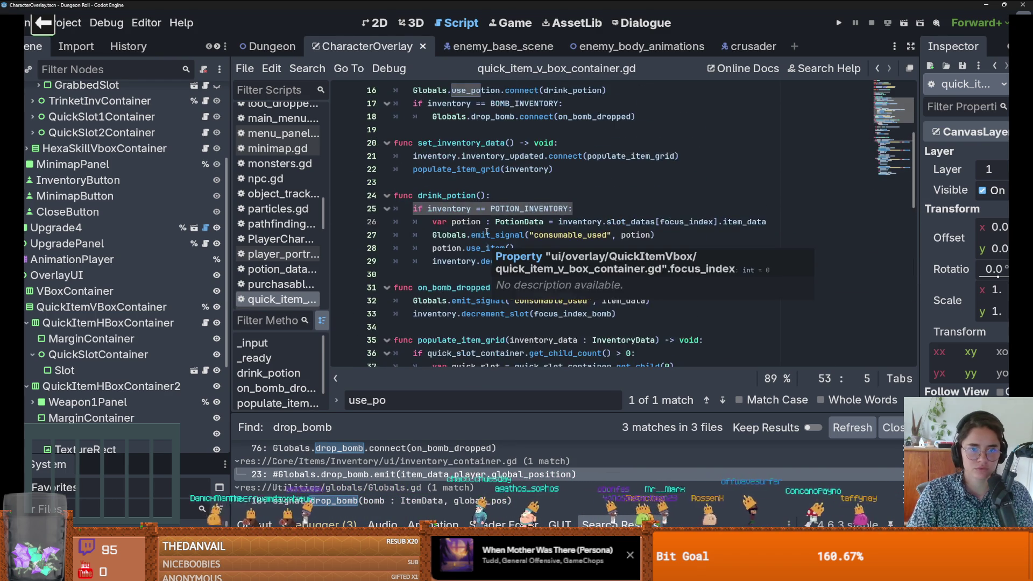
click(544, 208)
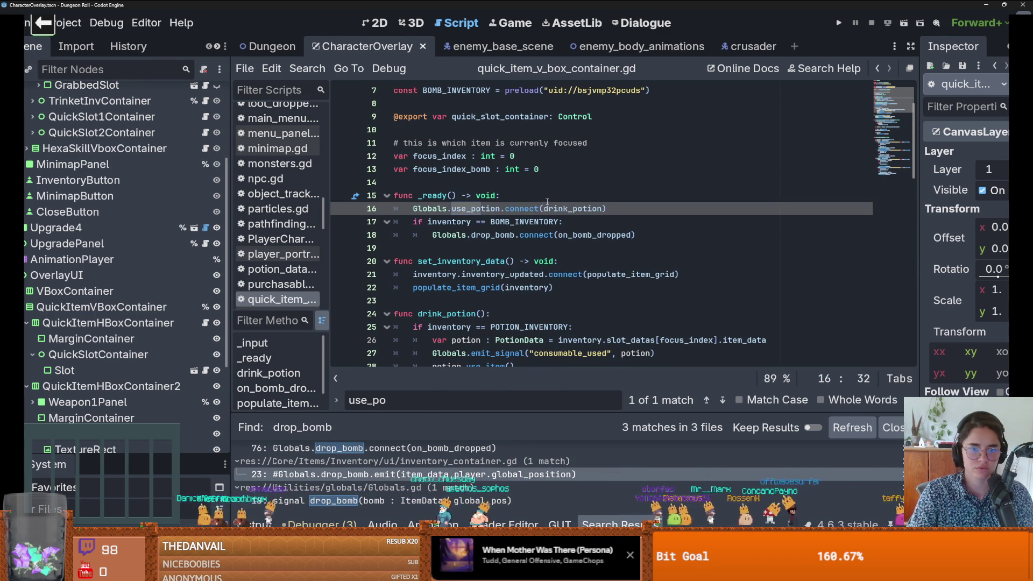
key(Up)
key(End)
key(Return)
key(ctrl+v)
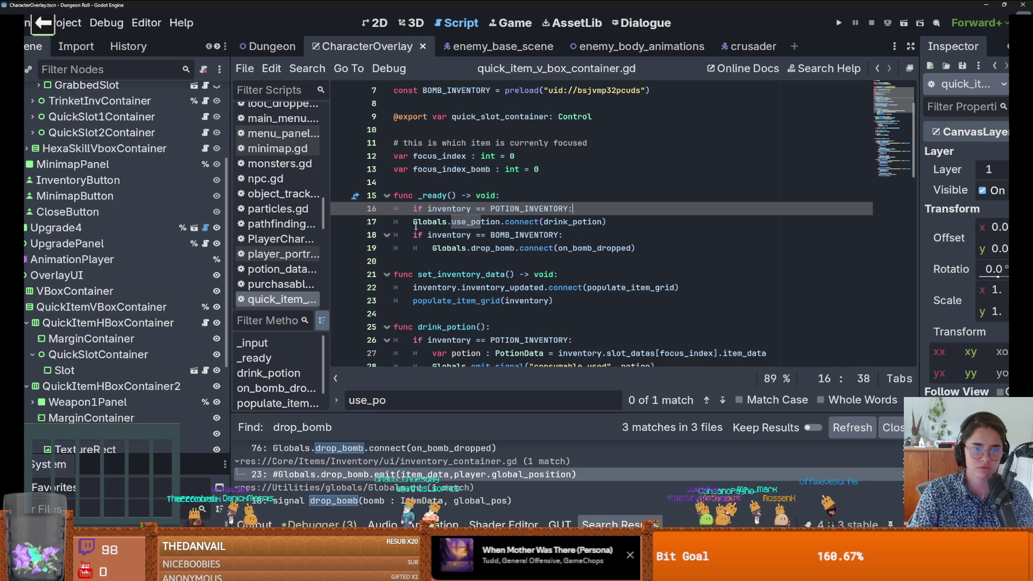
click(411, 226)
key(Tab)
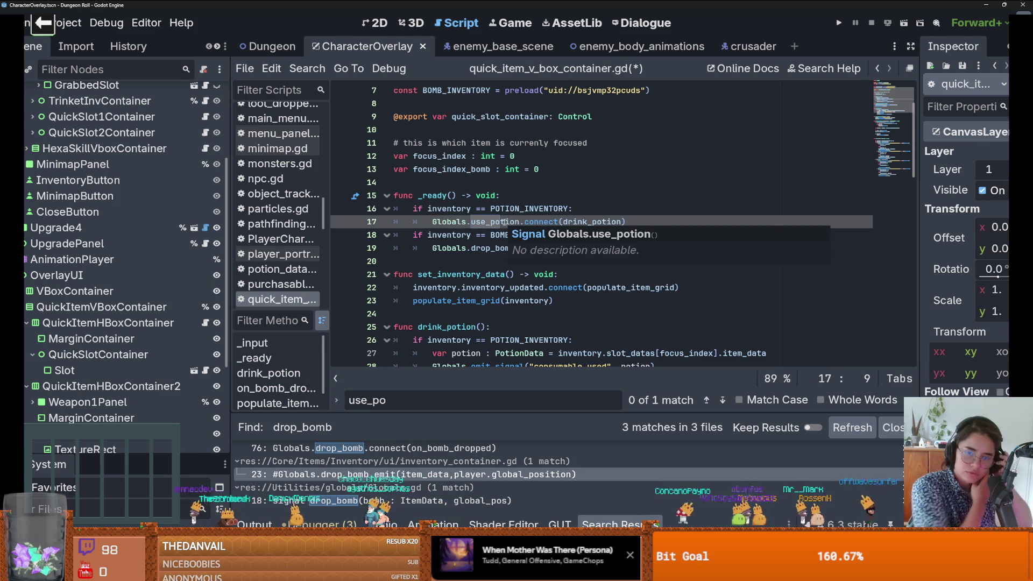
click(589, 142)
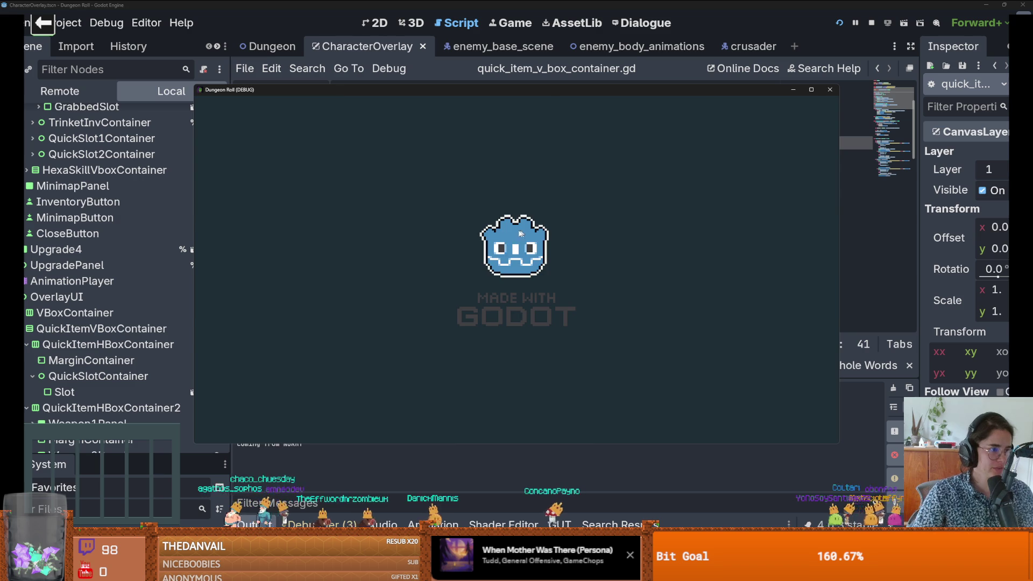
Step: In the running game, spawn a bomb via the console's spawn_item command, move left, then stop
key(grave)
text(span_)
key(BackSpace)
key(BackSpace)
text(wn_item)
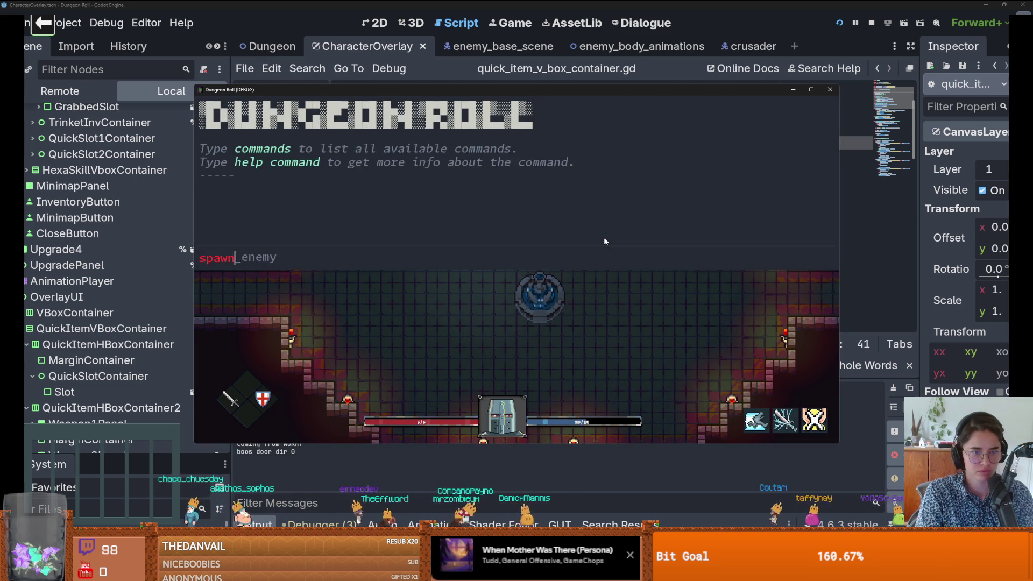
key(Return)
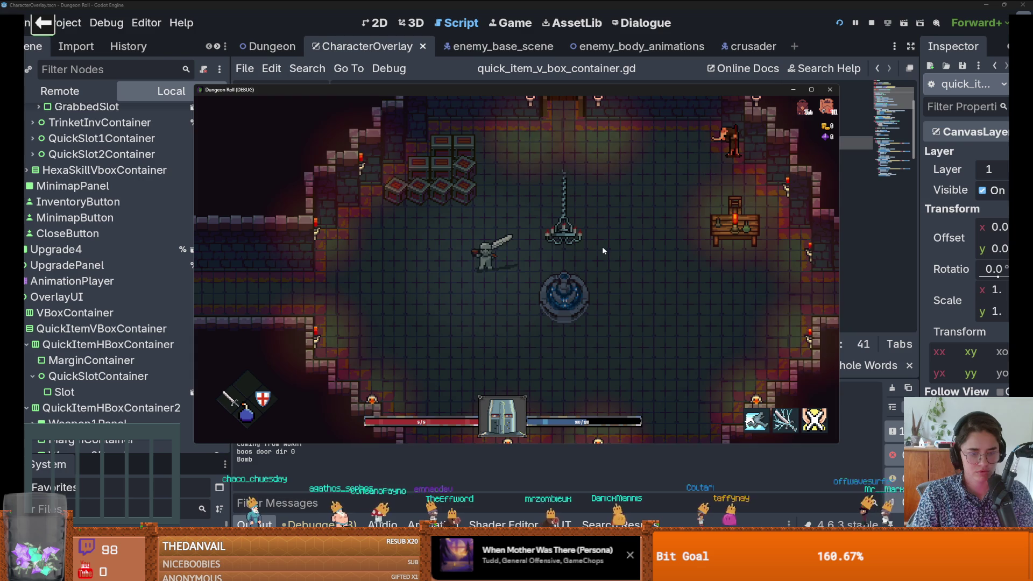
key(a)
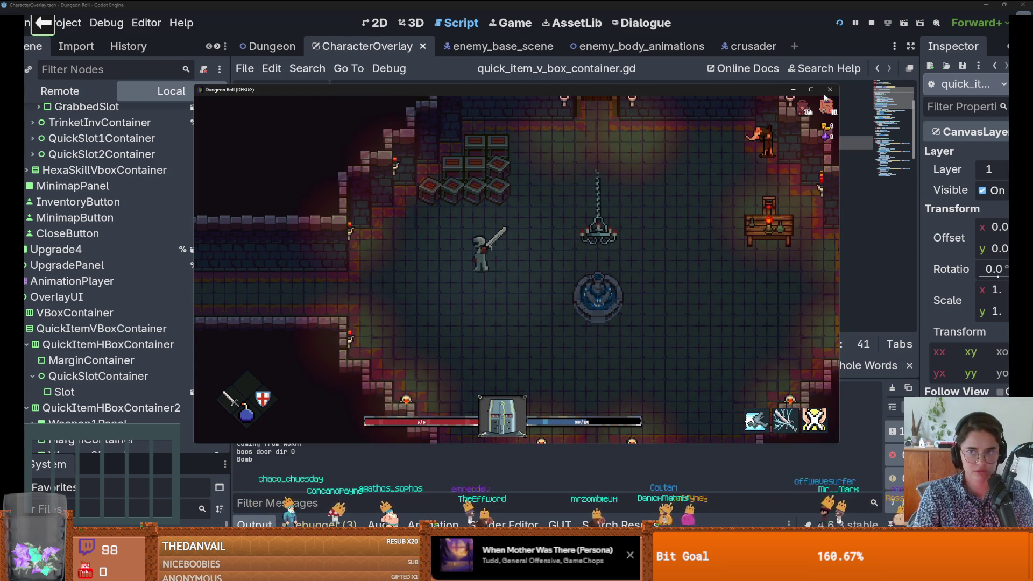
key(F8)
click(67, 23)
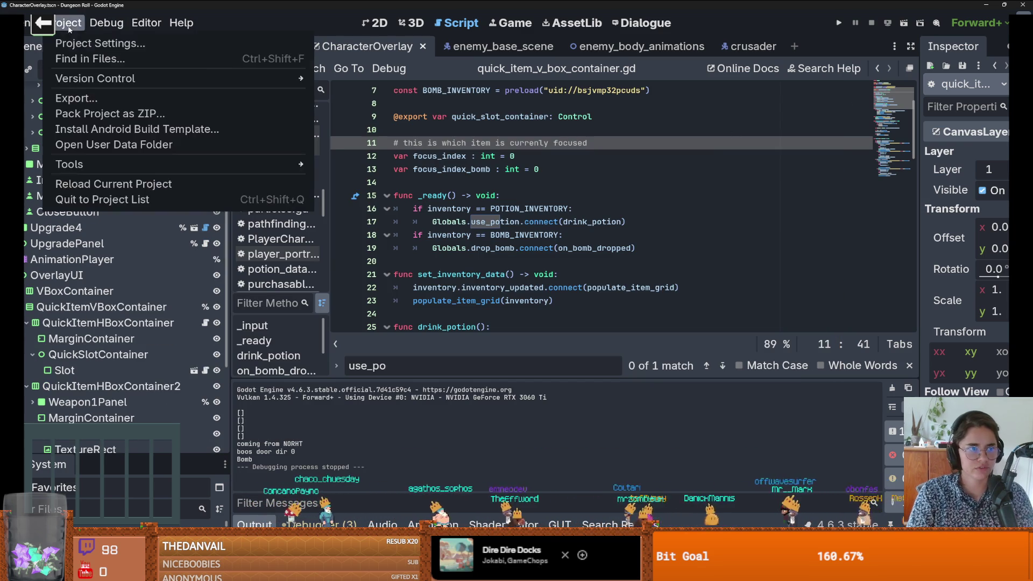
Step: Look over the quick-item and bomb actions in the Input Map, save, and go to the Dungeon scene
click(103, 39)
scroll(438, 336, down, 5)
scroll(439, 334, down, 3)
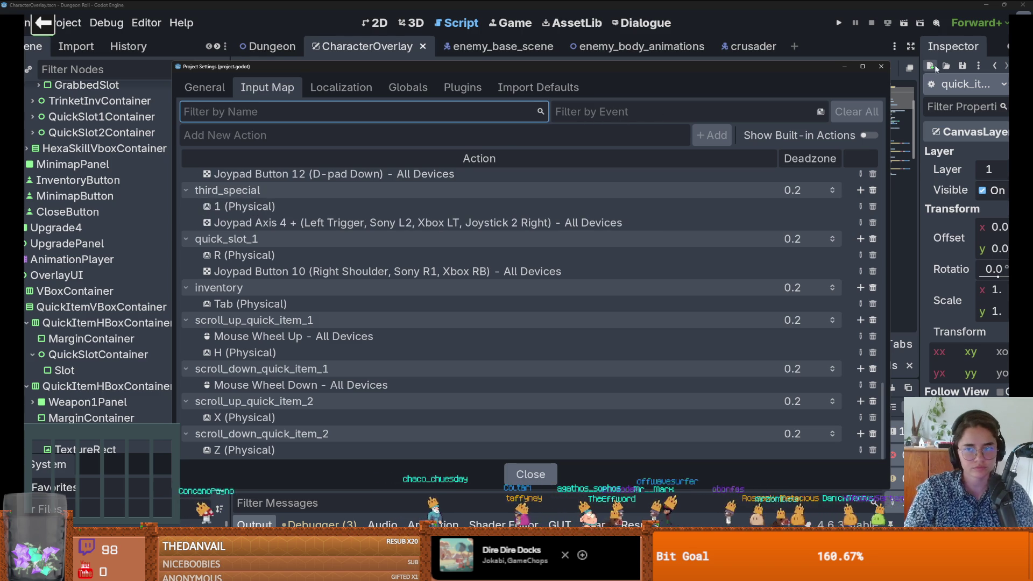
scroll(564, 234, up, 7)
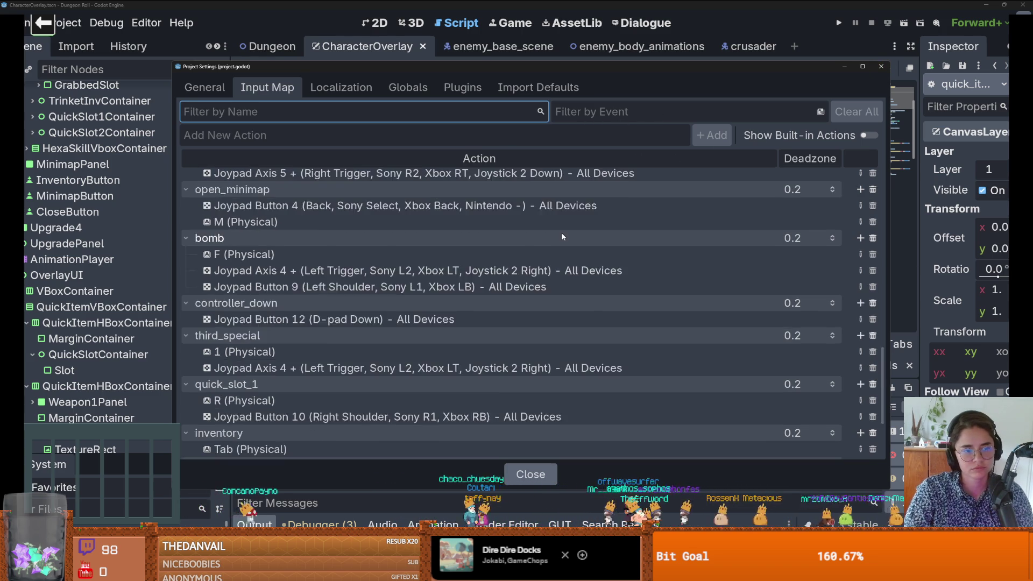
scroll(563, 234, down, 2)
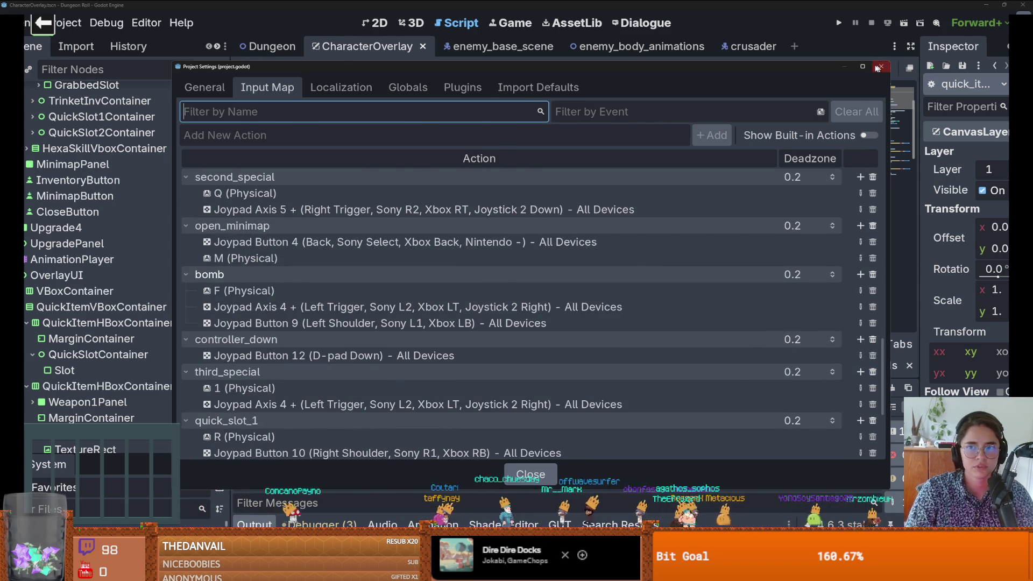
click(881, 66)
key(ctrl+s)
key(ctrl+shift+Tab)
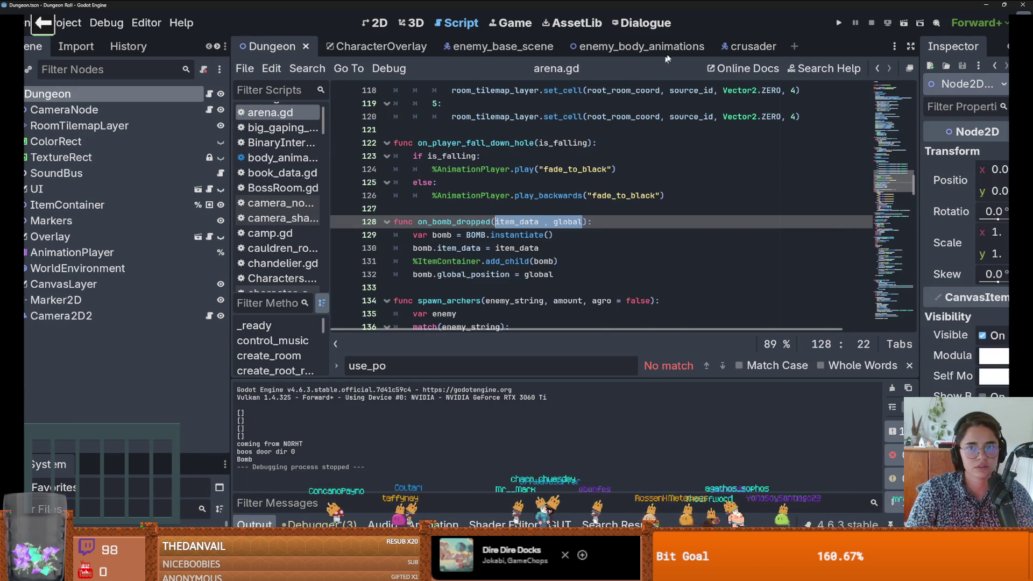
Step: Switch to crusader.gd and inspect the state_transition and bomb-drop code around lines 41–50
click(748, 46)
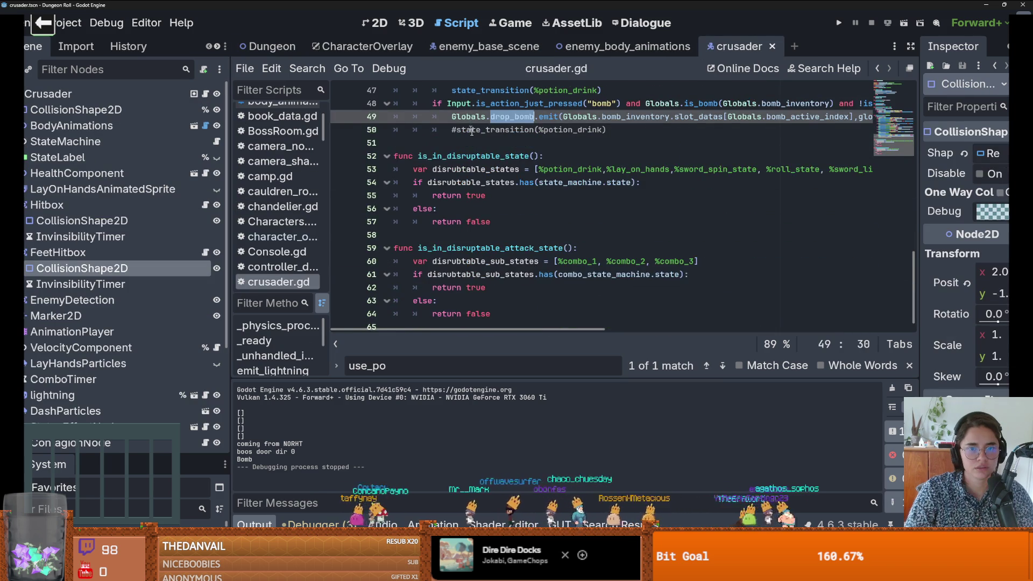
scroll(471, 127, up, 1)
double_click(500, 169)
scroll(588, 195, right, 3)
scroll(588, 194, left, 3)
scroll(643, 190, up, 1)
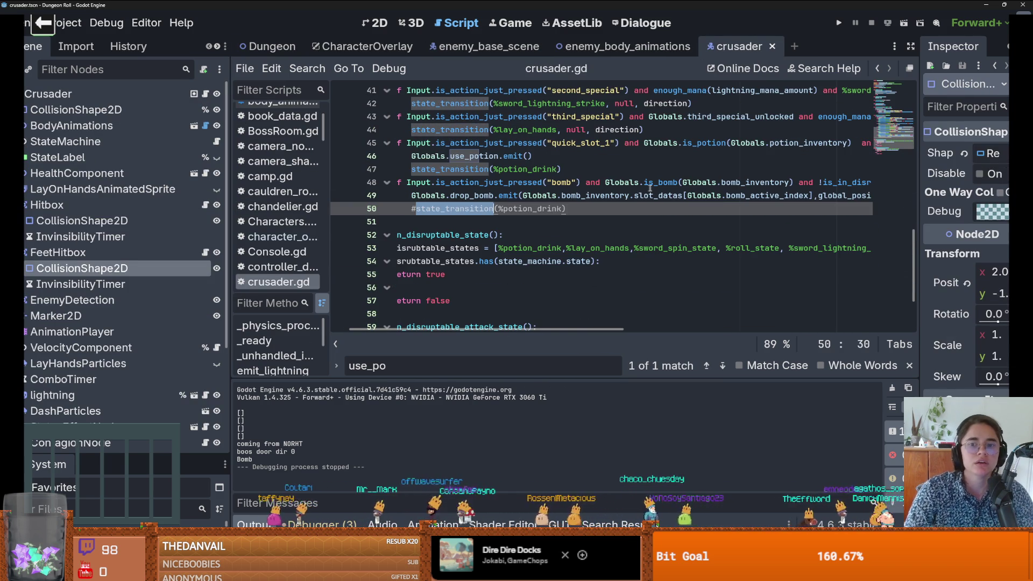
scroll(699, 201, right, 4)
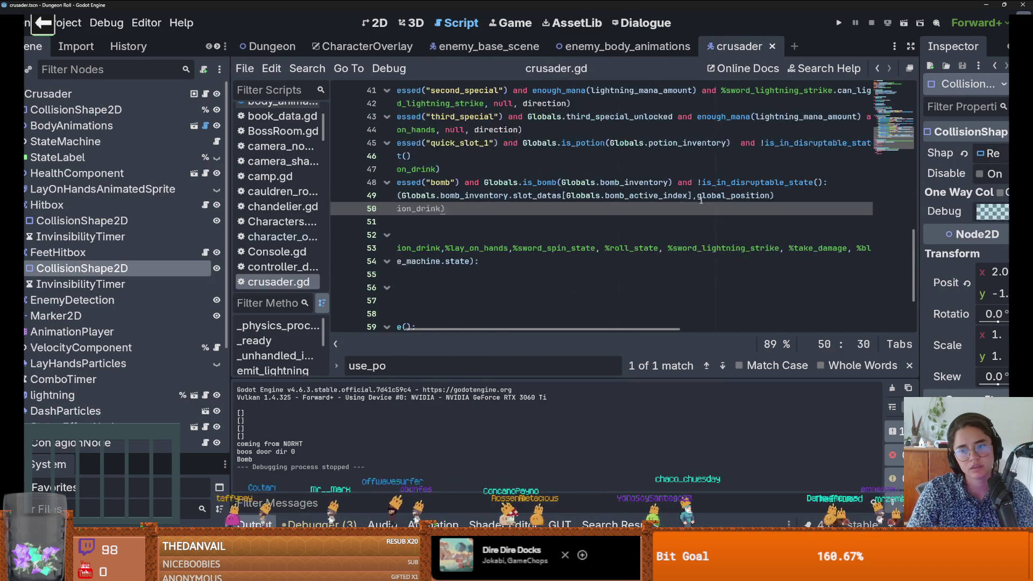
scroll(694, 206, left, 5)
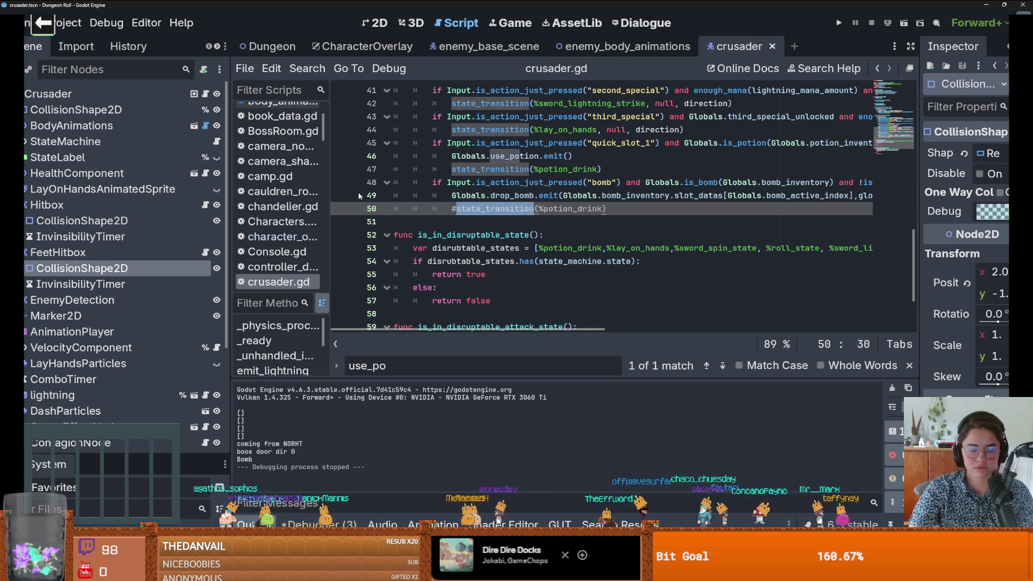
Step: Run the game, spawn a bomb from the console, move left, and stop the run
click(838, 22)
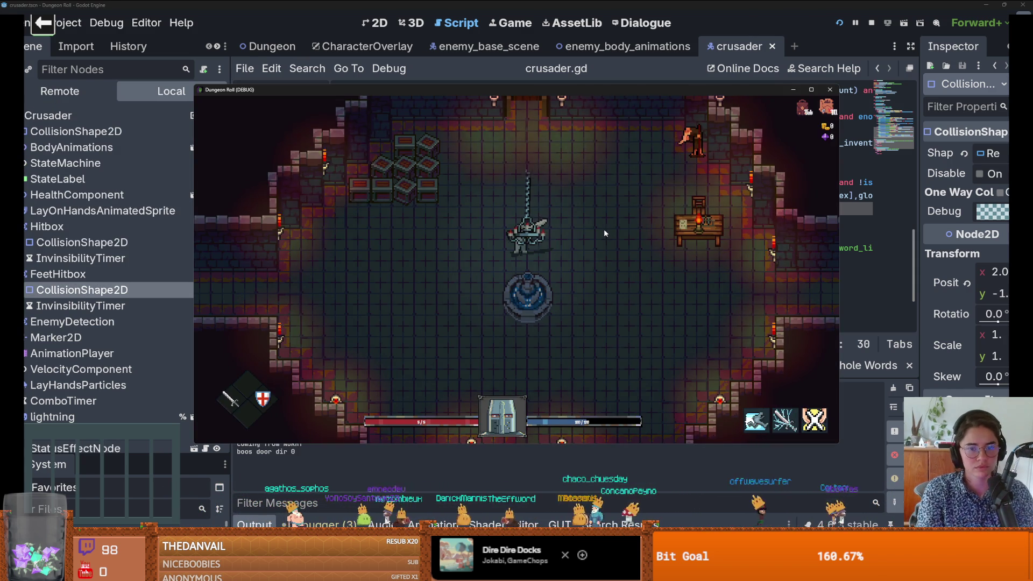
key(grave)
text(spawn_)
text(m 6)
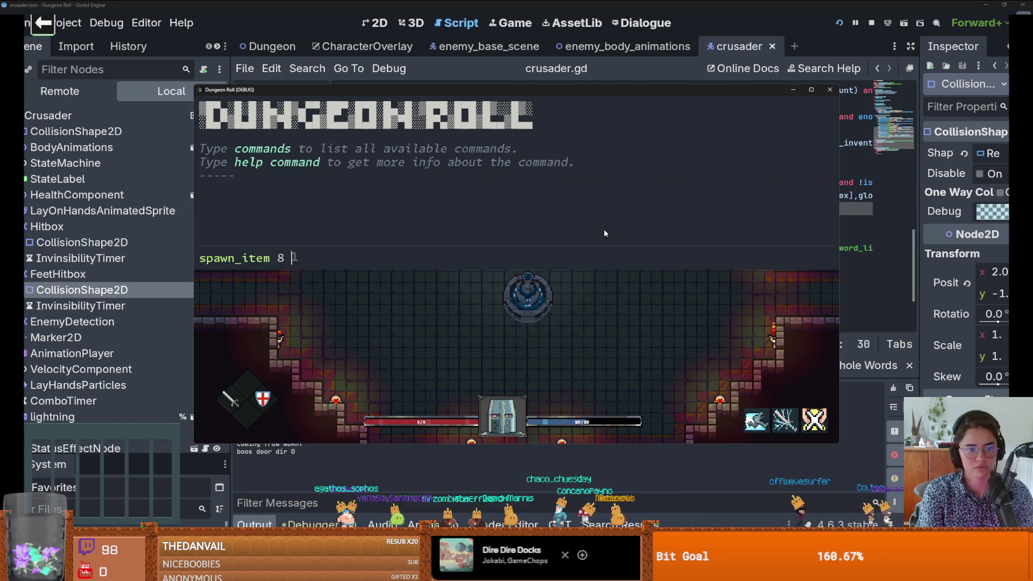
key(Return)
key(a)
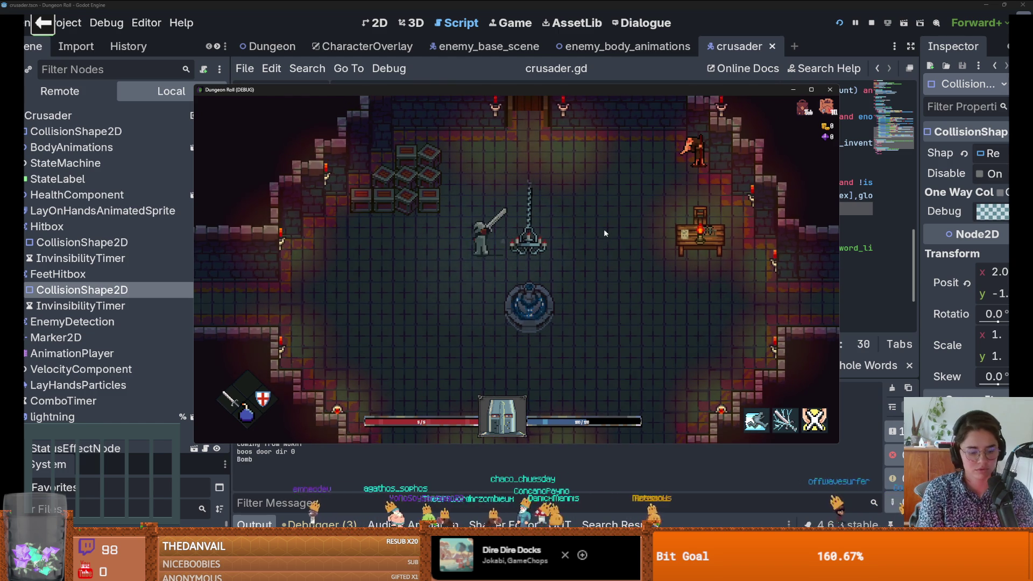
click(829, 89)
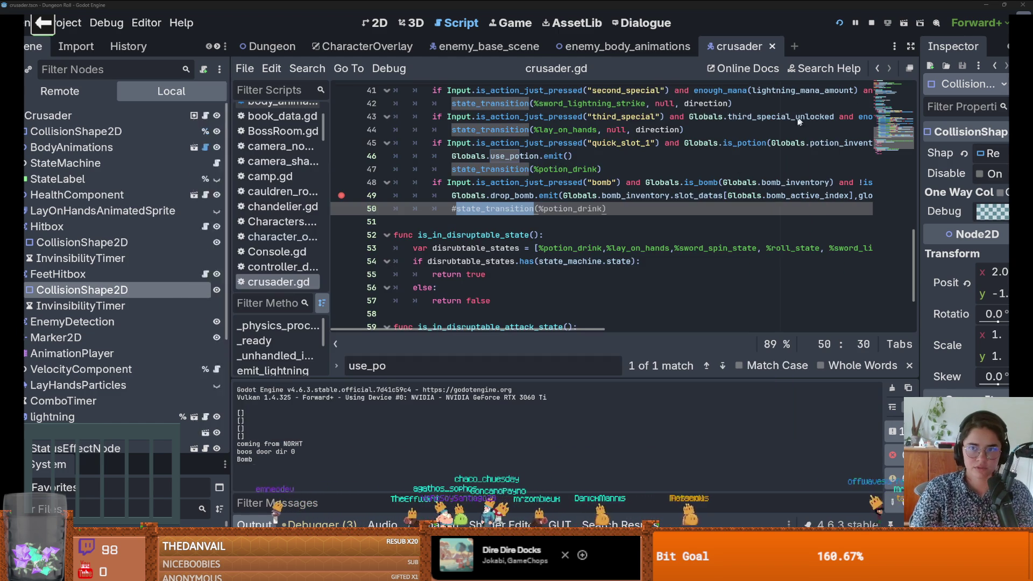
Step: Look up the is_bomb definition in Globals.gd, then return to crusader.gd
ctrl+click(701, 183)
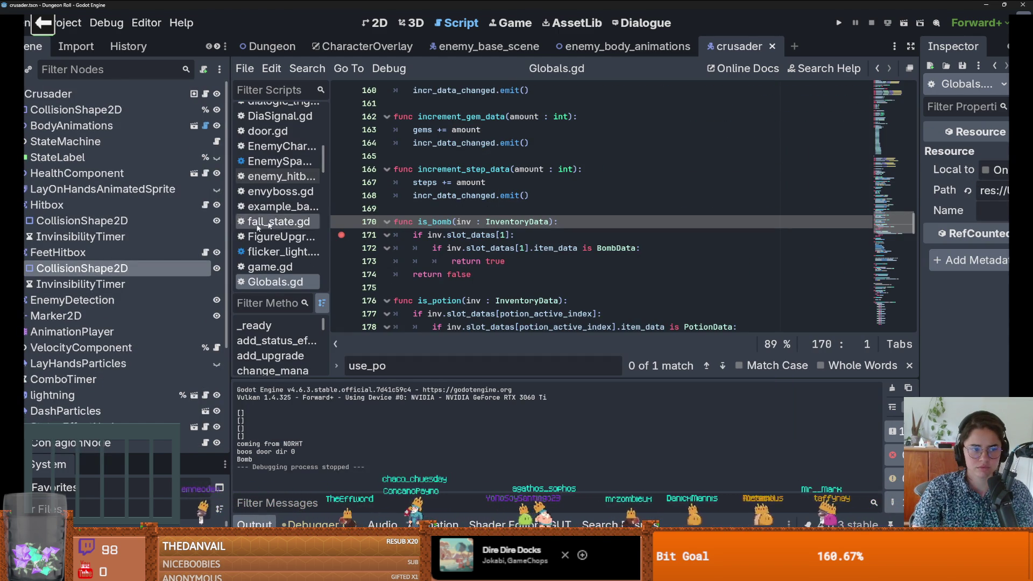
key(alt+Left)
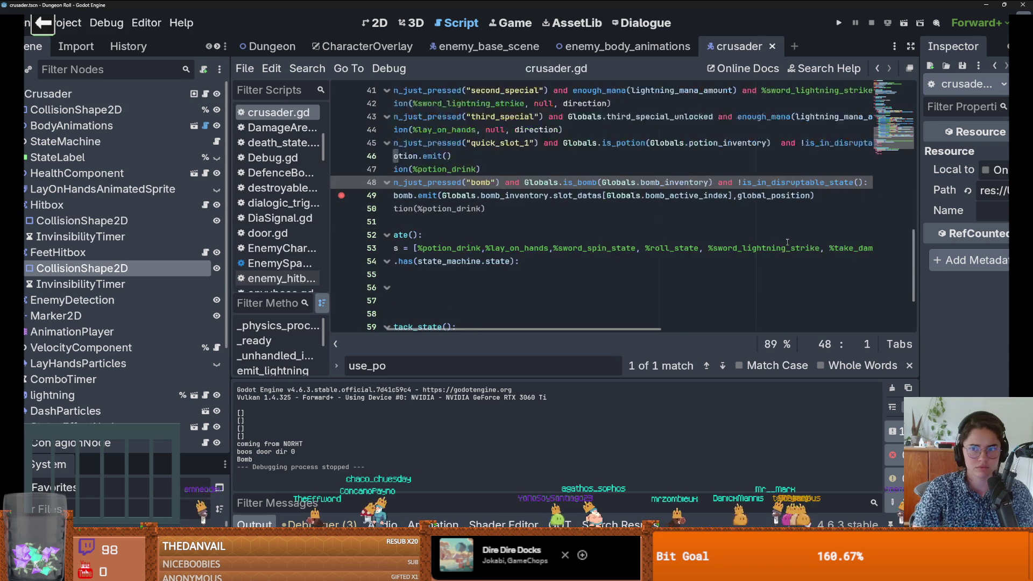
scroll(787, 242, left, 5)
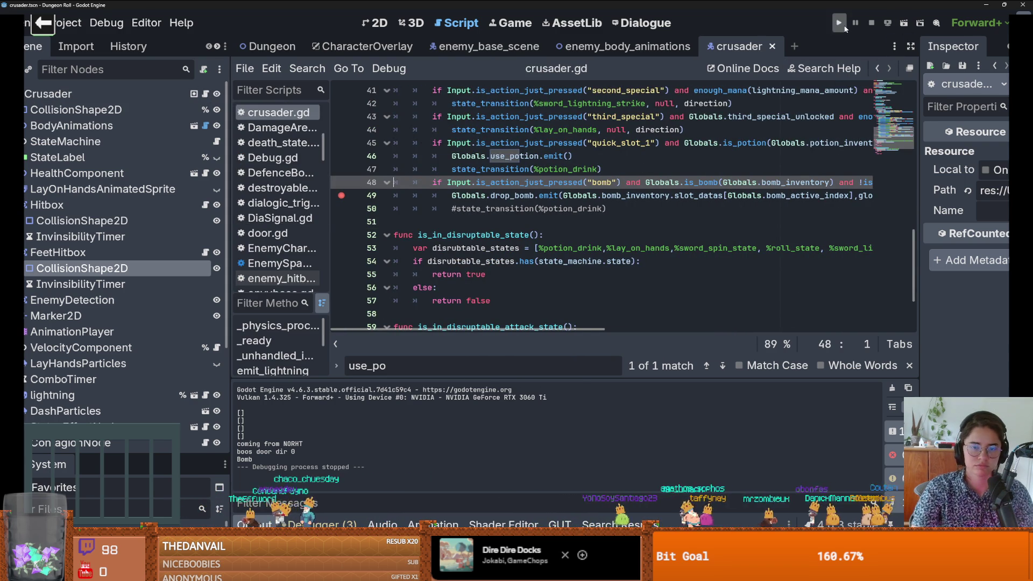
Step: Rerun the game, spawn item 8 1, and use the bomb to reach the is_bomb breakpoint
click(844, 27)
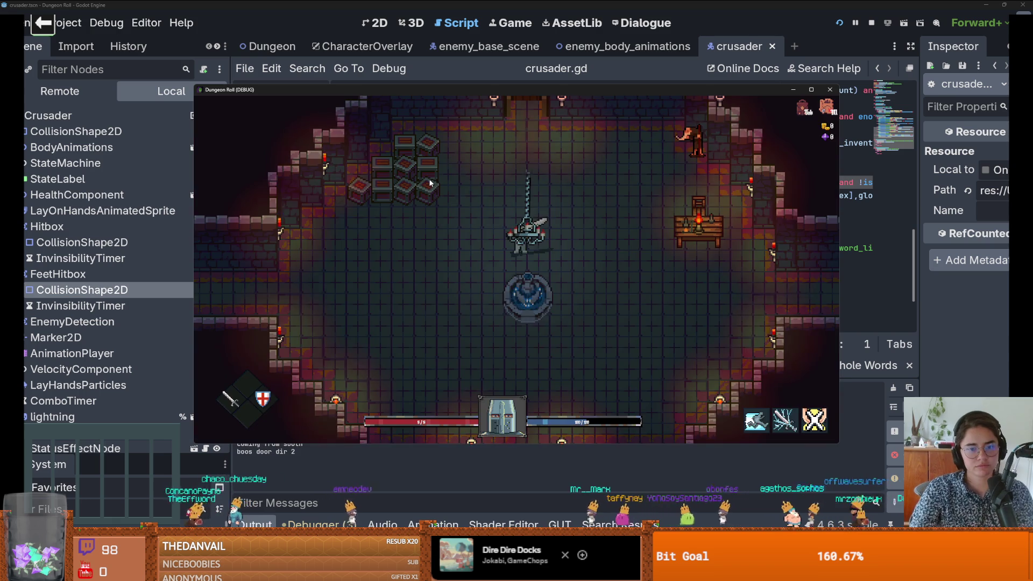
key(grave)
text(spaw)
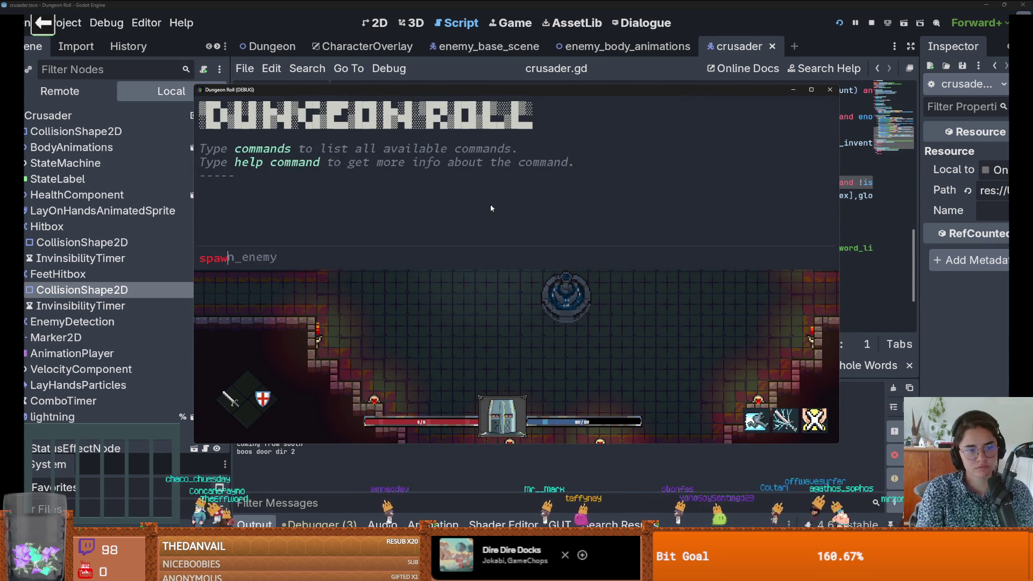
text(n_item 8 1)
key(Return)
key(grave)
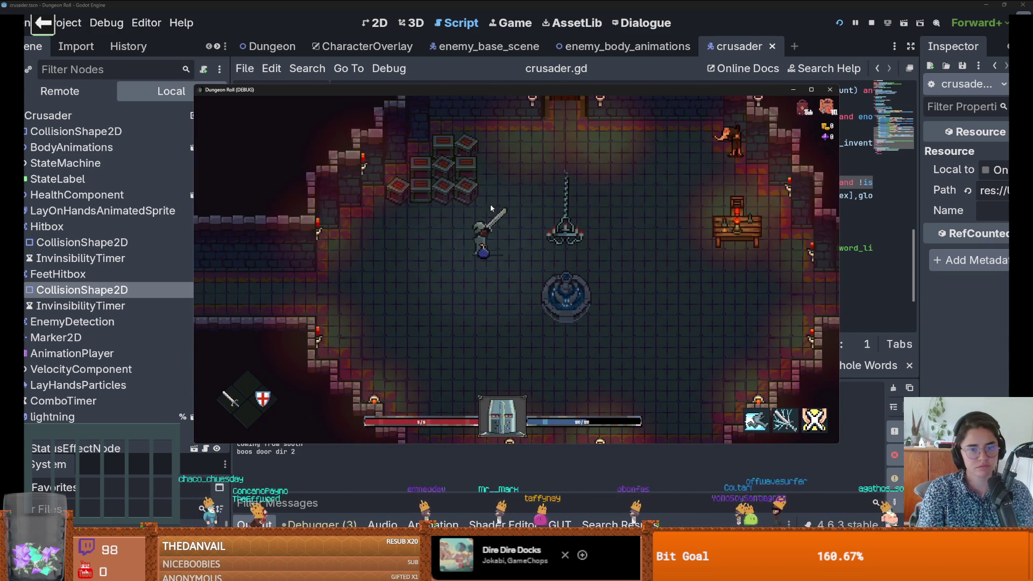
click(490, 207)
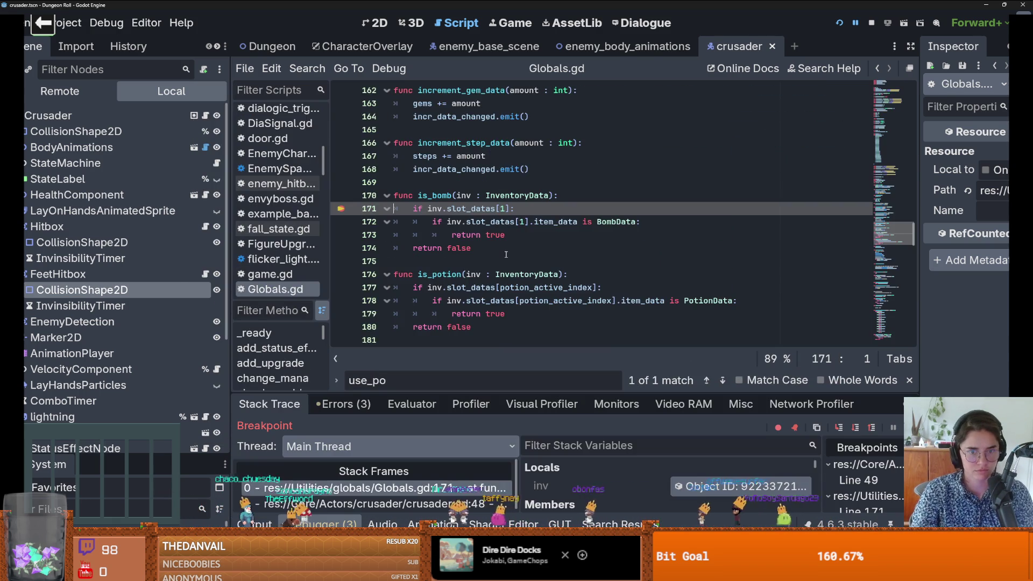
Step: Replace slot_datas[1] with slot_datas[bomb_active_index] on lines 171 and 172, then relaunch
click(502, 209)
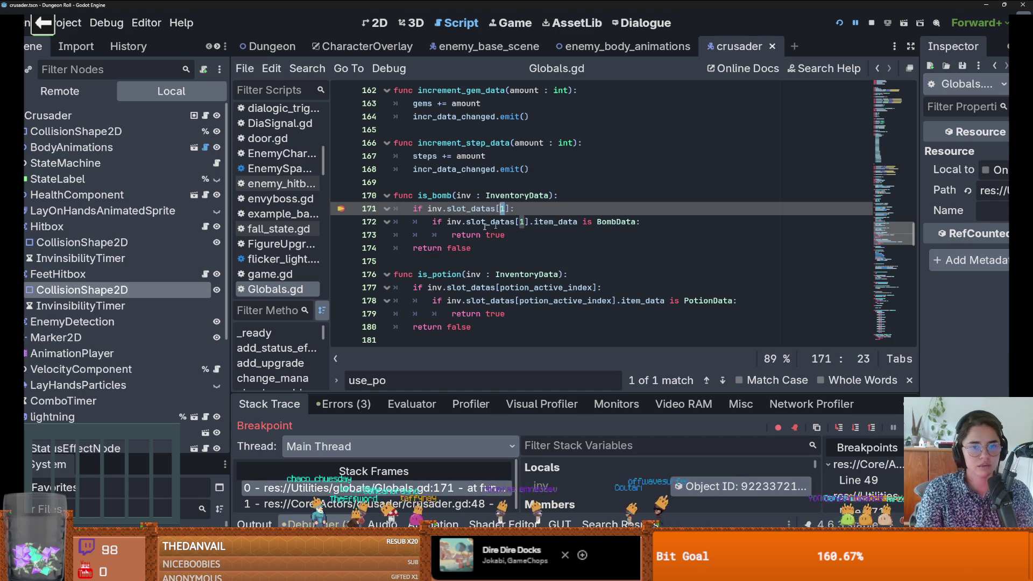
mouse_move(497, 211)
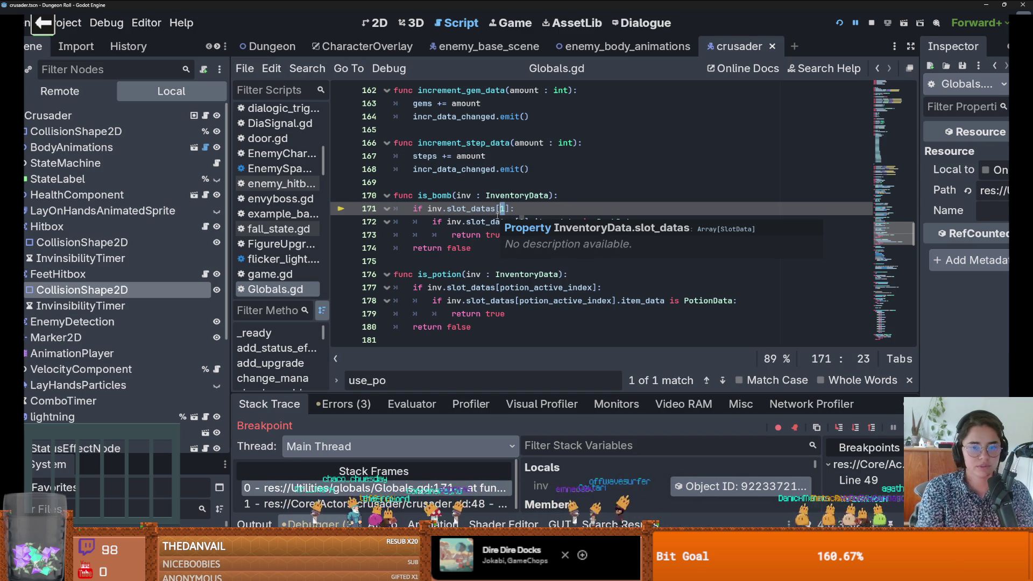
key(Delete)
text(bom)
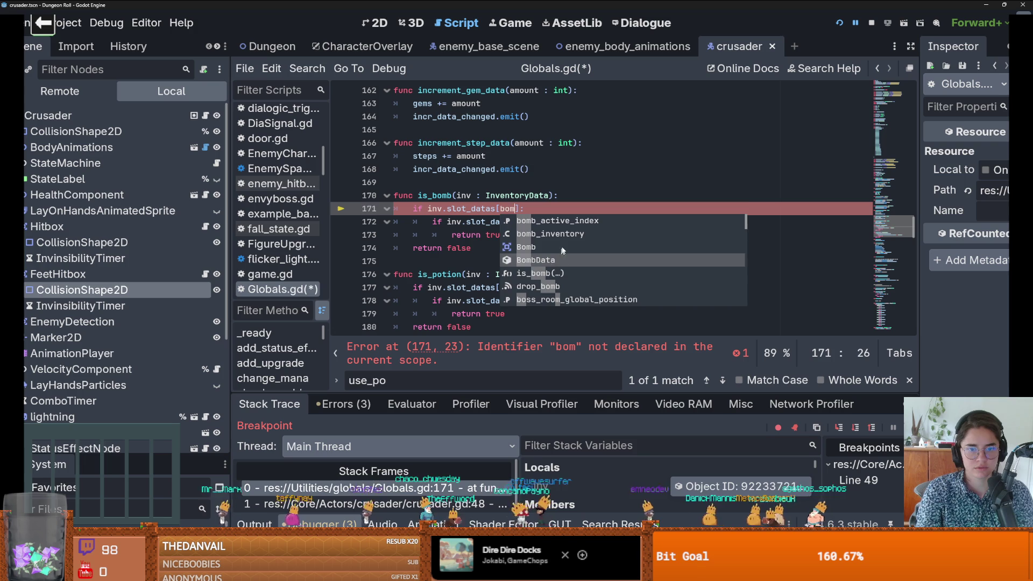
key(Return)
double_click(528, 208)
key(ctrl+c)
double_click(524, 222)
key(ctrl+v)
click(837, 25)
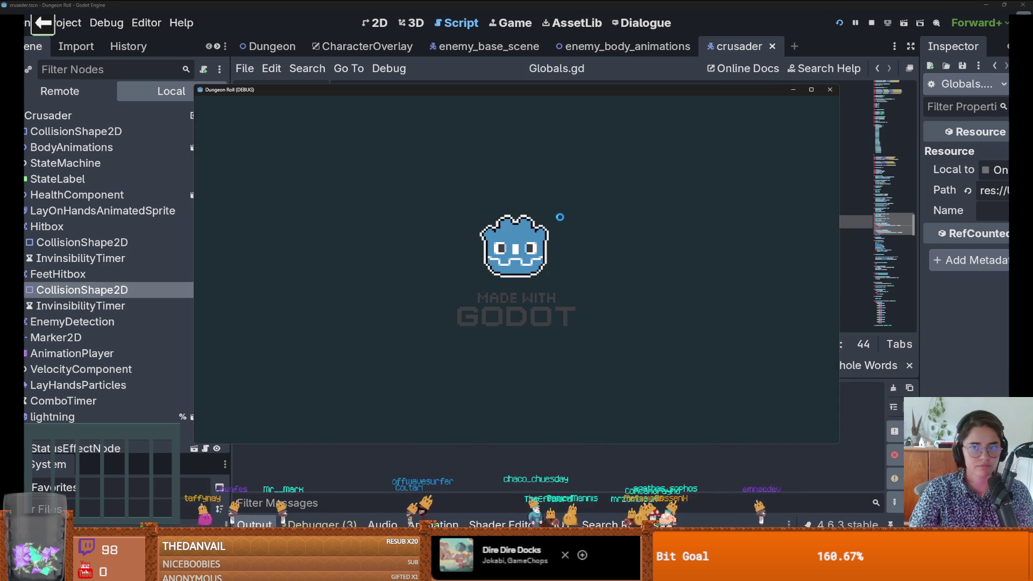
Step: Run spawn_item 8 1 in the in-game console and resume past the breakpoint
key(grave)
text(spawn_item 8 1)
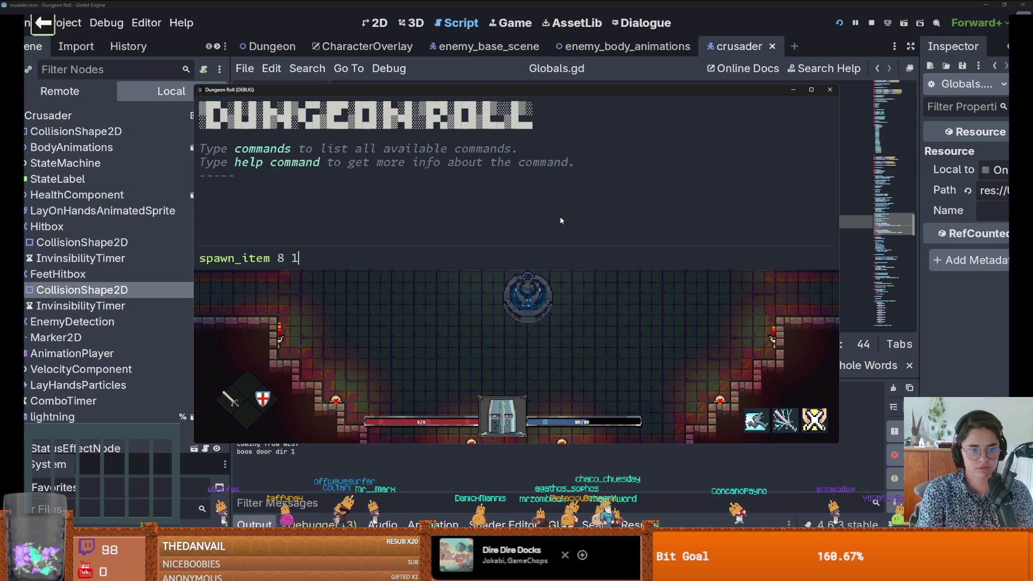
key(Return)
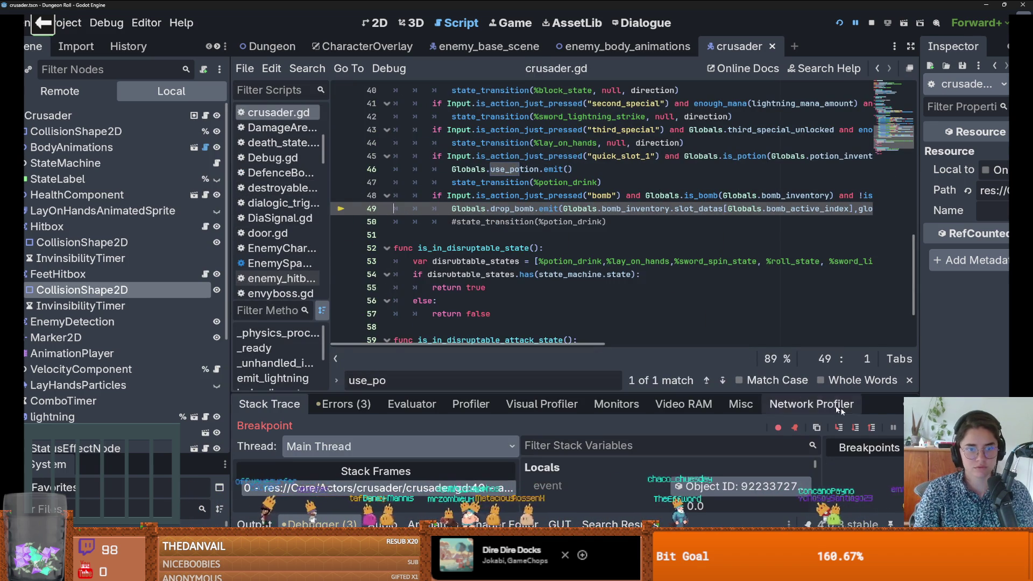
key(F12)
text(a)
key(BackSpace)
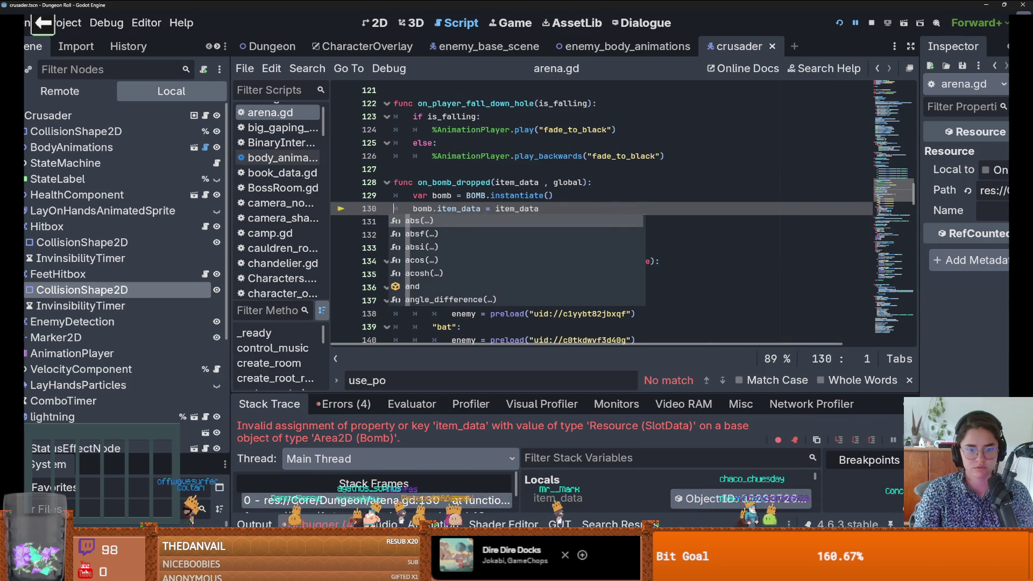
key(F12)
Step: Respawn item 8 with the recalled console command and drop a bomb with Q
key(grave)
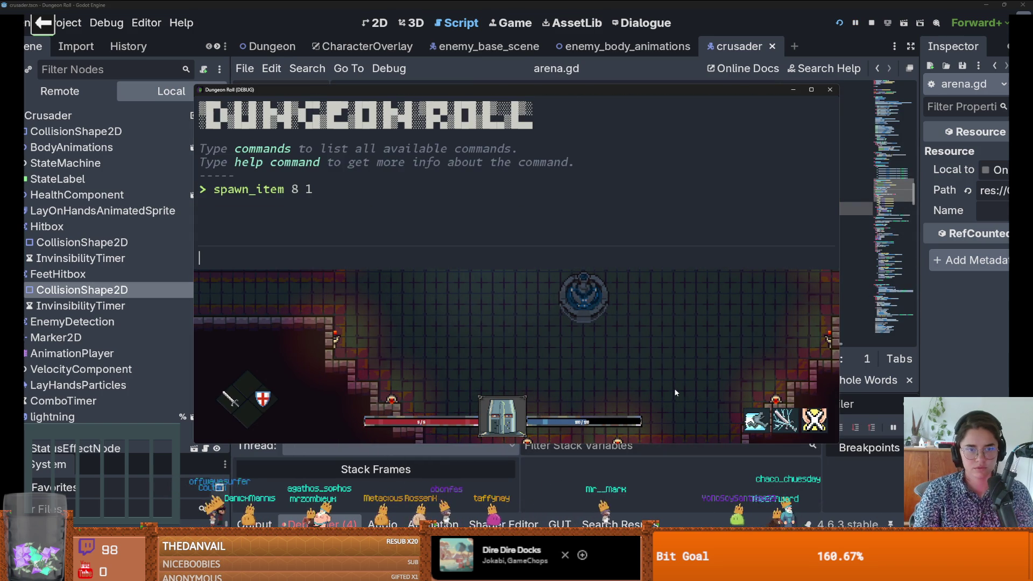
text(spawn_enemy)
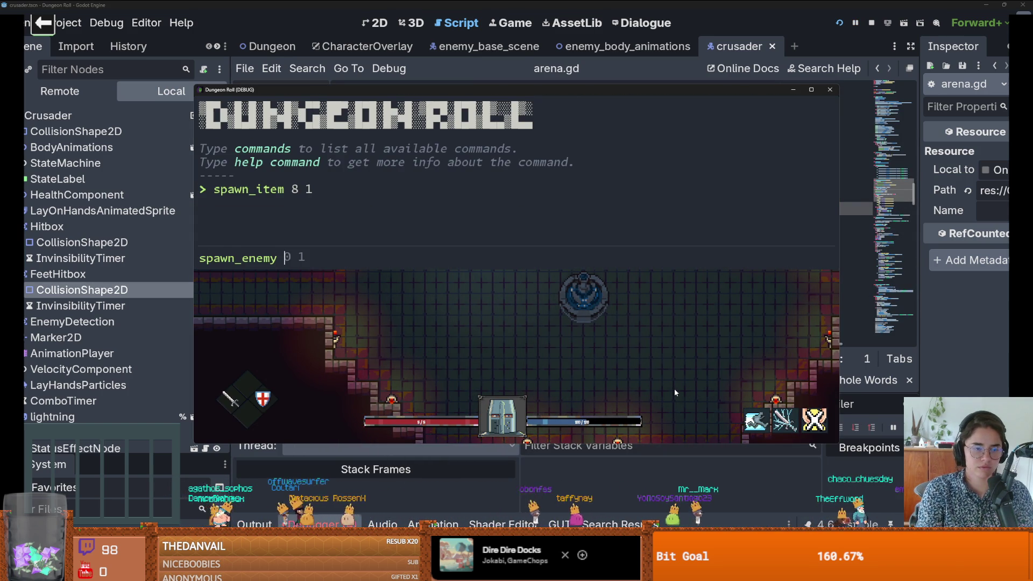
key(BackSpace)
key(BackSpace)
key(Up)
key(Up)
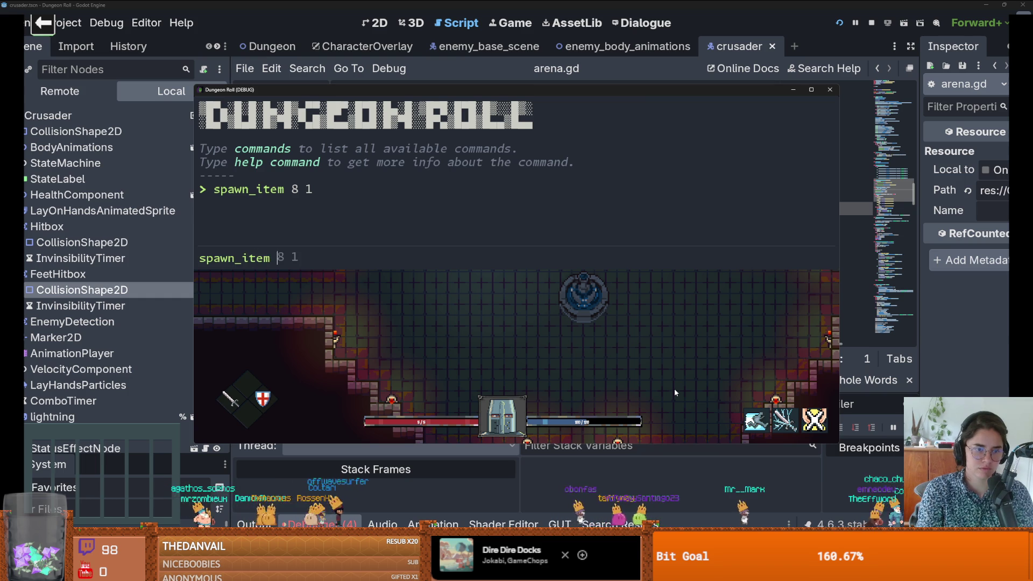
key(Return)
key(grave)
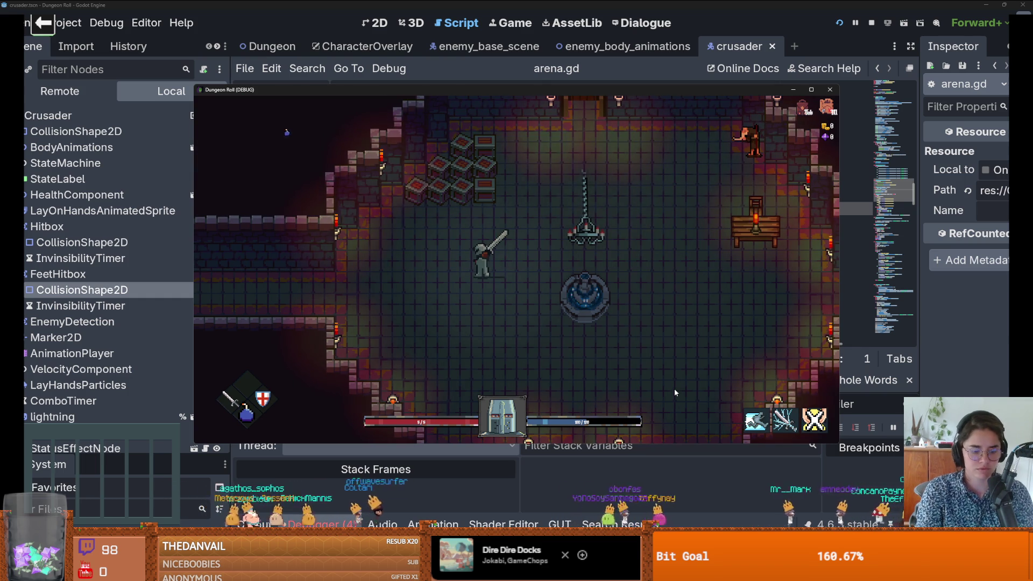
key(q)
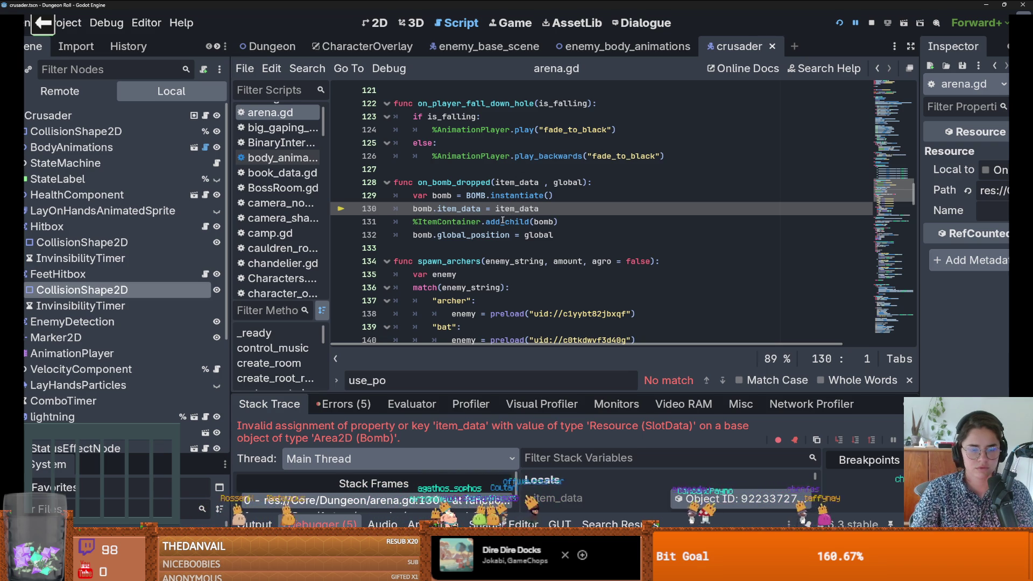
Step: Inspect the stack trace's item_data local, a SlotData holding Bomb.tres, then go to crusader.gd line 49
double_click(470, 183)
click(540, 404)
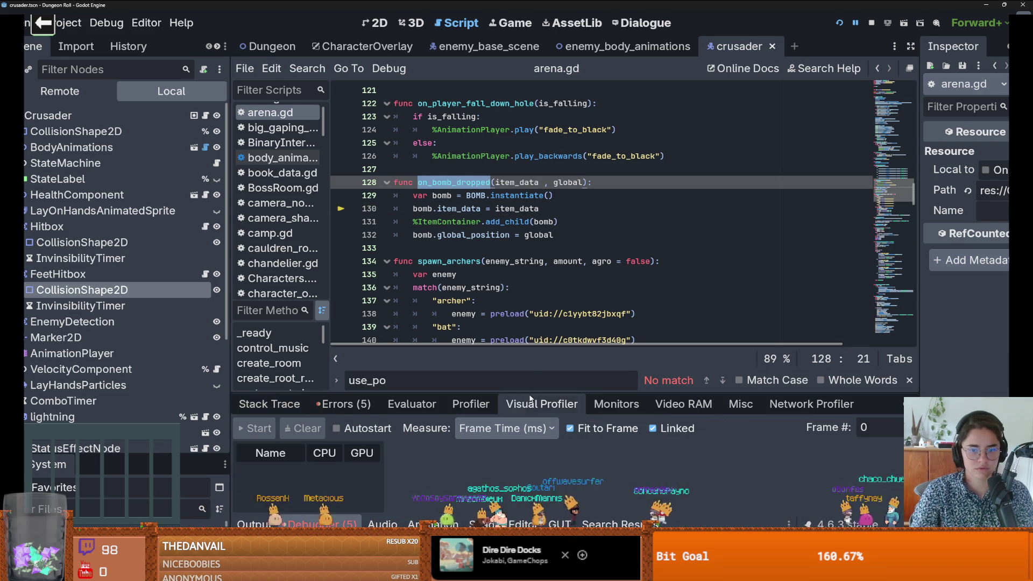
click(260, 405)
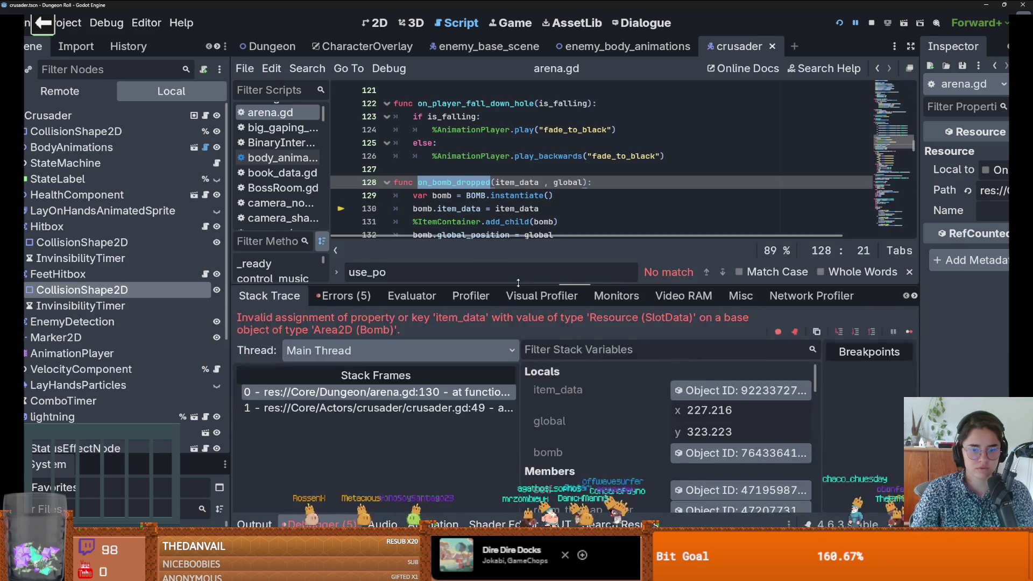
click(693, 421)
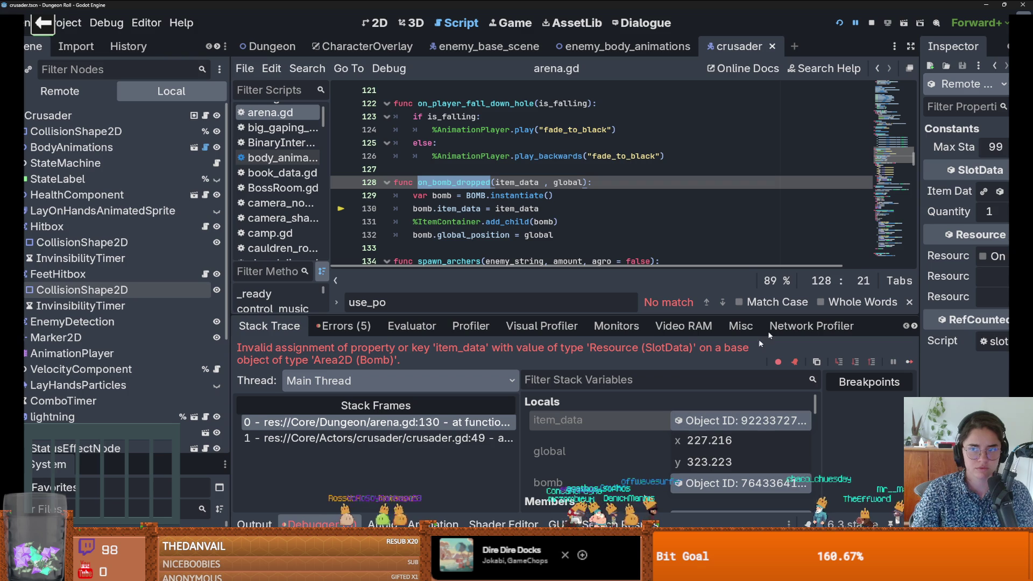
drag(922, 204, 832, 204)
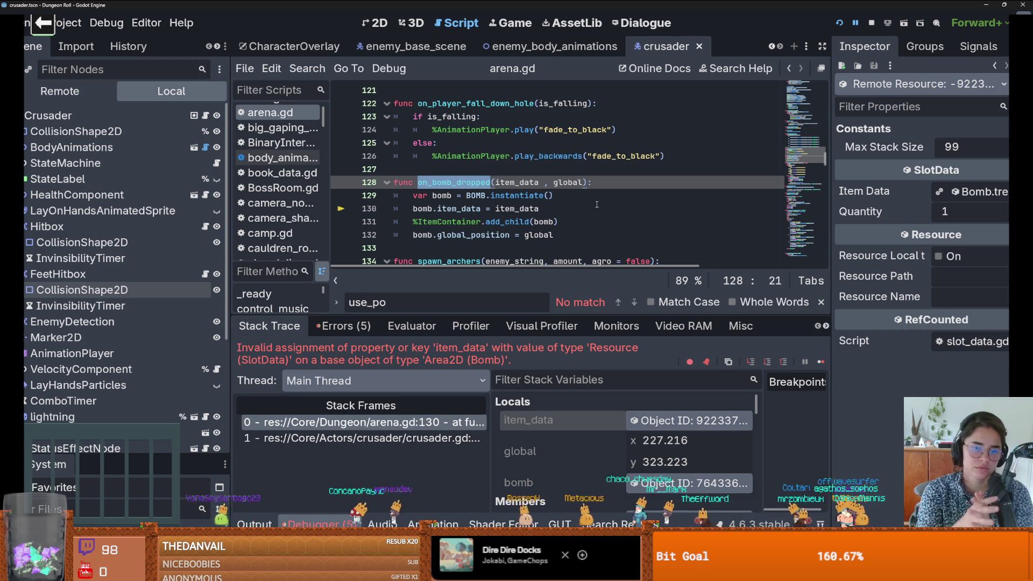
click(374, 423)
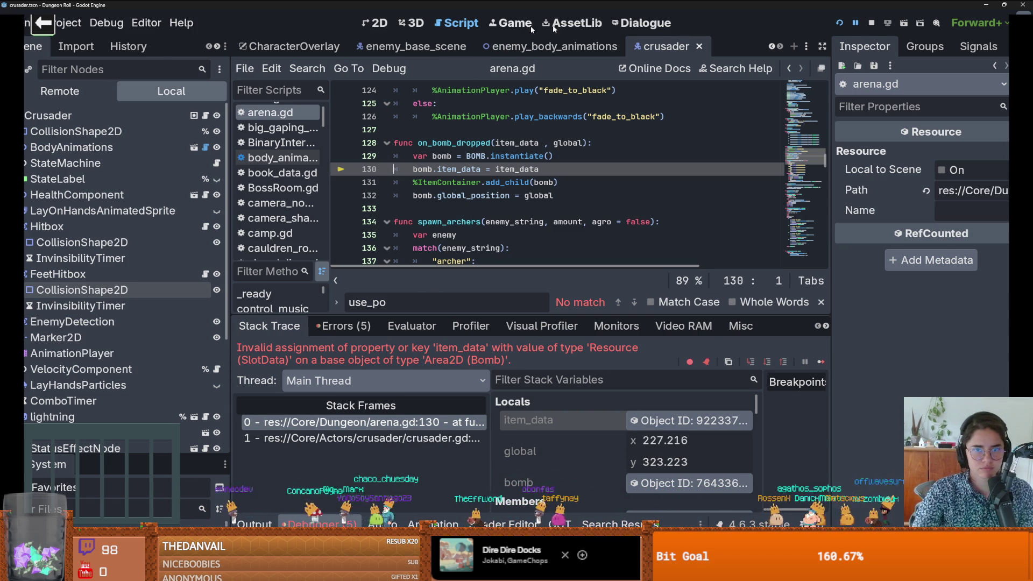
click(702, 223)
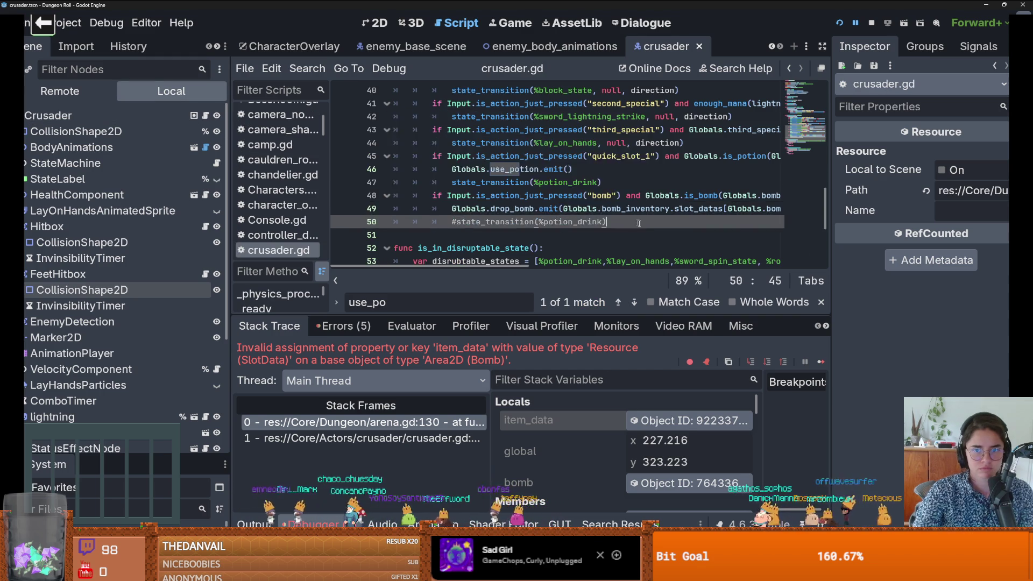
Step: Append .item_data to the slot_datas lookup on crusader.gd line 49 and relaunch the game
click(734, 210)
text(.item_data,gl)
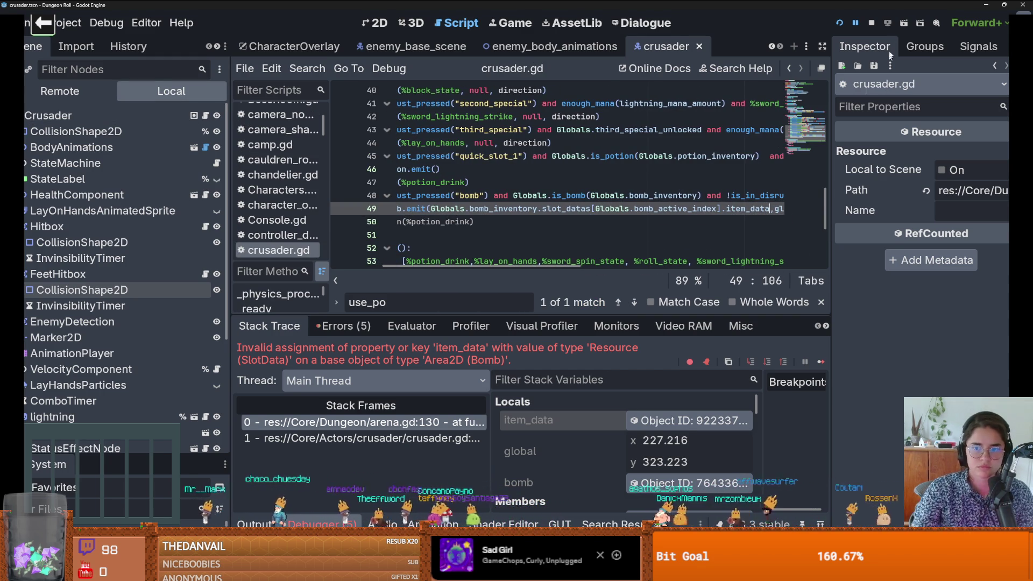
click(839, 22)
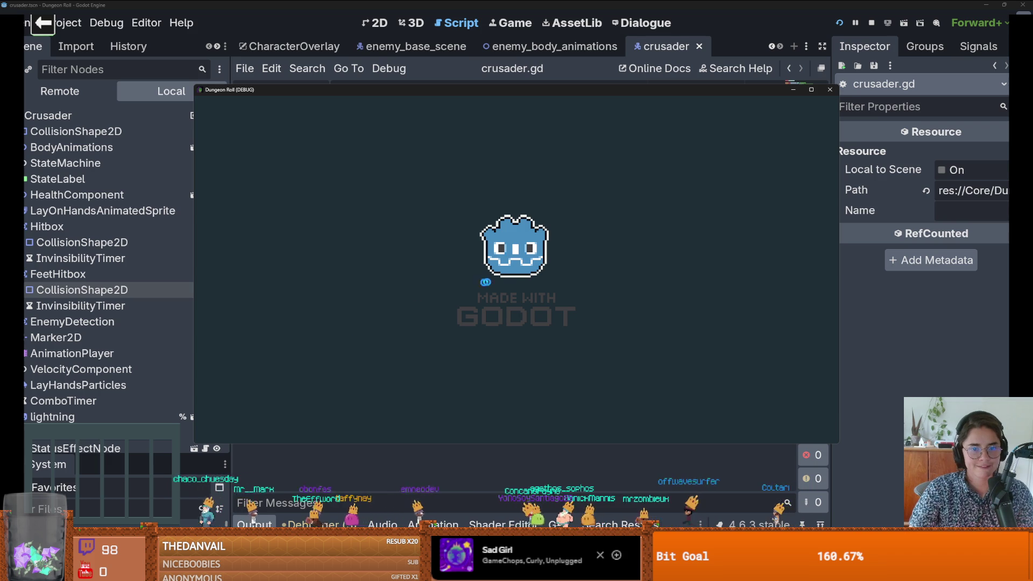
Step: Spawn a bomb with spawn_item 8 1, drop it and walk the crusader away
key(grave)
text(spawn_item 8 1)
key(Return)
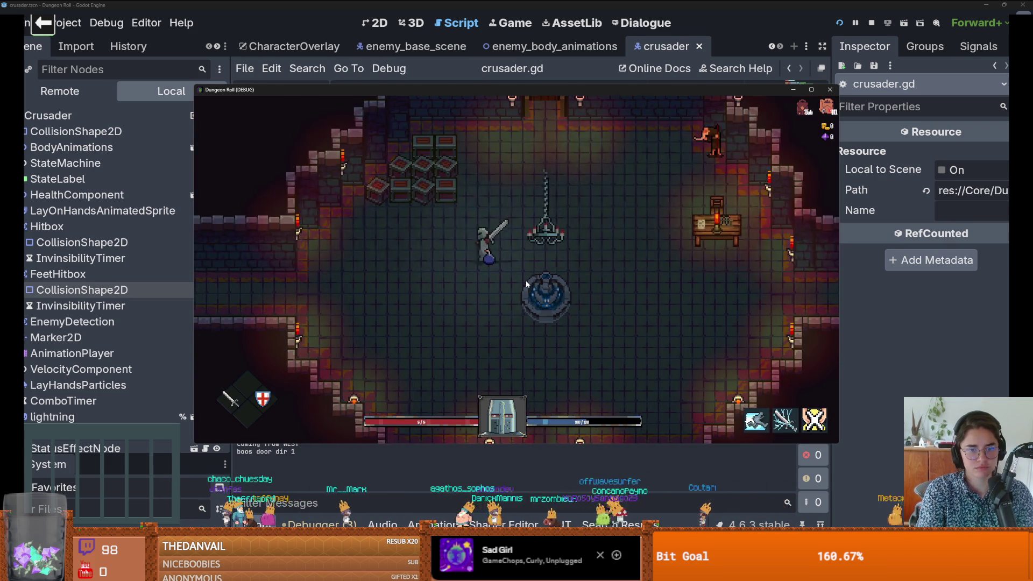
key(a)
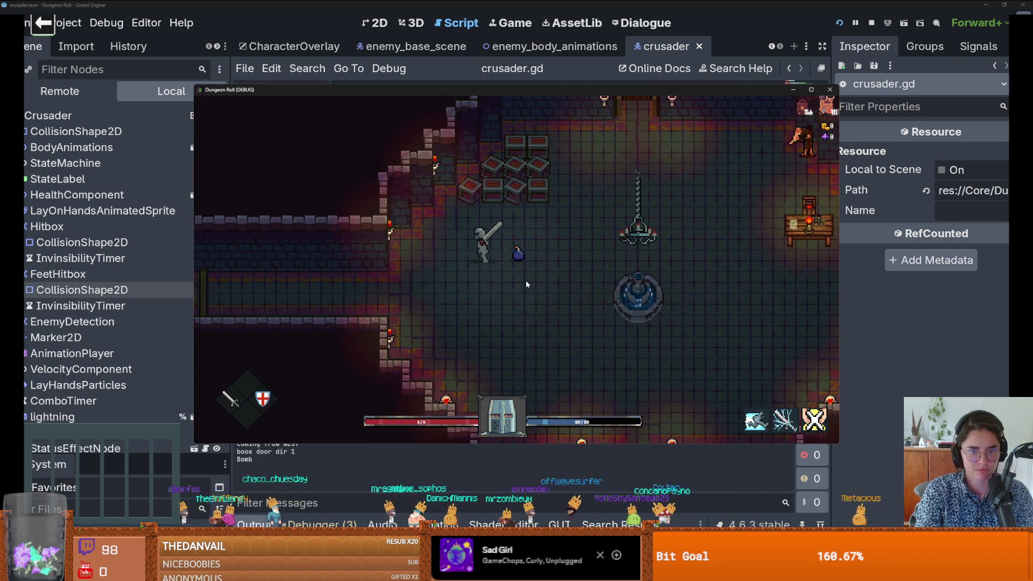
key(s)
key(d)
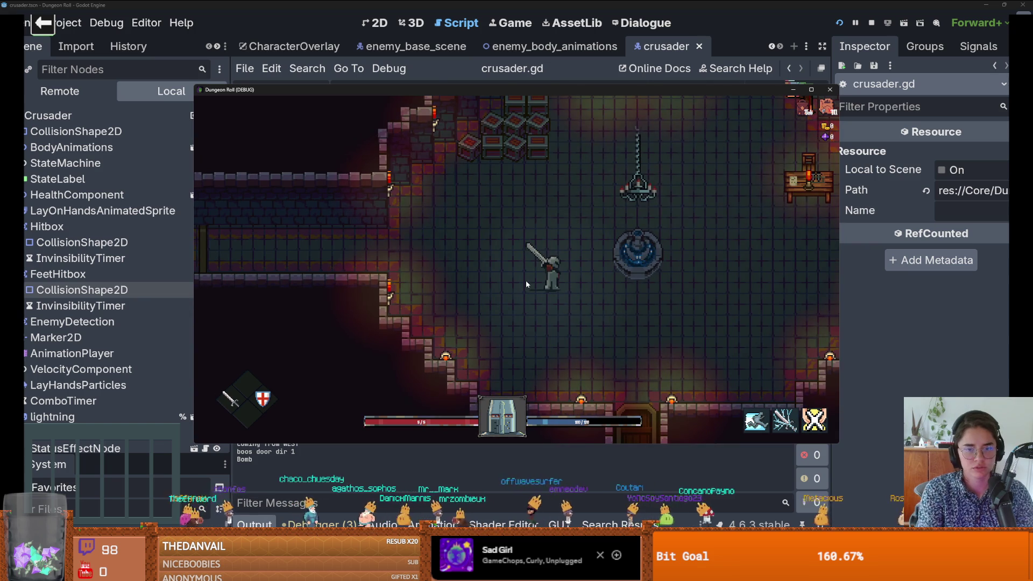
Step: Spawn another bomb and move it to a later inventory slot
key(grave)
text(spawn_item 8 1)
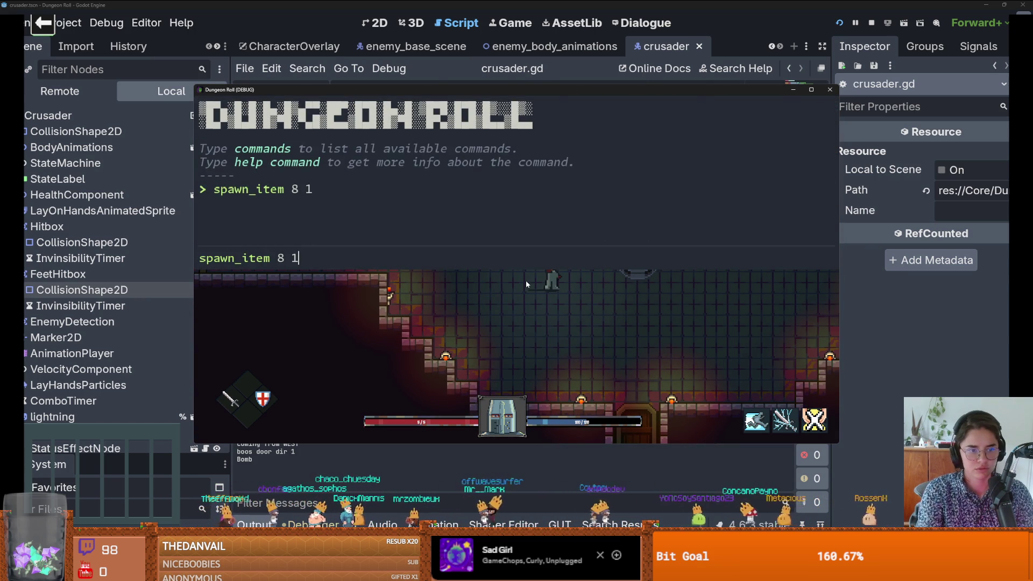
key(Return)
key(i)
drag(291, 301, 430, 305)
key(i)
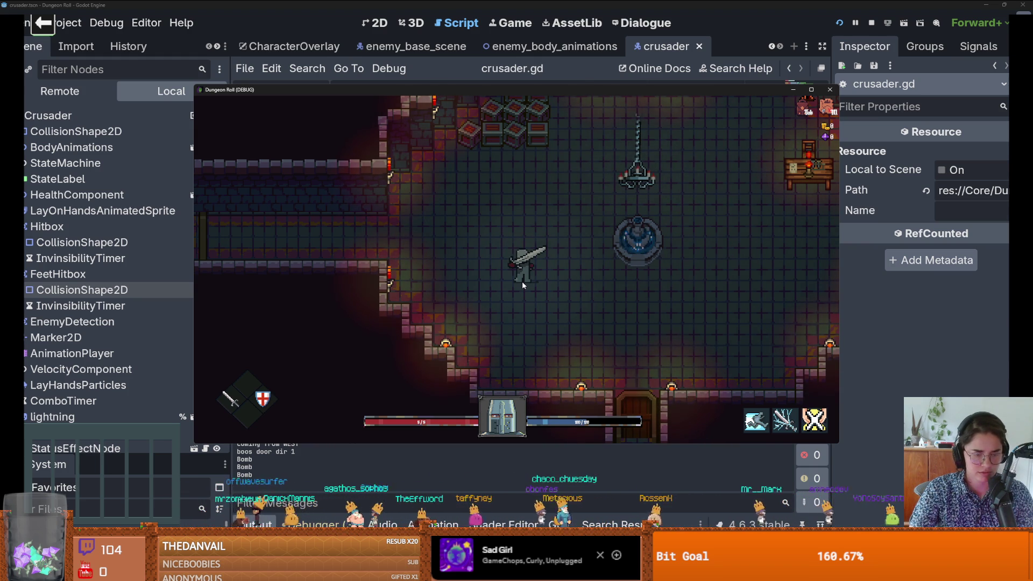
Step: Move the bomb back to the first inventory slot and close the game window
key(Tab)
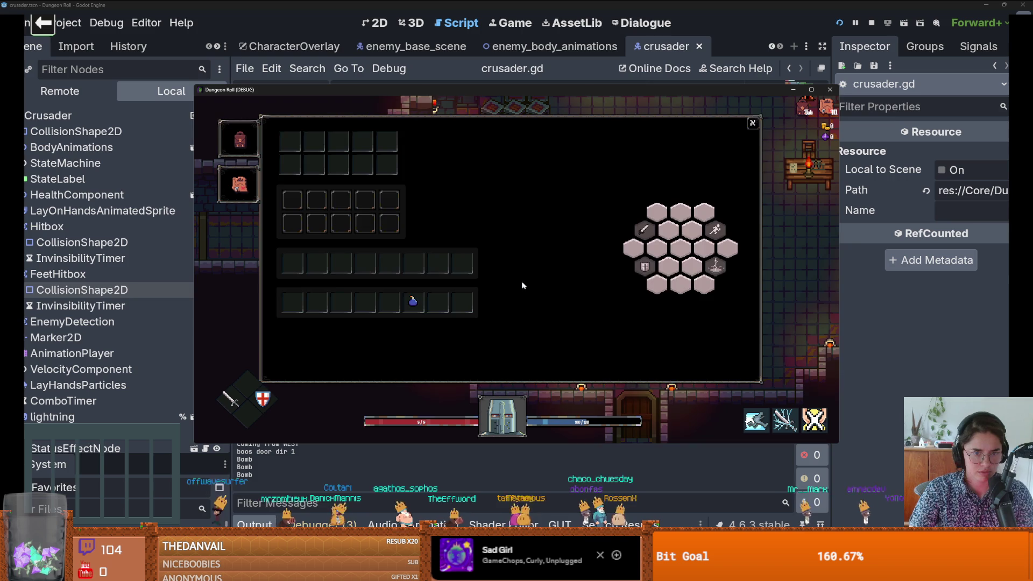
drag(413, 301, 299, 305)
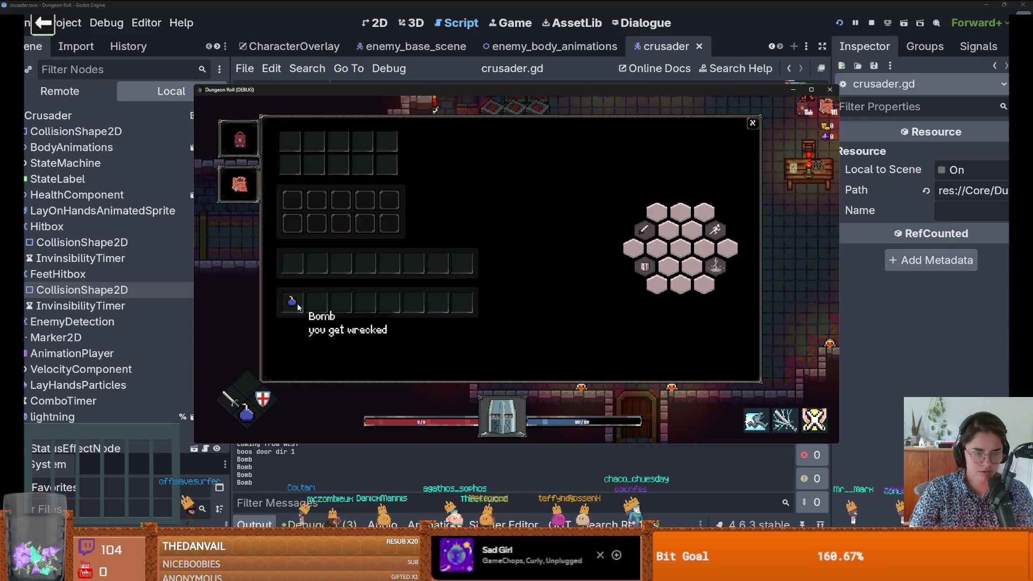
key(Tab)
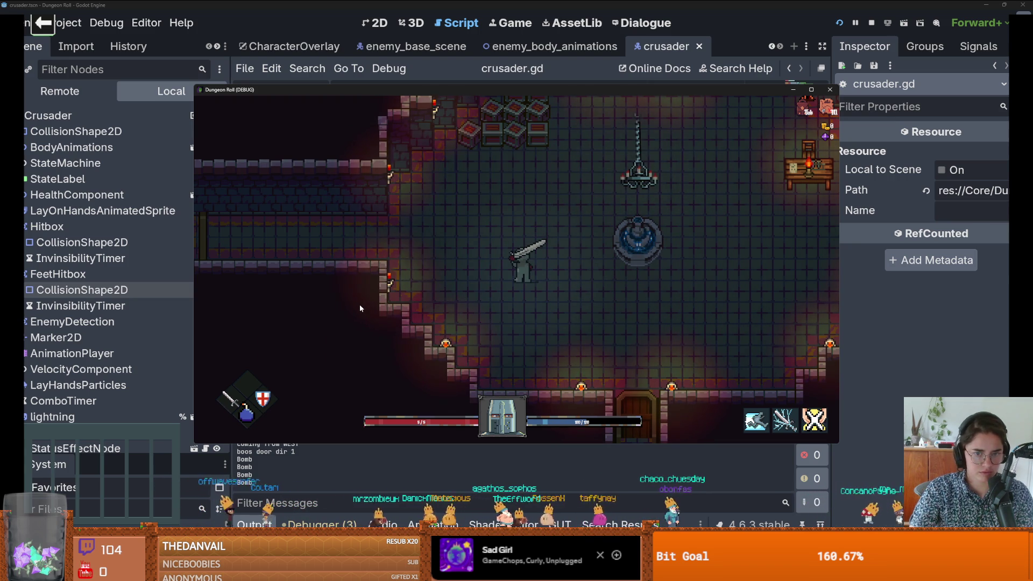
click(828, 91)
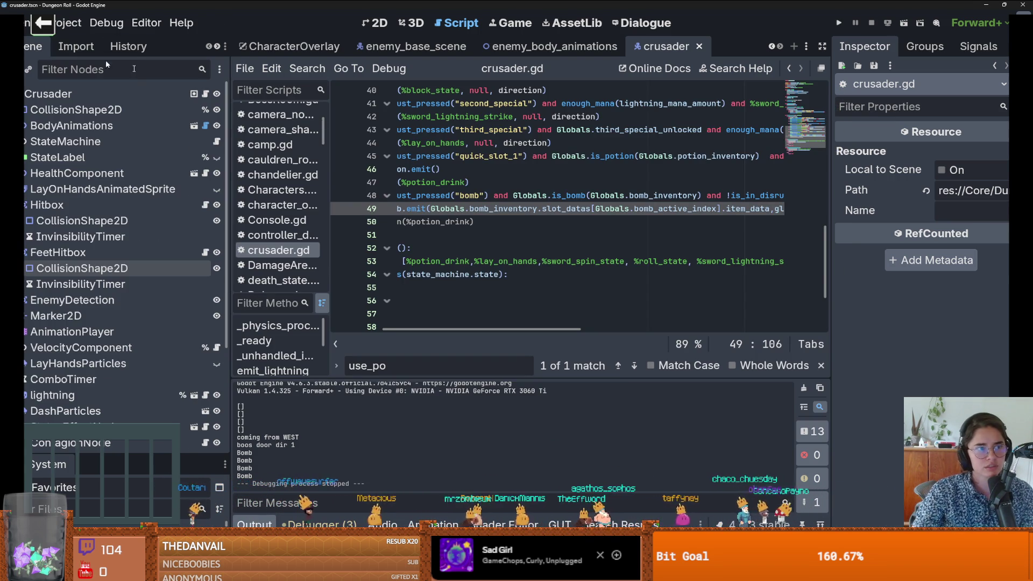
Step: Check the scroll_up_quick_item_2 binding in the Input Map, then return to the CharacterOverlay scene
scroll(484, 167, up, 8)
scroll(492, 195, up, 5)
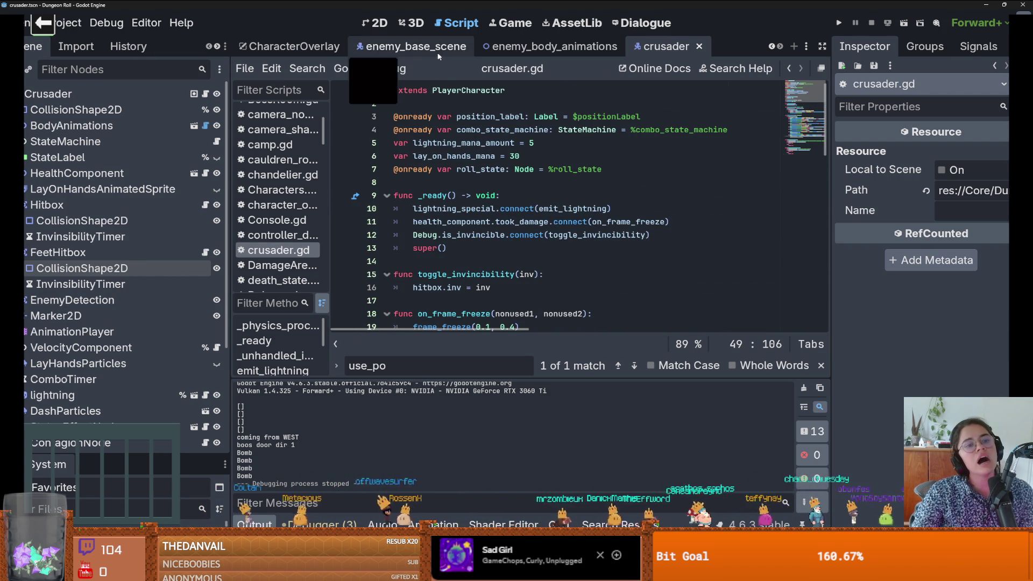
click(70, 22)
click(97, 39)
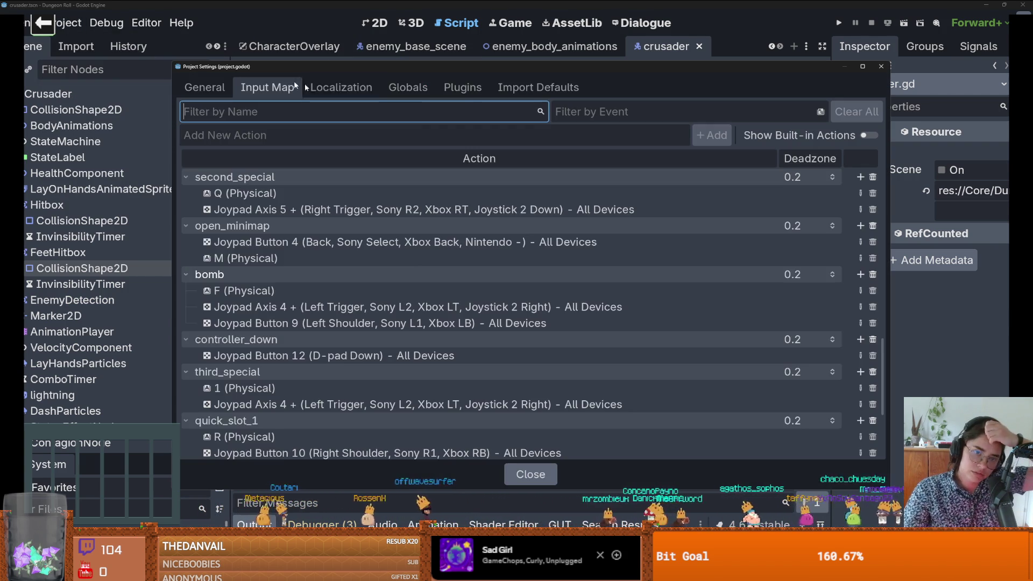
scroll(378, 283, down, 3)
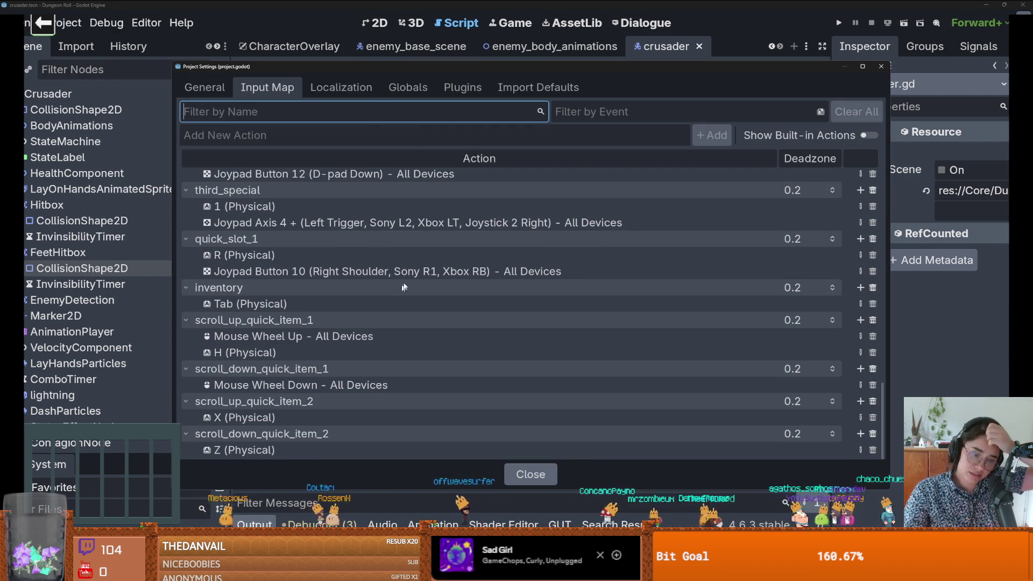
click(344, 400)
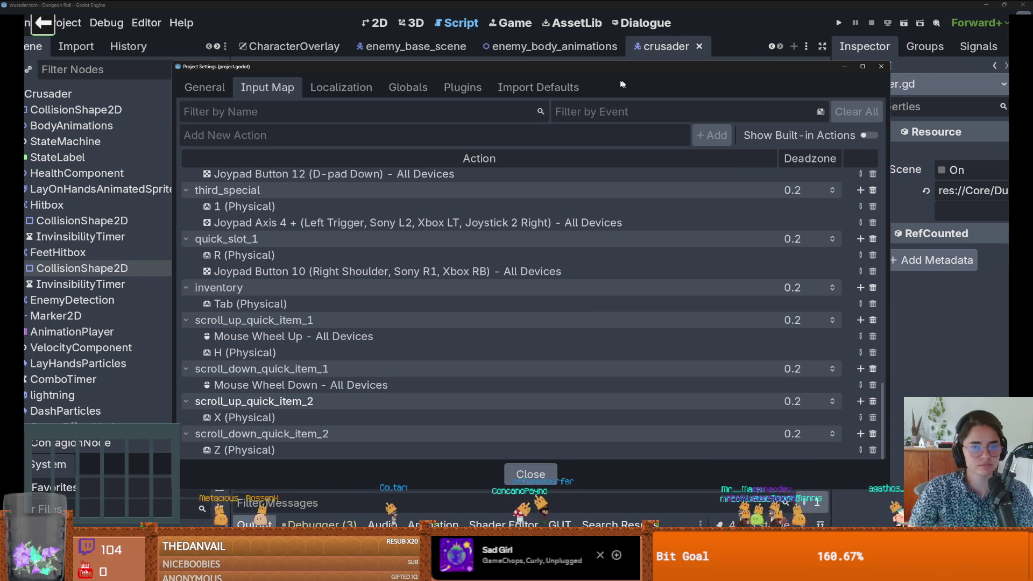
click(880, 67)
click(289, 46)
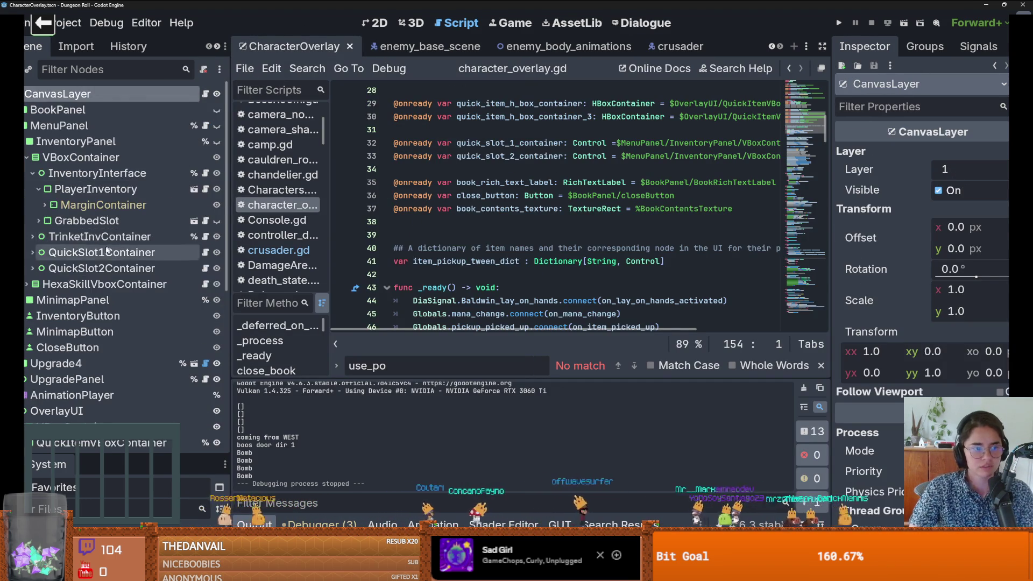
Step: Open QuickItemHBoxContainer's script and review the BOMB_INVENTORY scroll_up_quick_item_2 check on lines 69-70
click(21, 125)
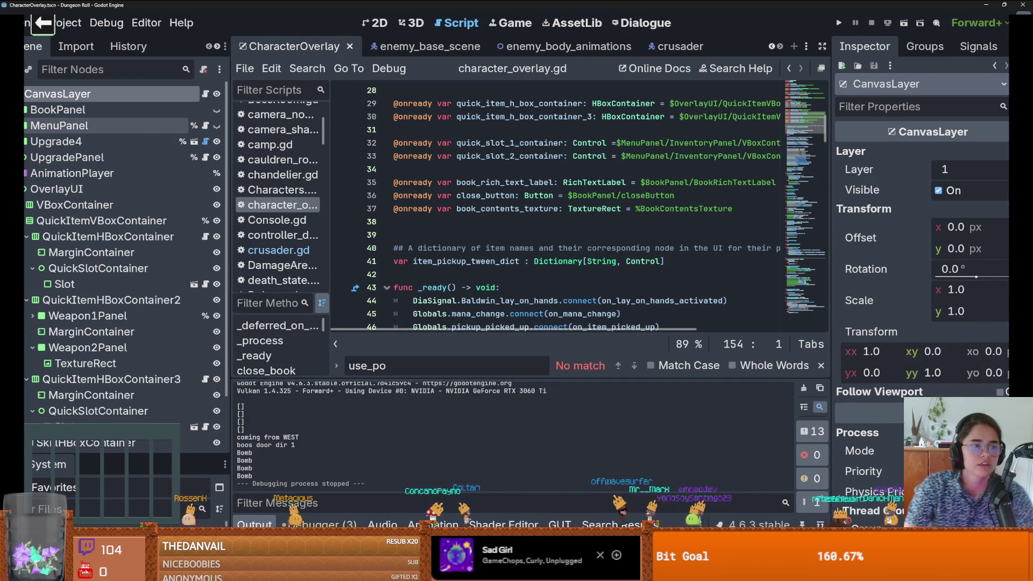
click(205, 237)
scroll(526, 254, down, 15)
scroll(526, 254, down, 3)
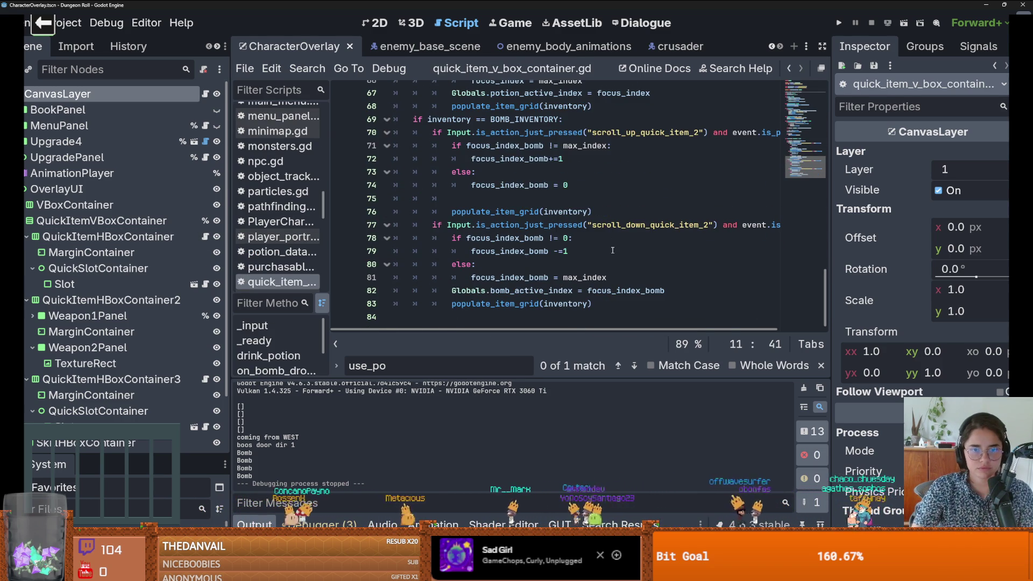
scroll(612, 250, up, 2)
double_click(628, 211)
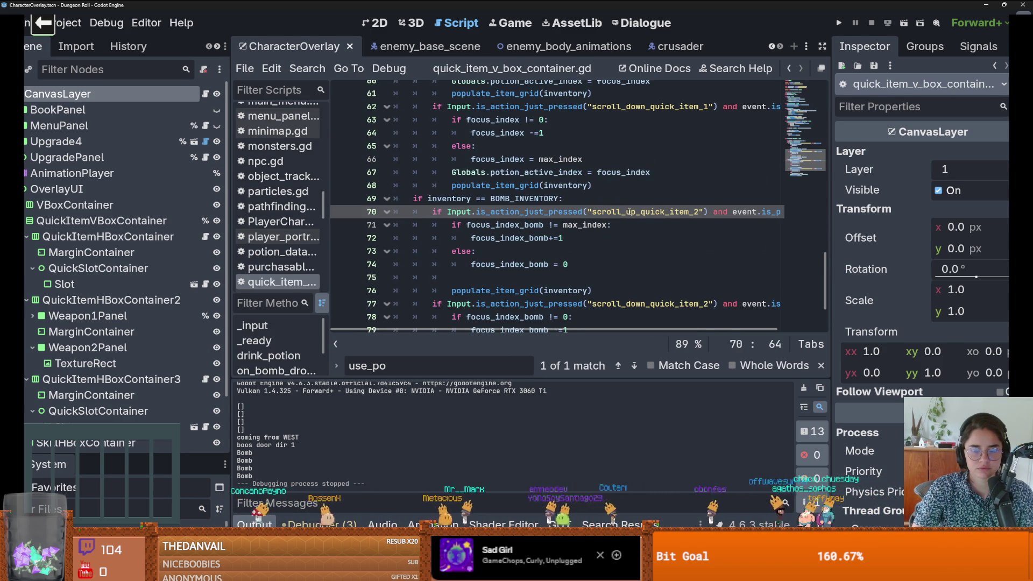
double_click(506, 199)
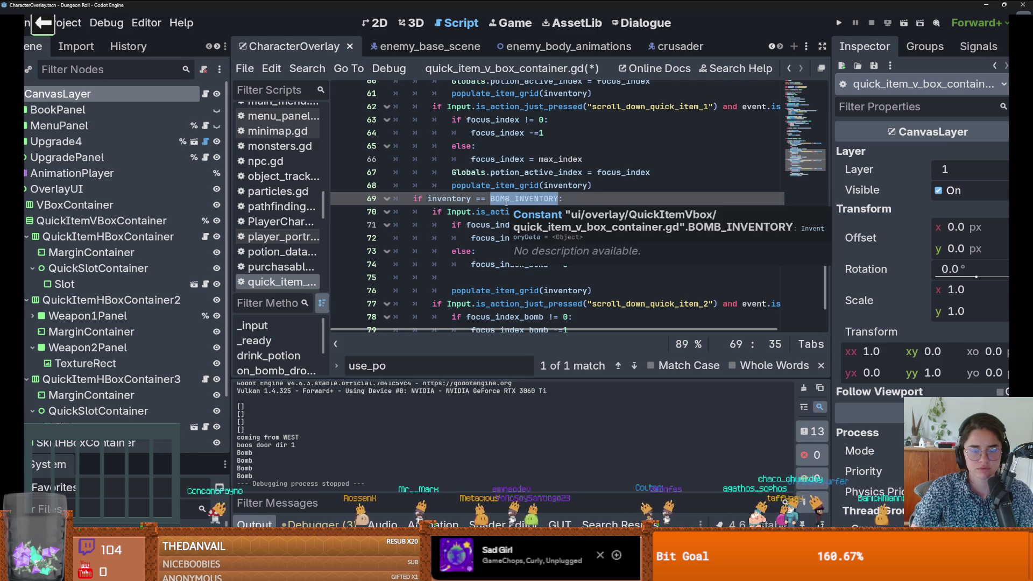
scroll(119, 242, down, 2)
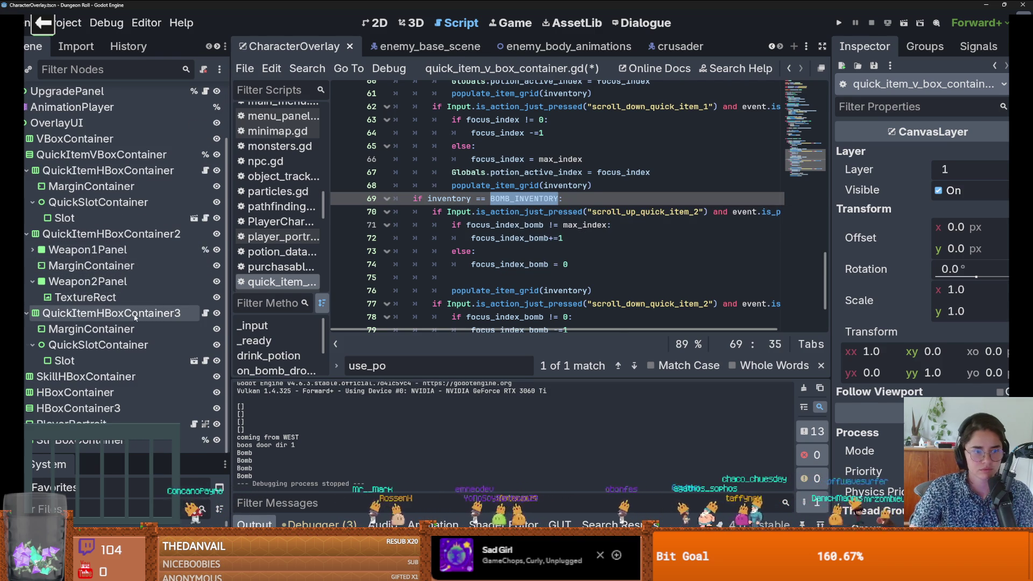
Step: Review QuickItemHBoxContainer3's properties, resize the Inspector, and add a breakpoint on line 70
click(111, 313)
mouse_move(832, 184)
mouse_down()
mouse_move(634, 185)
mouse_move(718, 185)
mouse_move(680, 185)
mouse_up()
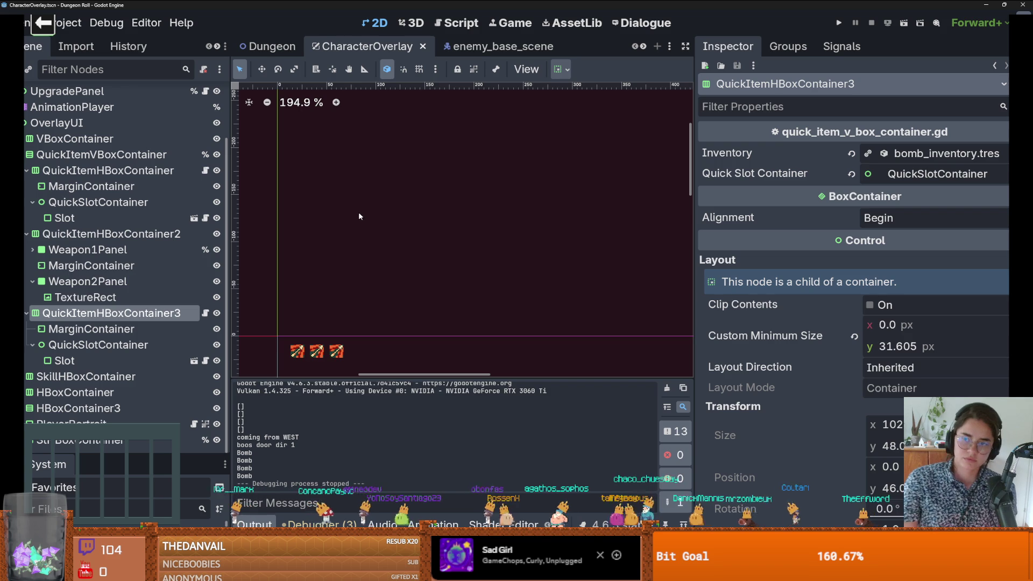
click(205, 313)
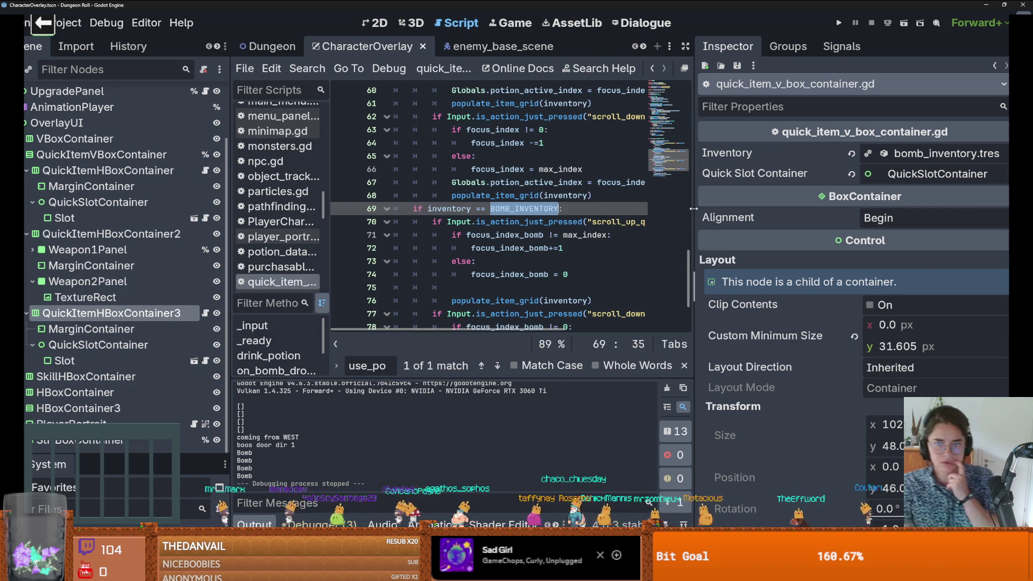
drag(694, 208, 947, 216)
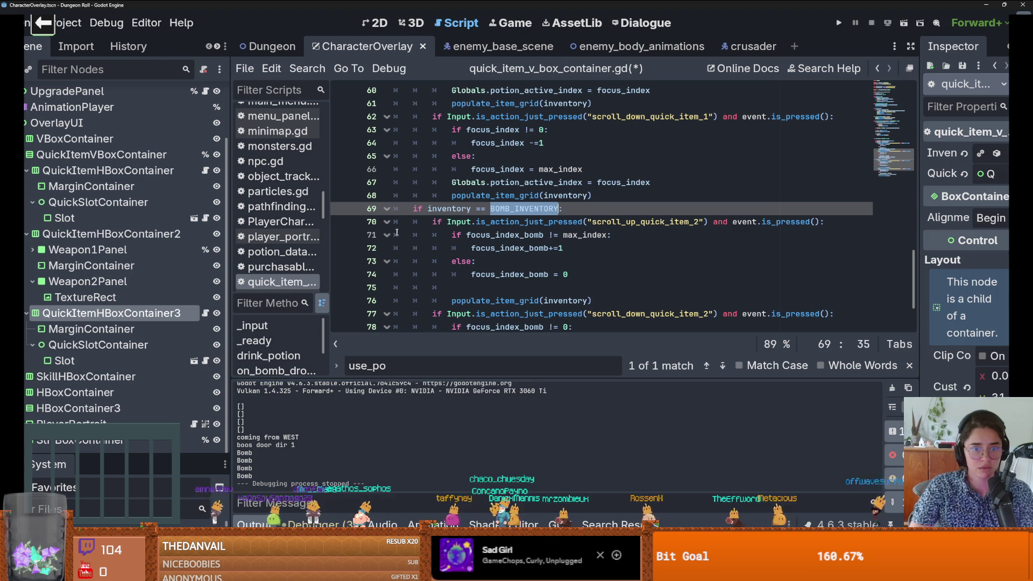
click(343, 221)
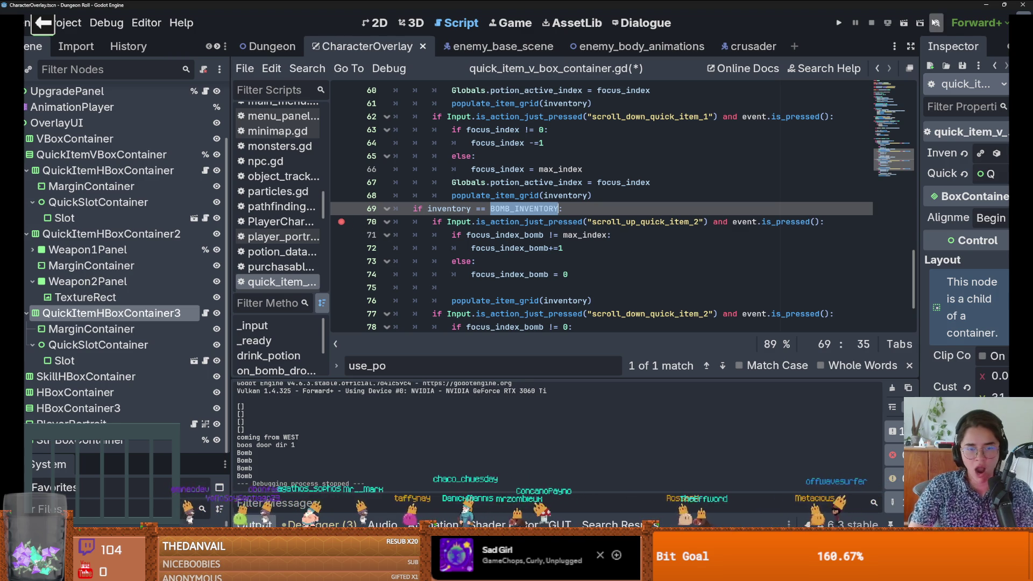
Step: Debug-run the game, continue past the breakpoint, and move the breakpoint from line 70 to 71
click(838, 23)
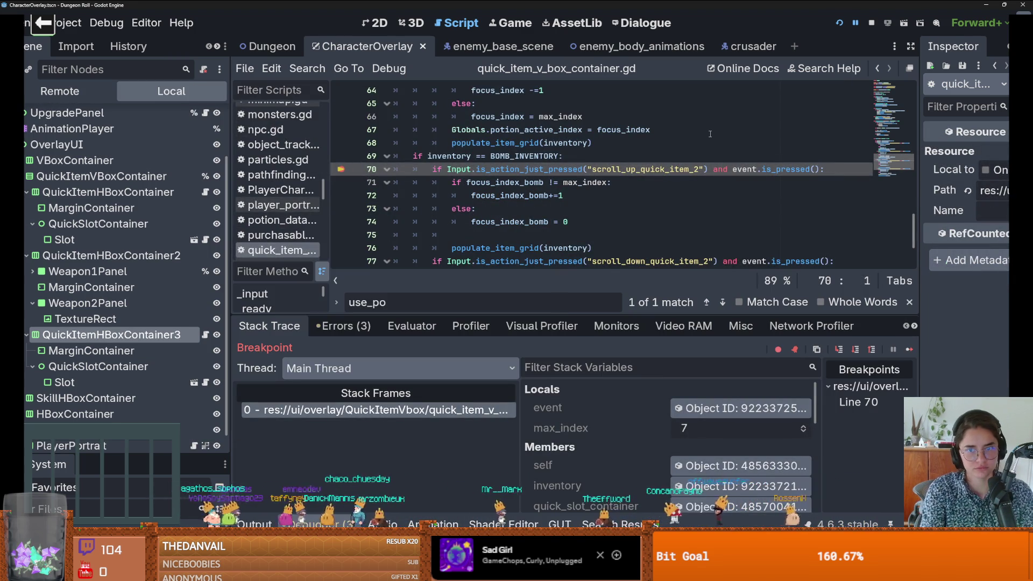
click(909, 349)
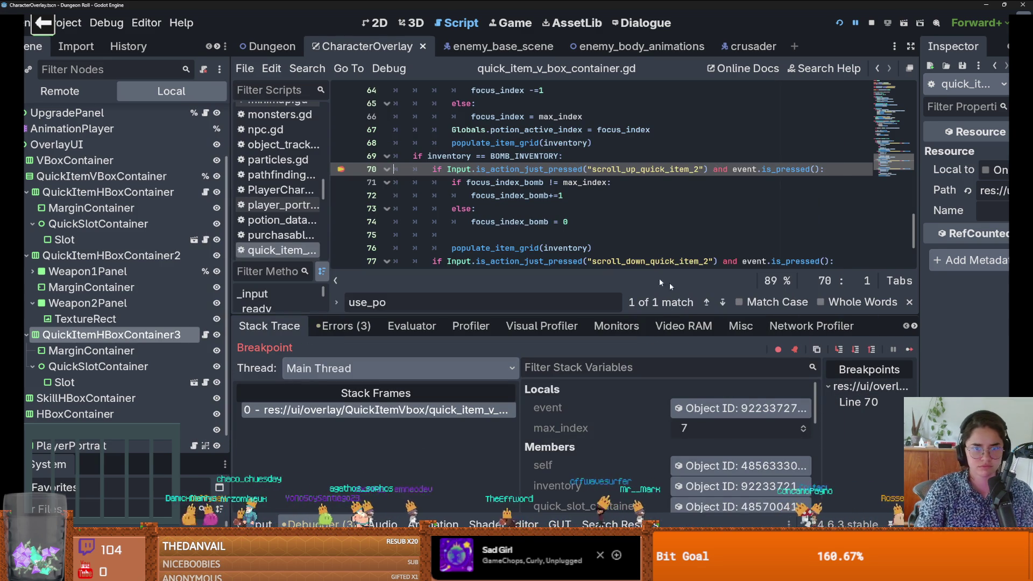
click(909, 349)
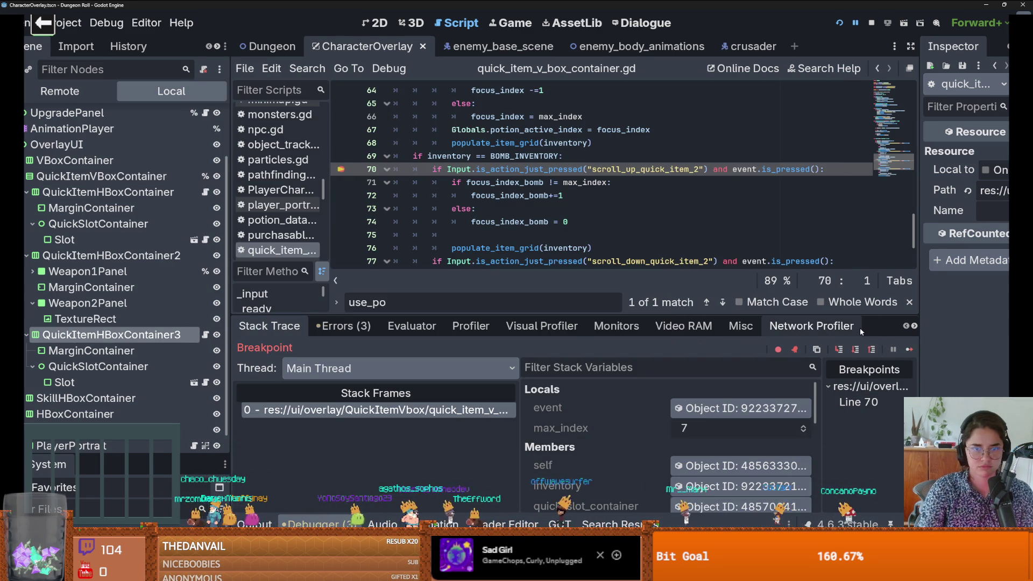
click(341, 169)
click(341, 182)
click(909, 350)
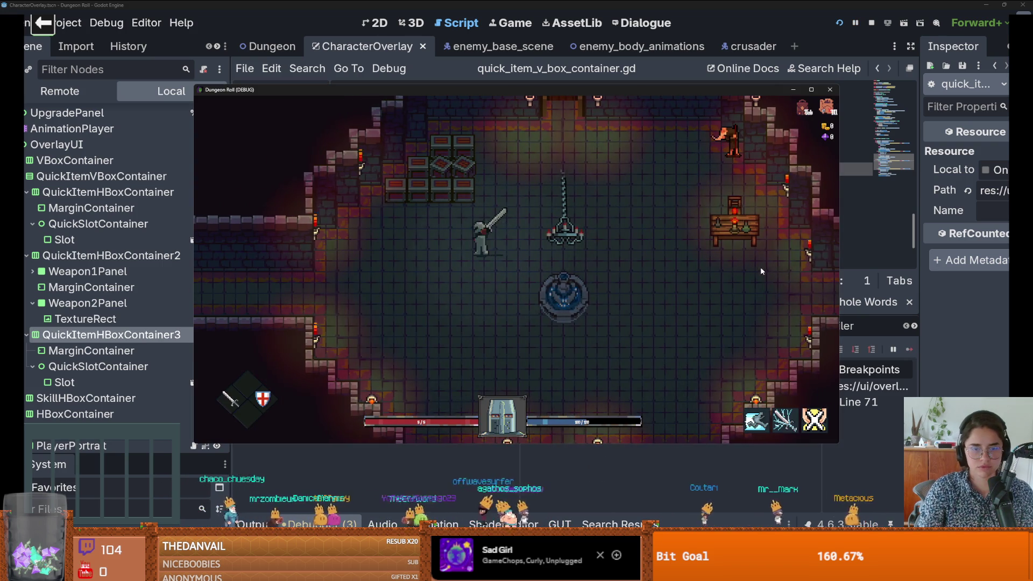
Step: Spawn a bomb with spawn_item 8 1 and pick it up, pausing at line 71
key(quoteleft)
text(spawn)
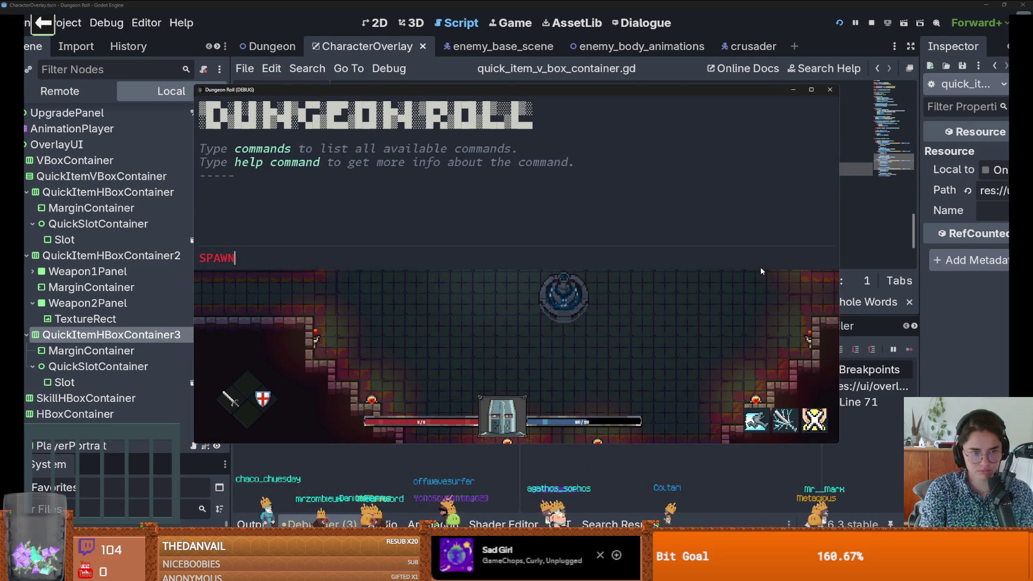
text(spa)
text(ti)
key(Tab)
text(8 1)
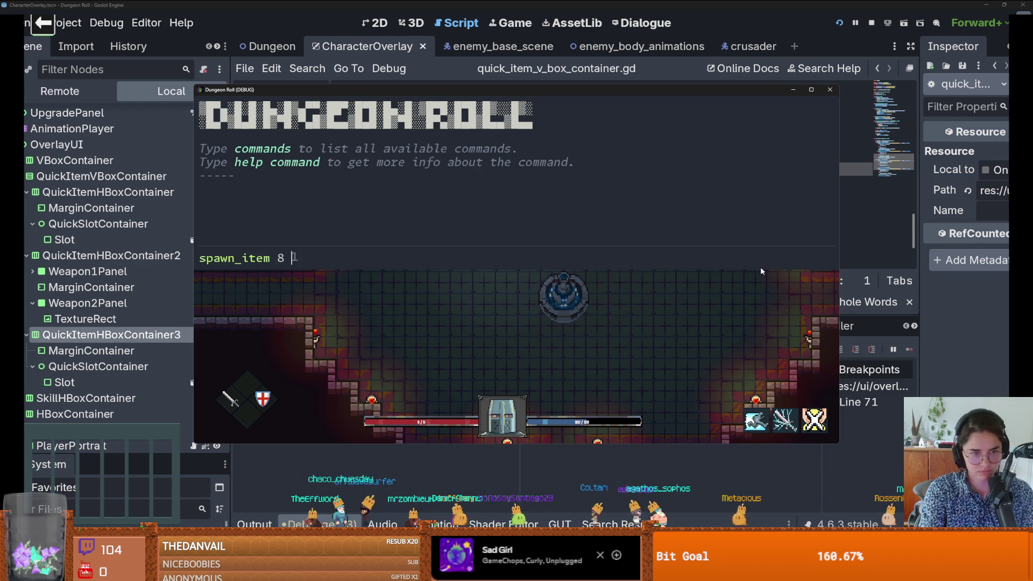
key(Return)
key(a)
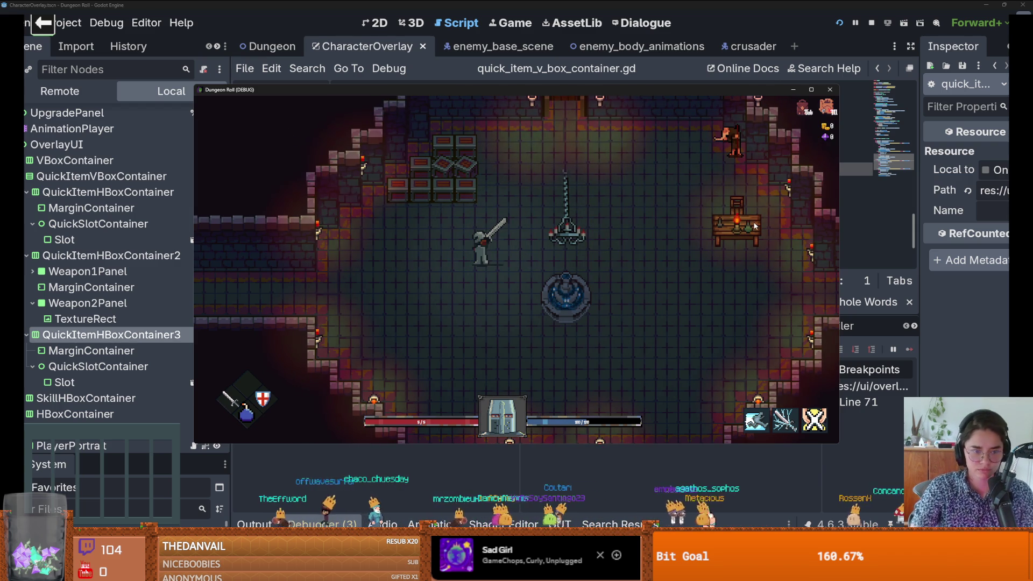
scroll(745, 232, up, 1)
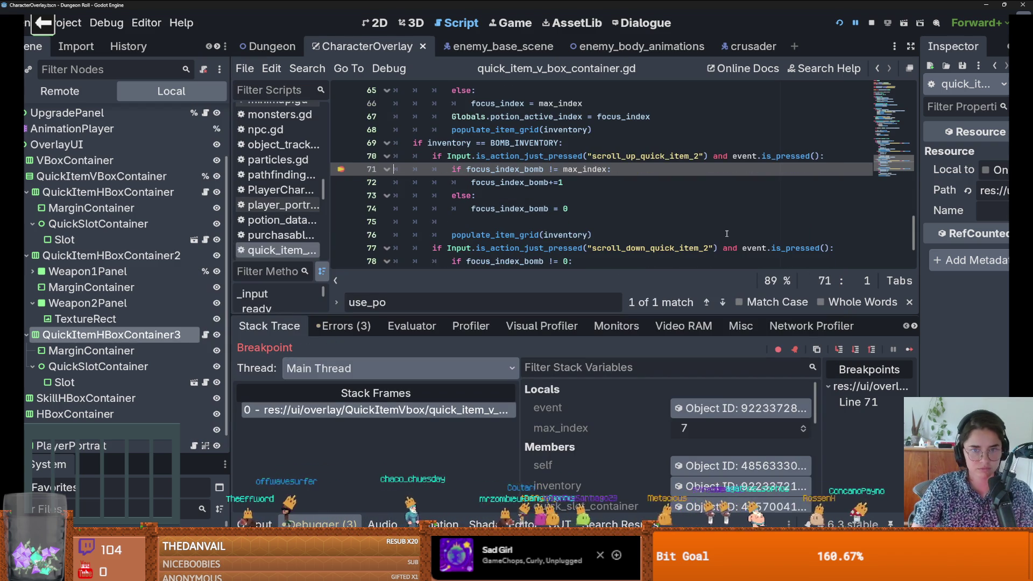
scroll(602, 230, down, 1)
double_click(523, 197)
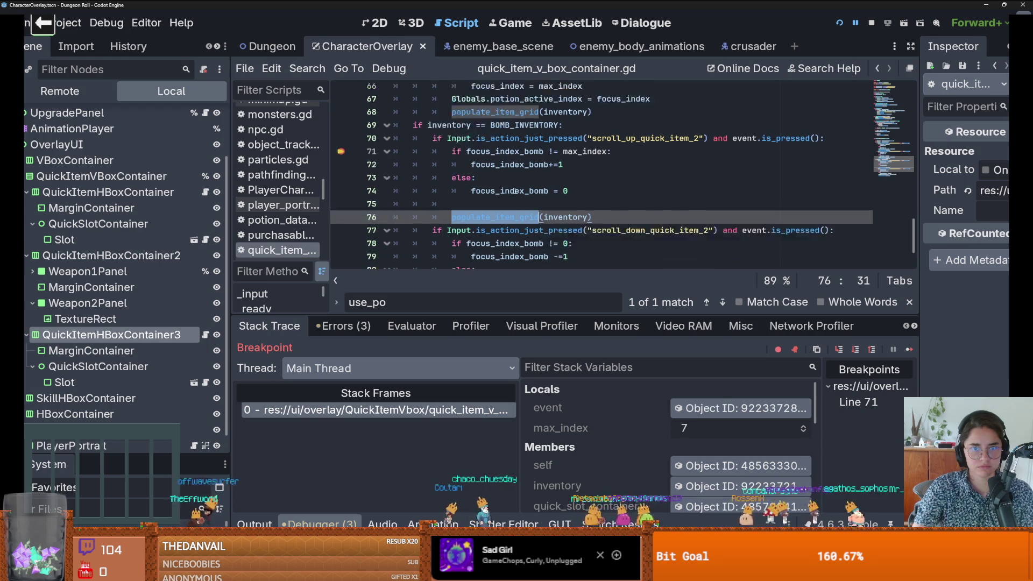
Step: Paste the line storing the bomb focus index in Globals onto empty line 75
scroll(533, 197, up, 1)
scroll(533, 198, down, 2)
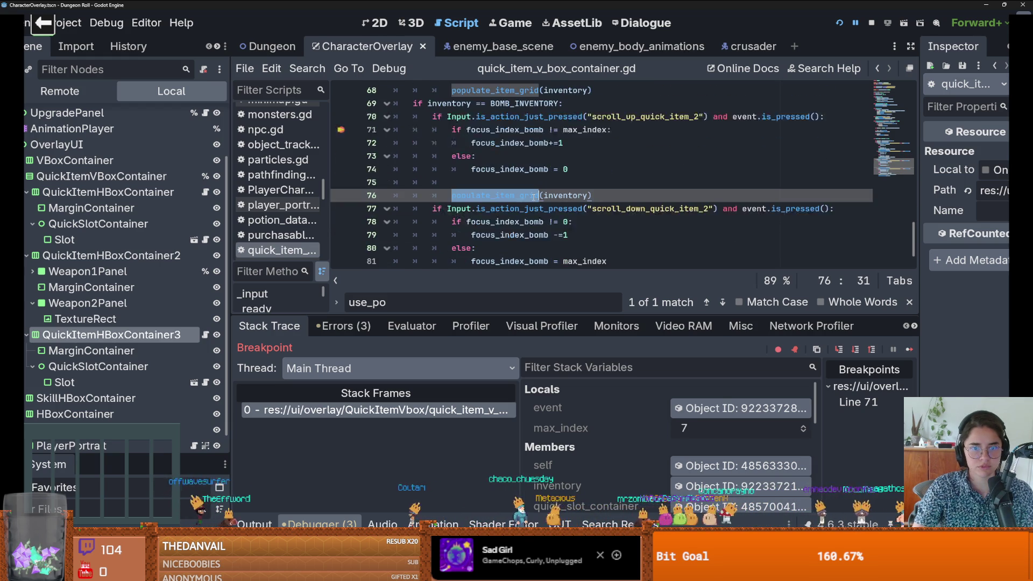
drag(689, 239, 451, 235)
key(ctrl+c)
scroll(473, 215, up, 1)
click(491, 186)
key(ctrl+v)
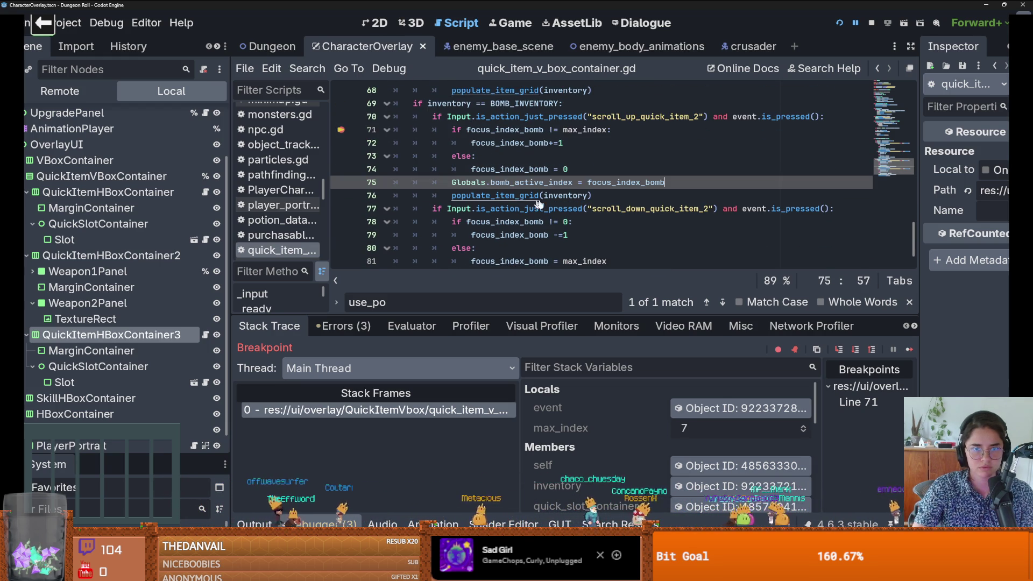
Step: Review the populate_item_grid definition and resume the game from the breakpoint
scroll(555, 209, down, 1)
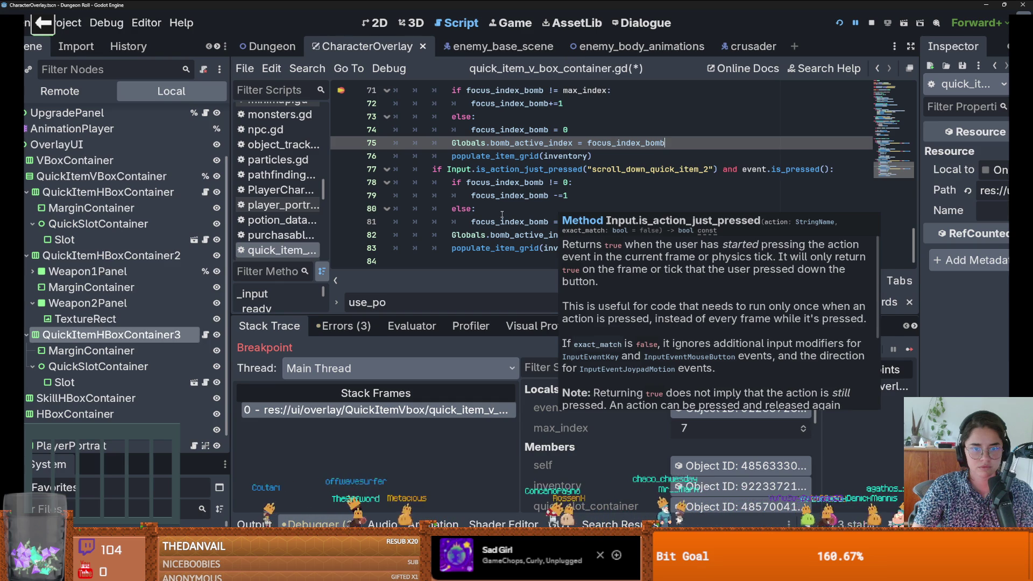
ctrl+click(513, 157)
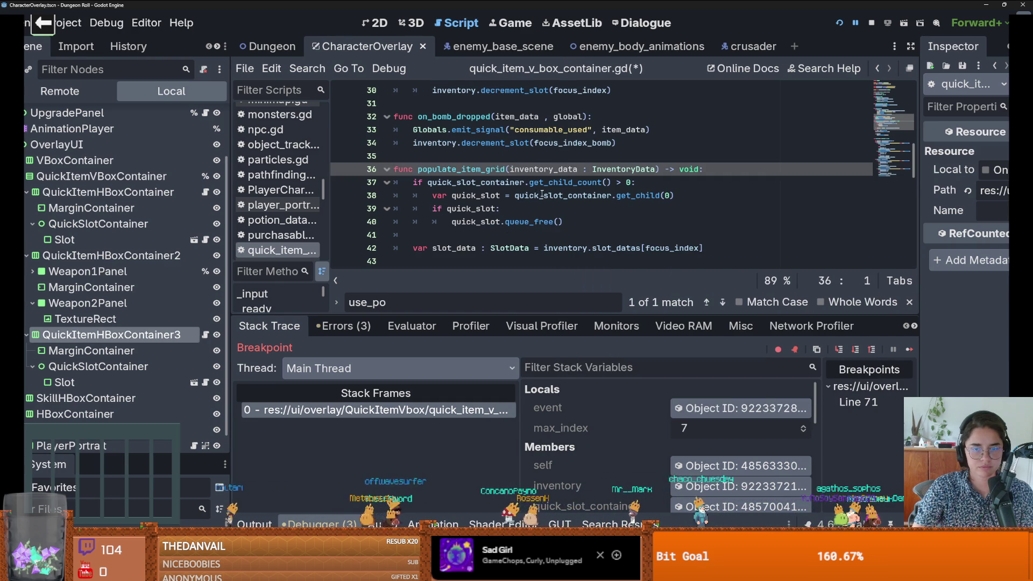
scroll(540, 193, down, 1)
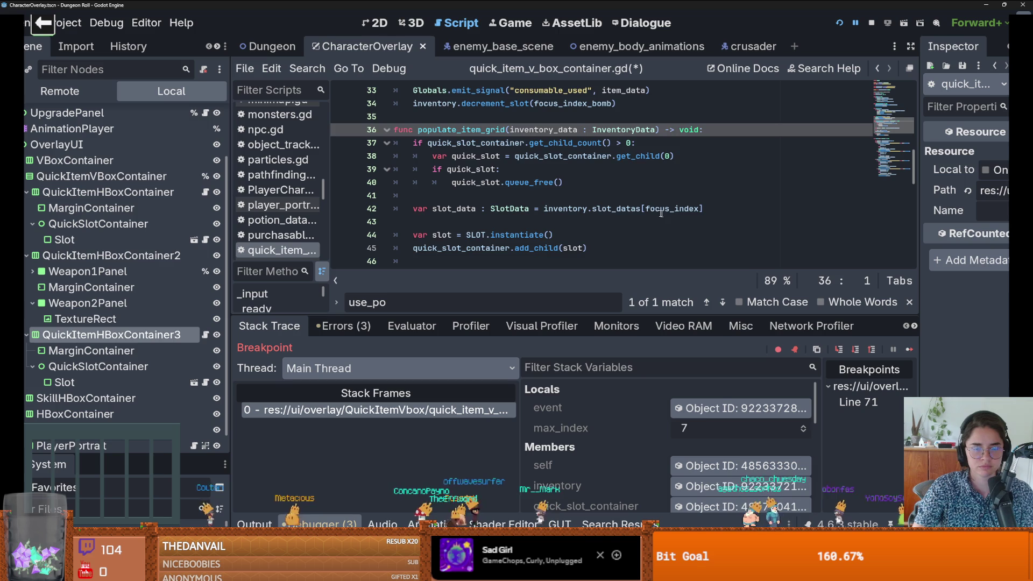
scroll(663, 213, up, 2)
scroll(653, 211, down, 2)
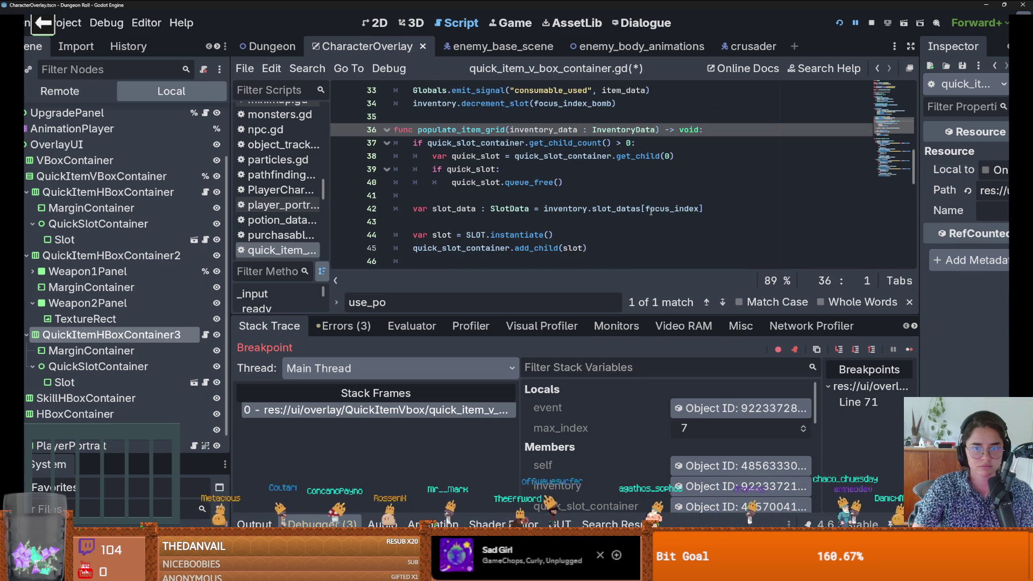
scroll(650, 211, down, 4)
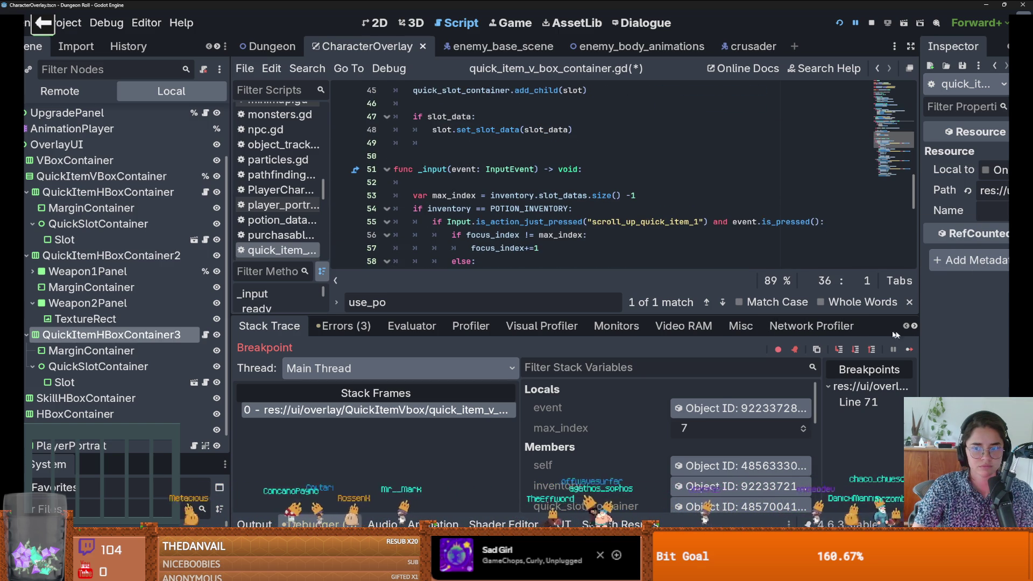
click(909, 349)
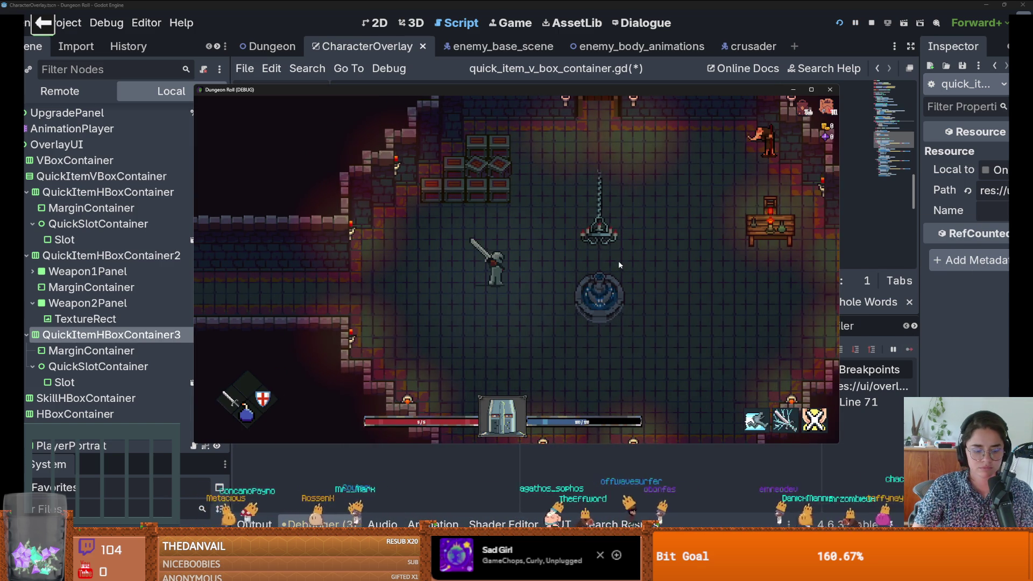
Step: Delete the stray z, clear the line-71 breakpoint, and go to populate_item_grid's slot_datas[focus_index] lookup
scroll(617, 260, up, 1)
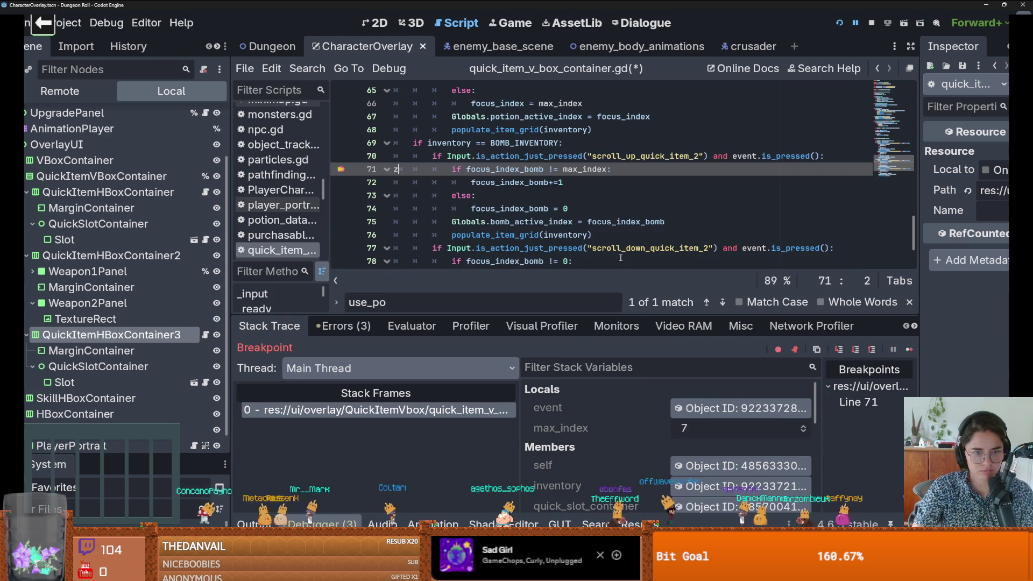
key(BackSpace)
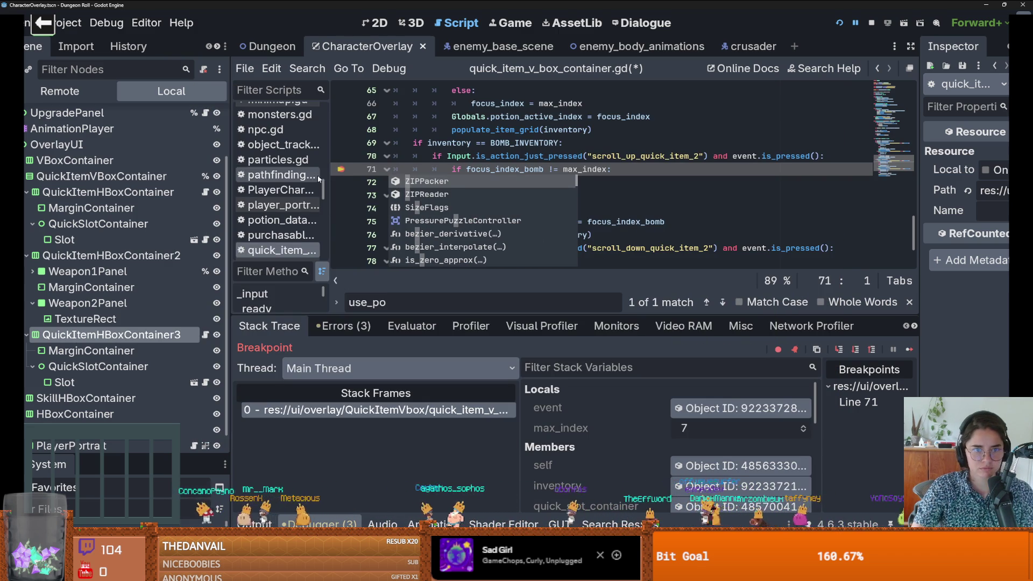
click(343, 168)
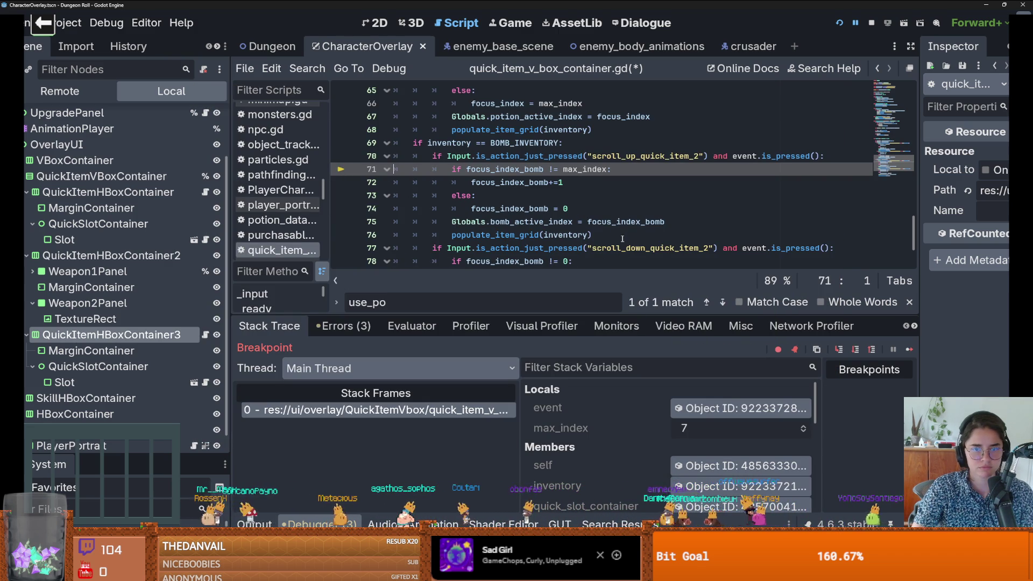
double_click(541, 208)
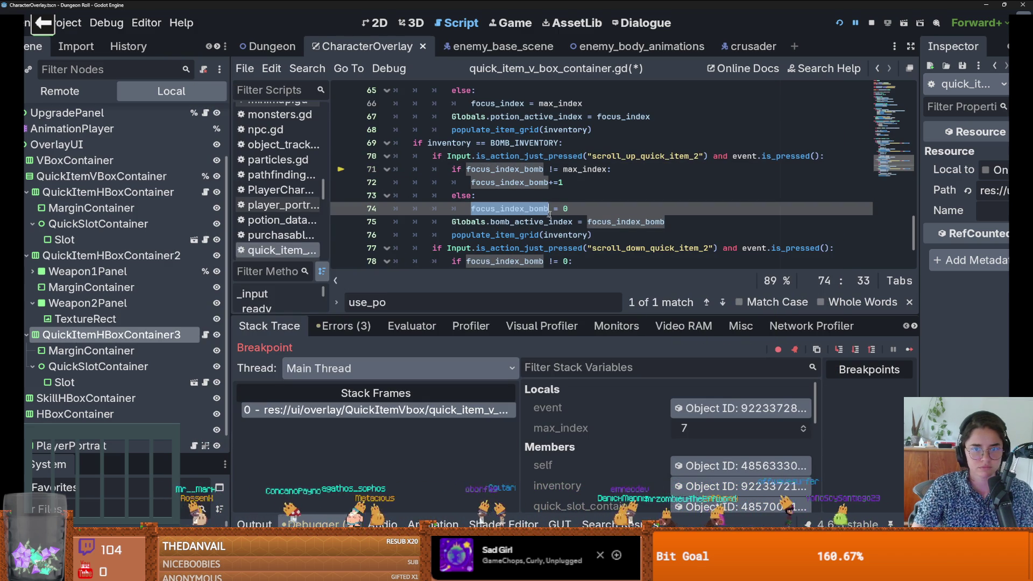
ctrl+click(511, 235)
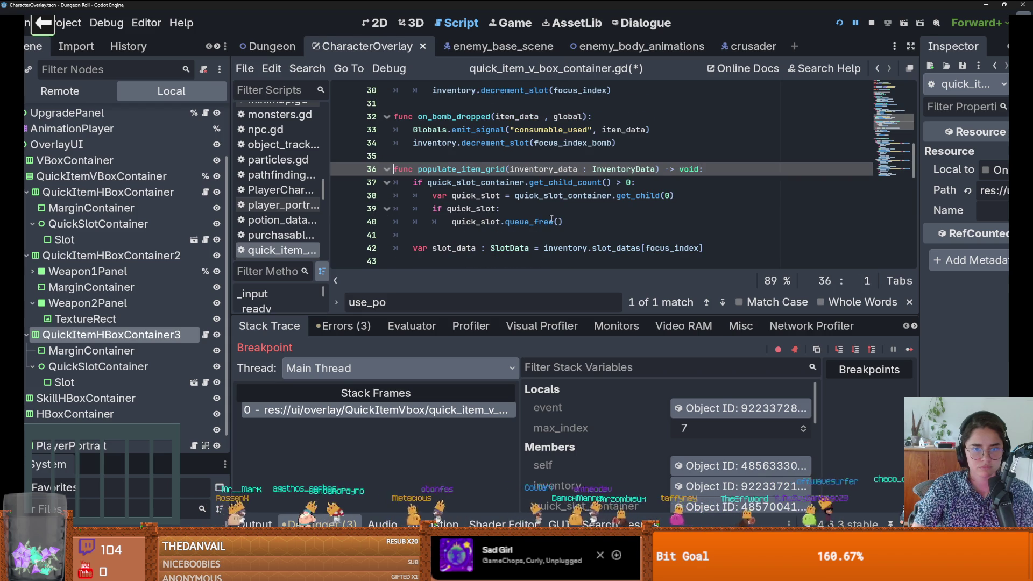
scroll(552, 219, down, 1)
click(676, 208)
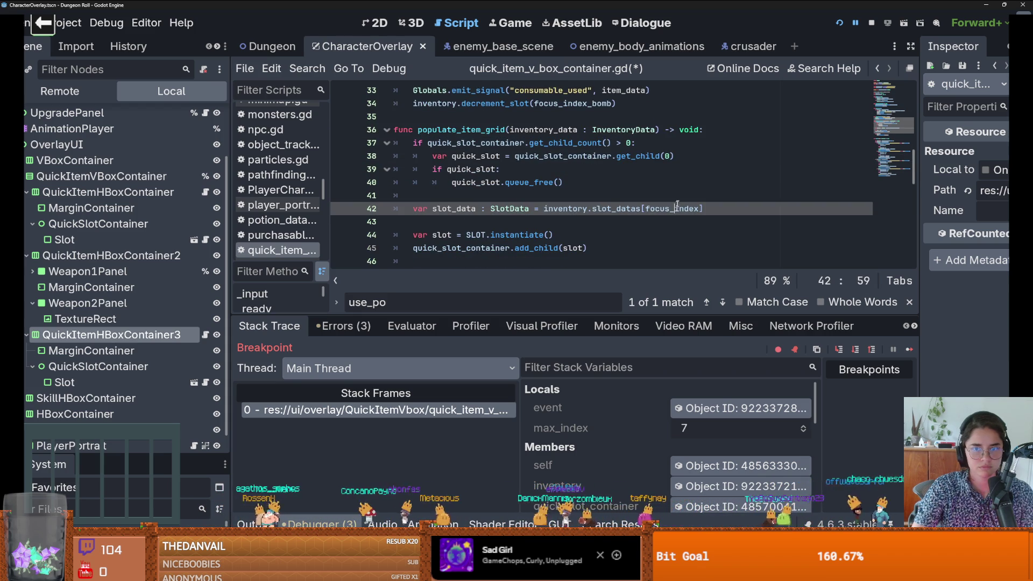
Step: Add a focus_inx parameter to populate_item_grid and use it in the slot_datas[] lookup
click(659, 130)
text(, foc)
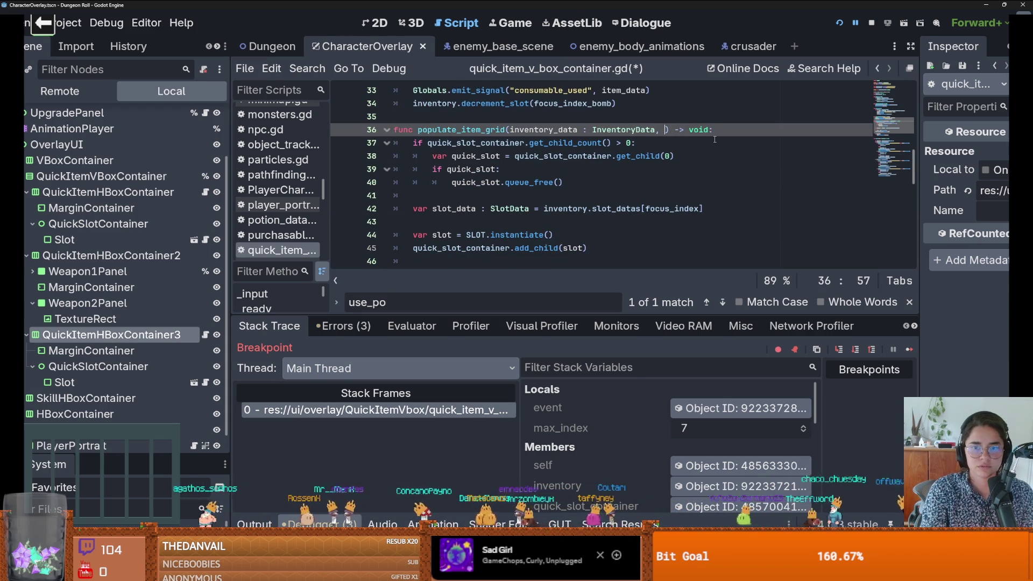
text(us_inx)
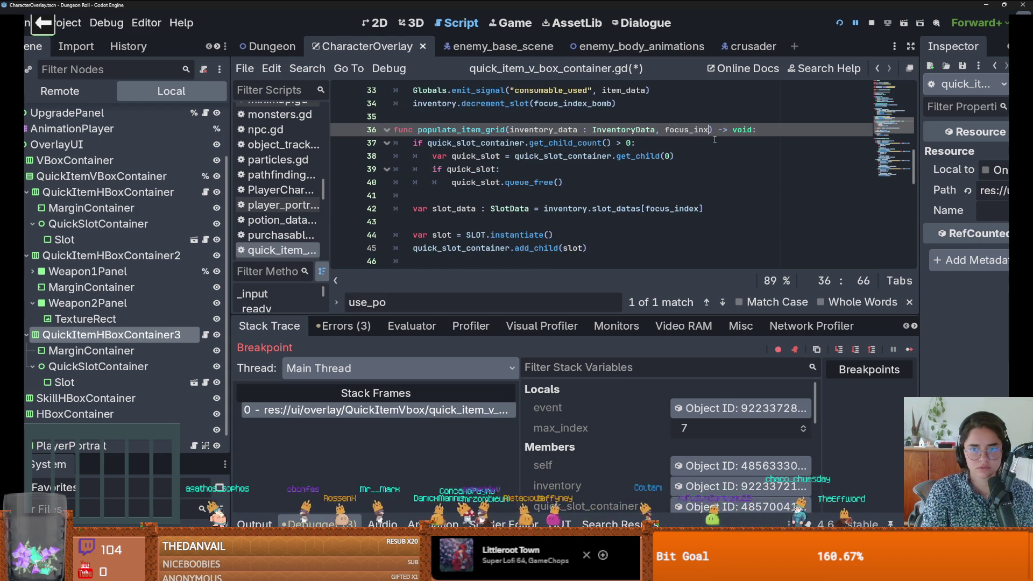
double_click(679, 208)
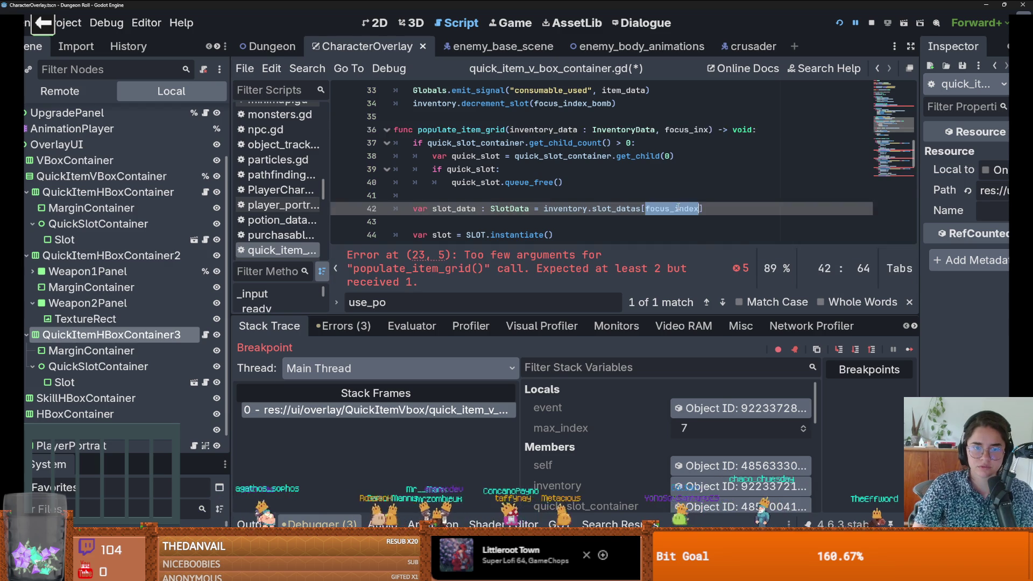
scroll(679, 206, down, 2)
text(focus_inx)
scroll(678, 204, up, 2)
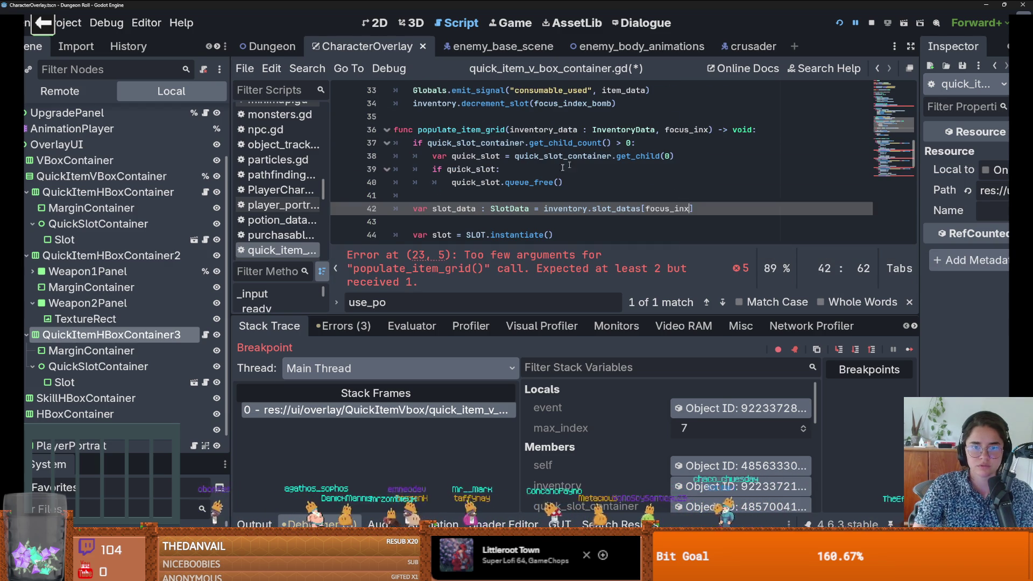
Step: Append focus_index as an argument to the populate_item_grid calls on lines 61, 68 and 76
double_click(482, 128)
scroll(576, 161, down, 8)
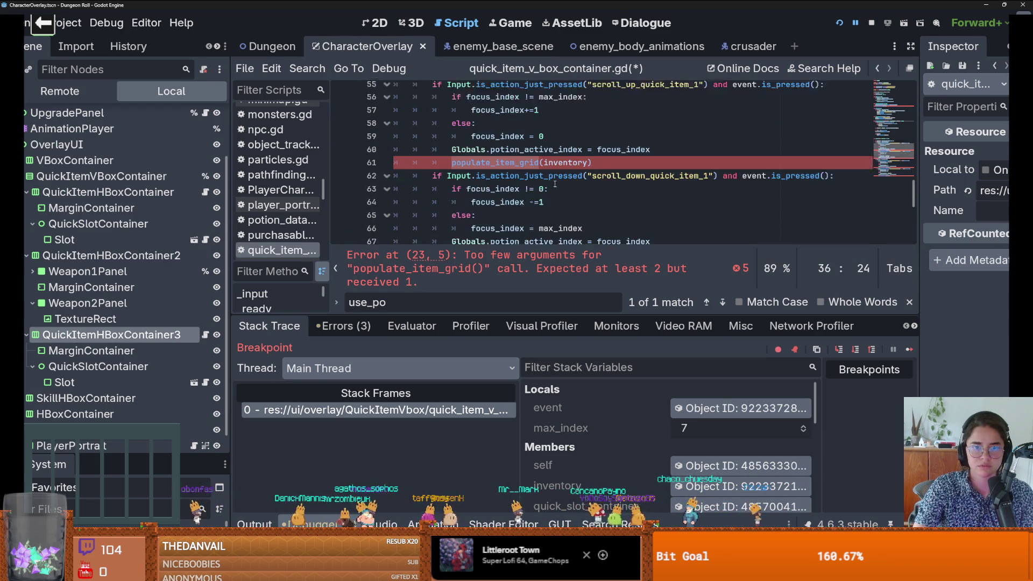
click(588, 142)
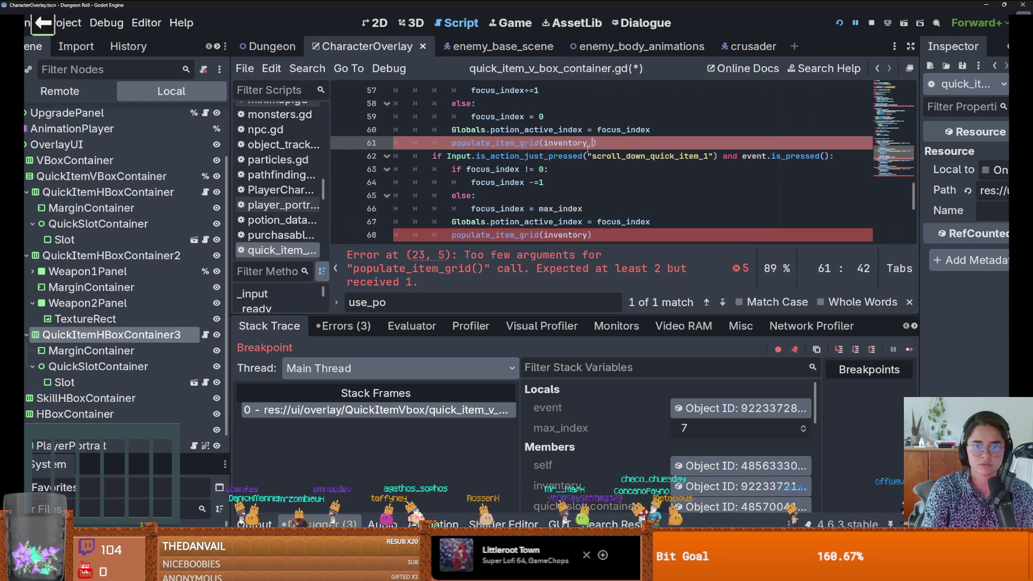
text(,focus_index)
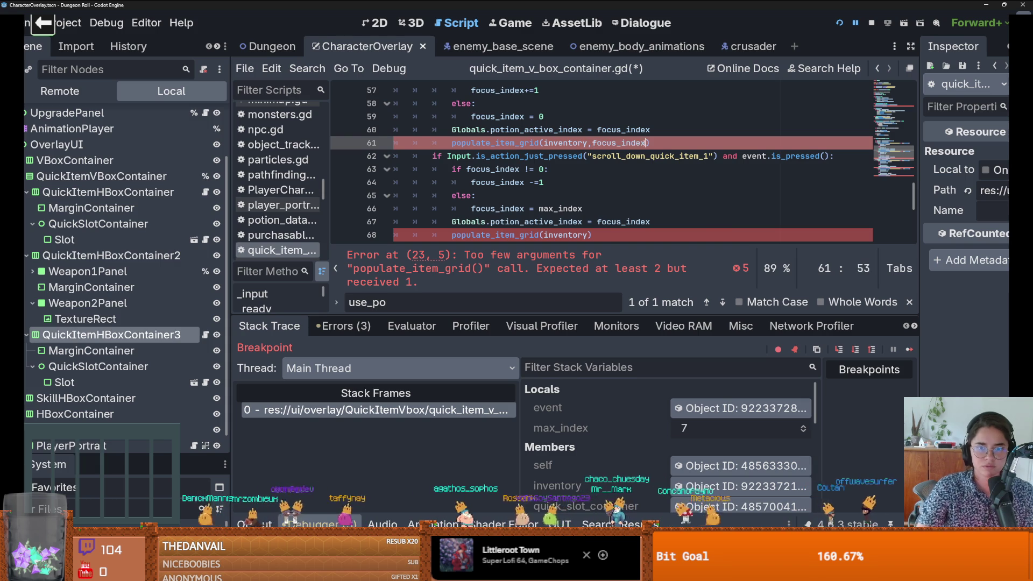
scroll(591, 194, down, 1)
click(589, 196)
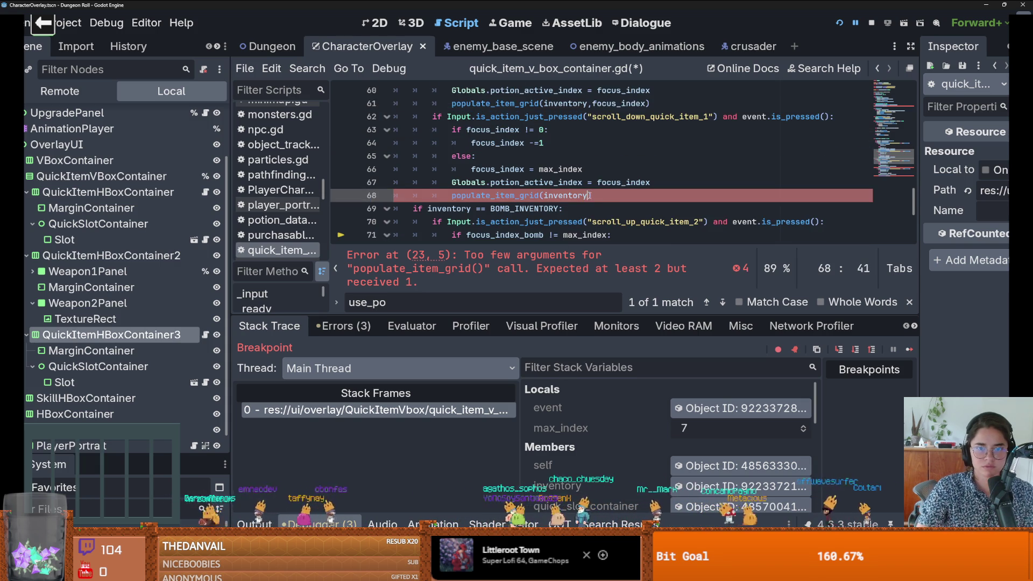
text(,focus_index)
scroll(620, 203, down, 2)
scroll(620, 203, down, 1)
click(592, 222)
text(,focus_index)
Step: Change line 76's populate_item_grid argument to focus_index_bomb
double_click(625, 208)
key(ctrl+c)
double_click(617, 222)
key(ctrl+v)
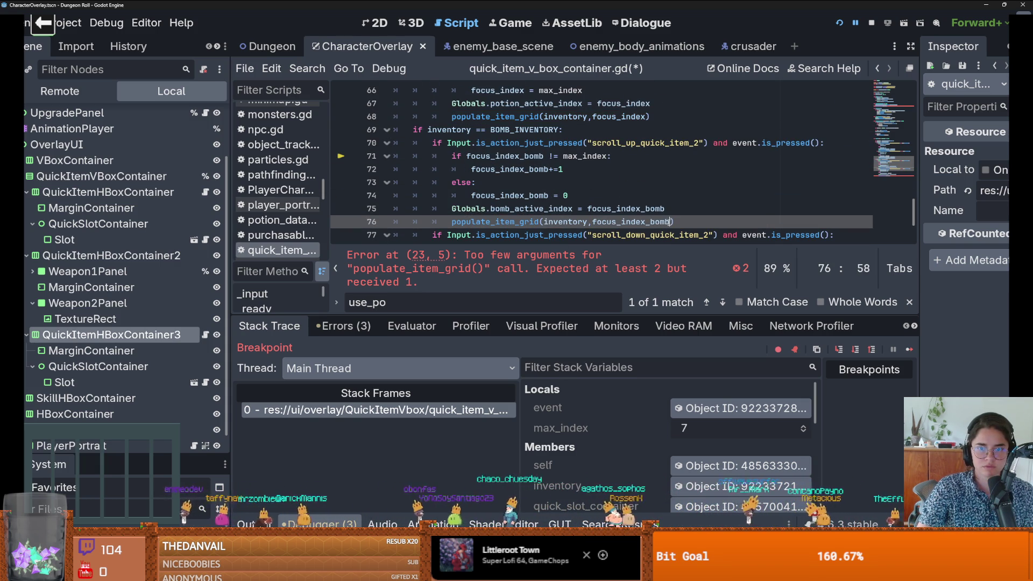
double_click(629, 222)
scroll(570, 213, up, 20)
scroll(569, 213, down, 6)
scroll(569, 213, up, 2)
scroll(565, 199, down, 3)
scroll(558, 183, up, 2)
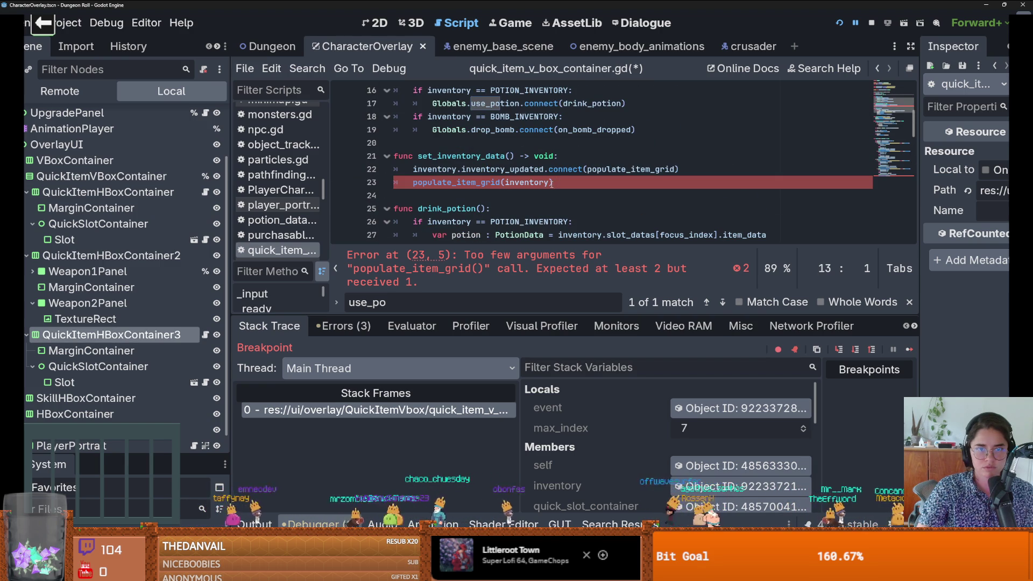
Step: Wrap line 23's populate_item_grid call in the POTION_INVENTORY check, passing focus_index
double_click(455, 182)
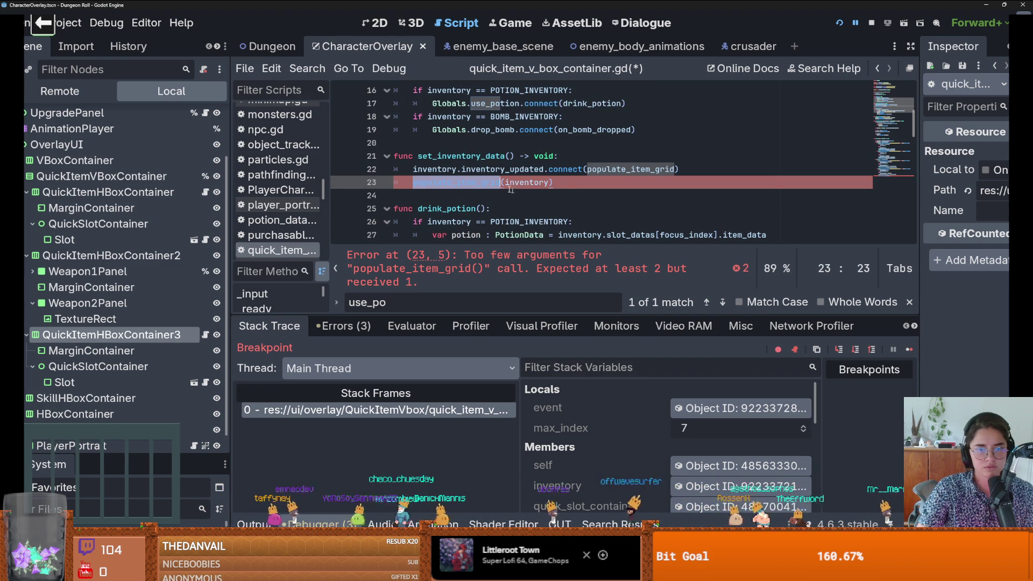
click(559, 188)
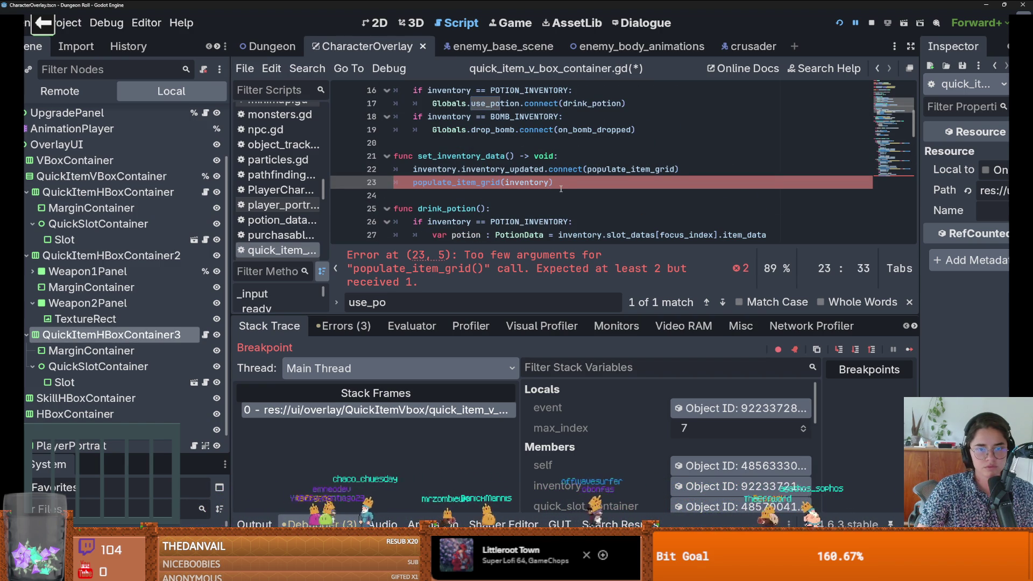
scroll(561, 189, up, 1)
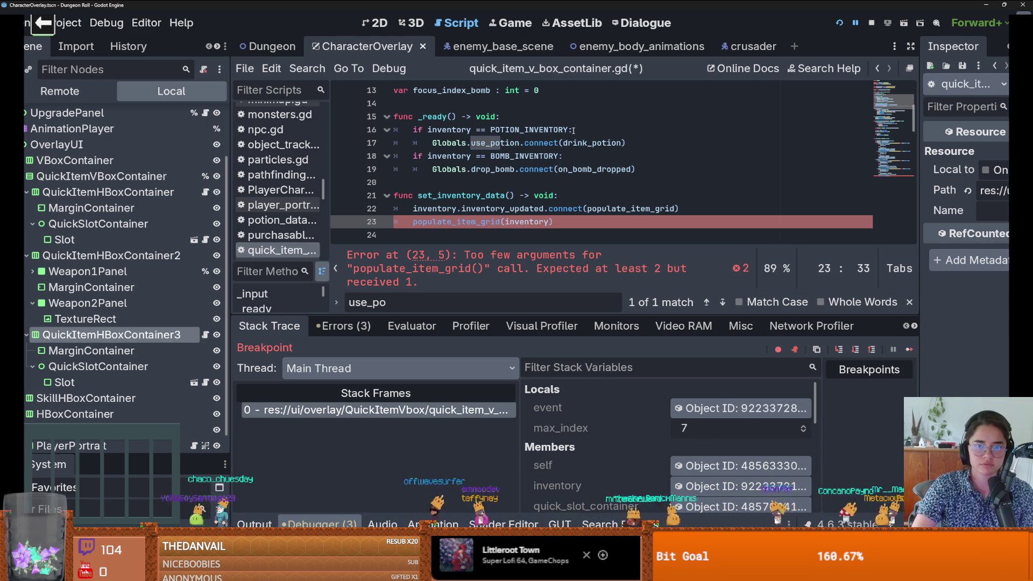
drag(573, 130, 413, 130)
click(676, 206)
key(Return)
key(ctrl+v)
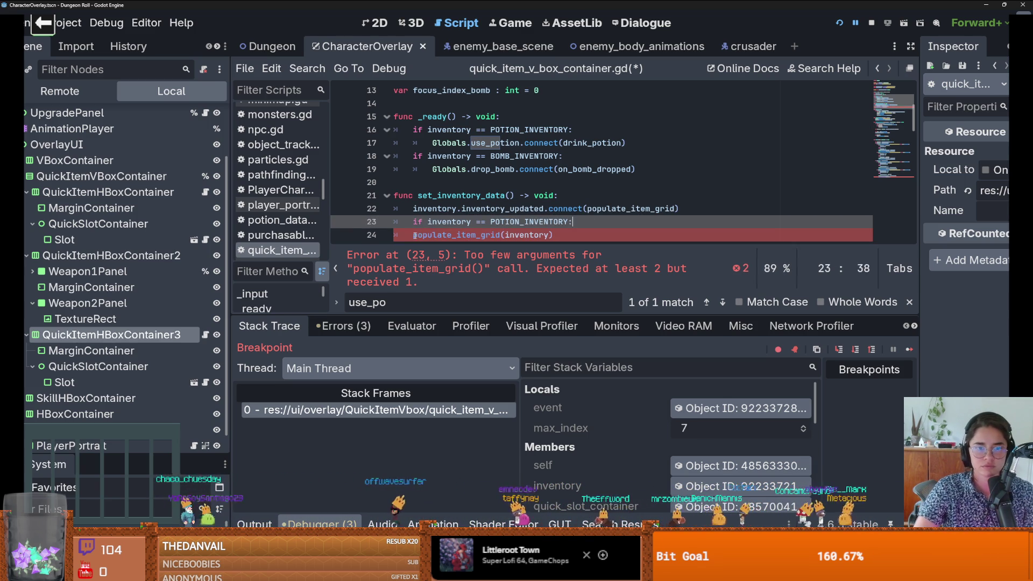
key(Tab)
text(, foc)
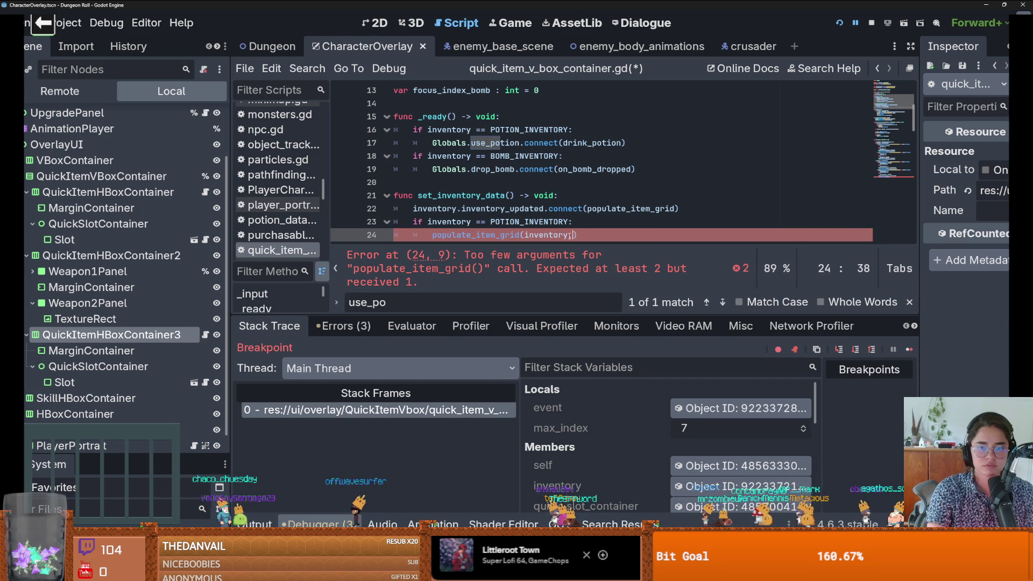
key(Return)
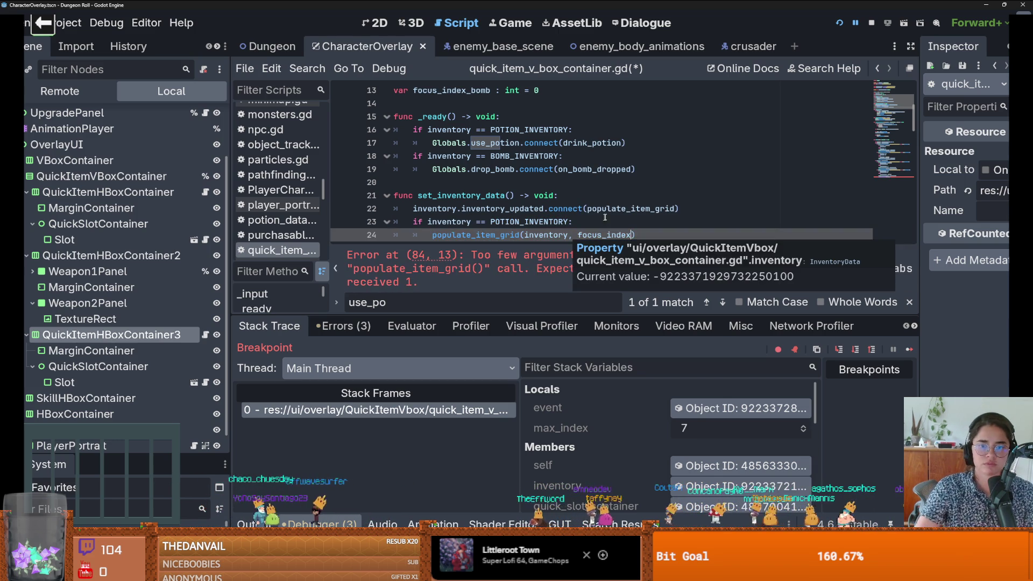
key(End)
key(Return)
Step: Add a BOMB_INVENTORY check aligned with the potion check below it
triple_click(582, 145)
key(ctrl+c)
click(460, 236)
key(ctrl+v)
key(Up)
key(Home)
key(BackSpace)
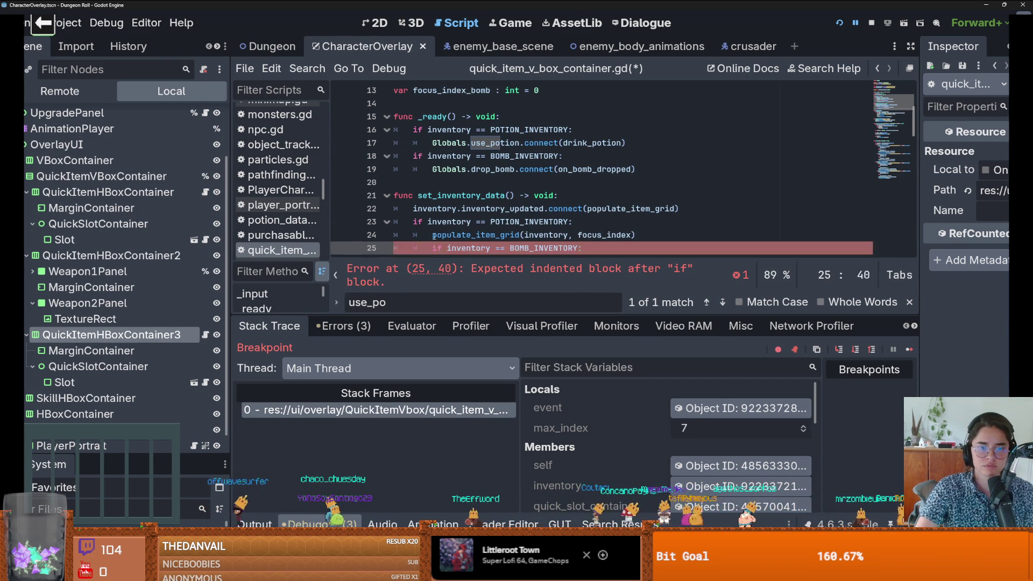
scroll(431, 249, down, 1)
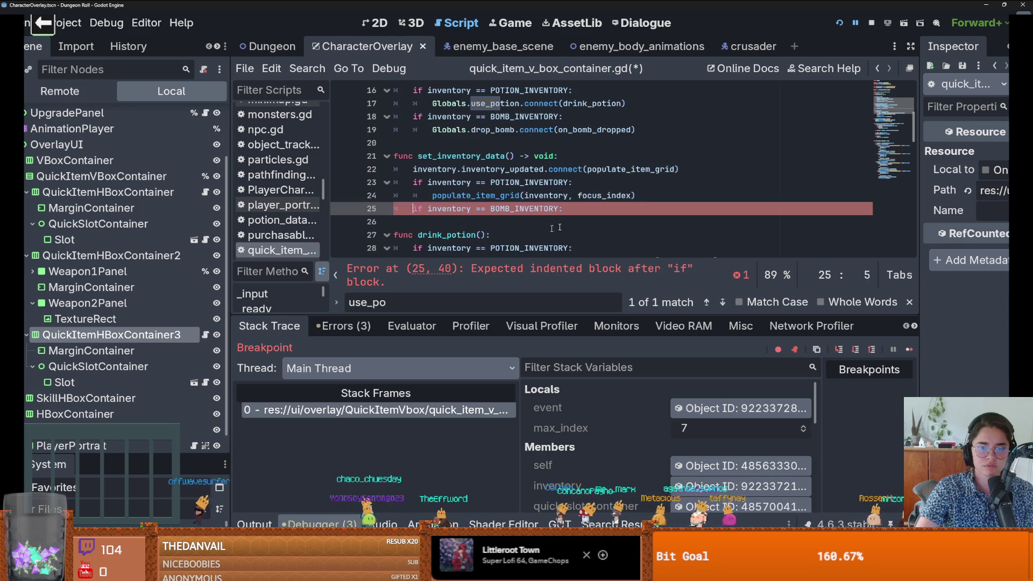
key(ctrl+z)
Step: Put an indented copy of the populate_item_grid call under the bomb check
key(ctrl+c)
click(451, 222)
key(ctrl+v)
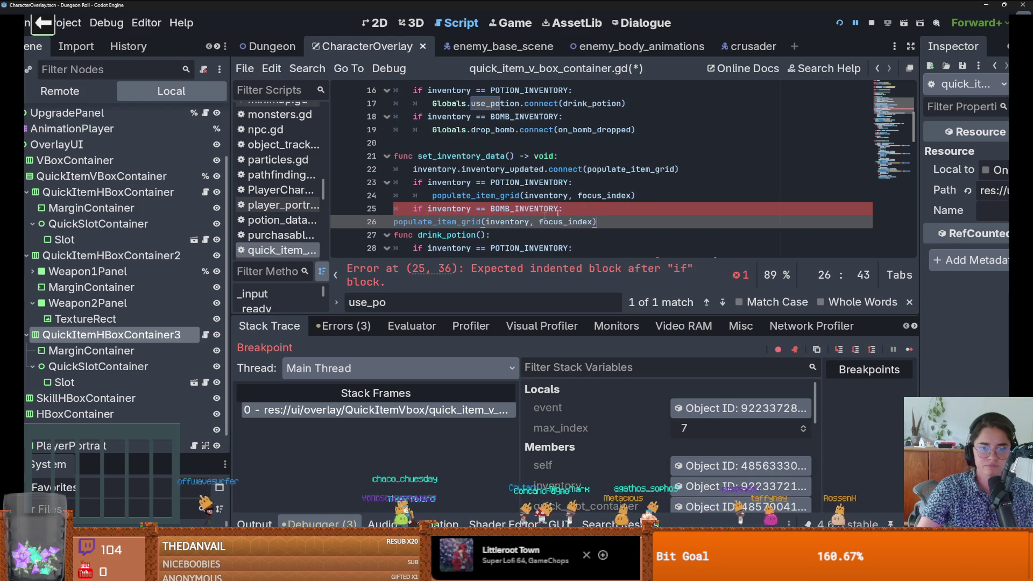
click(397, 222)
key(Tab)
key(Tab)
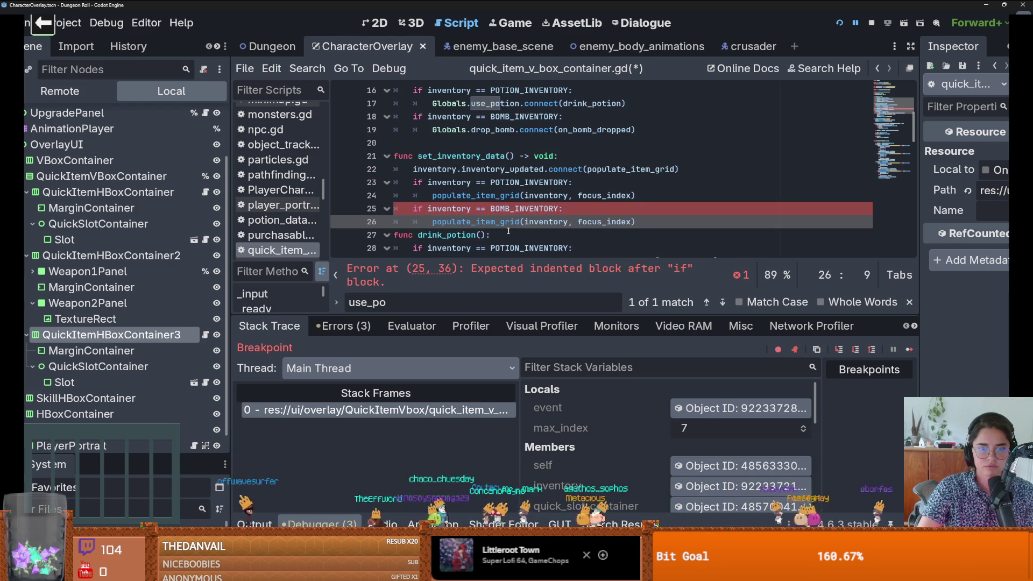
Step: Make the bomb branch's call pass focus_index_bomb instead of focus_index
double_click(593, 222)
key(BackSpace)
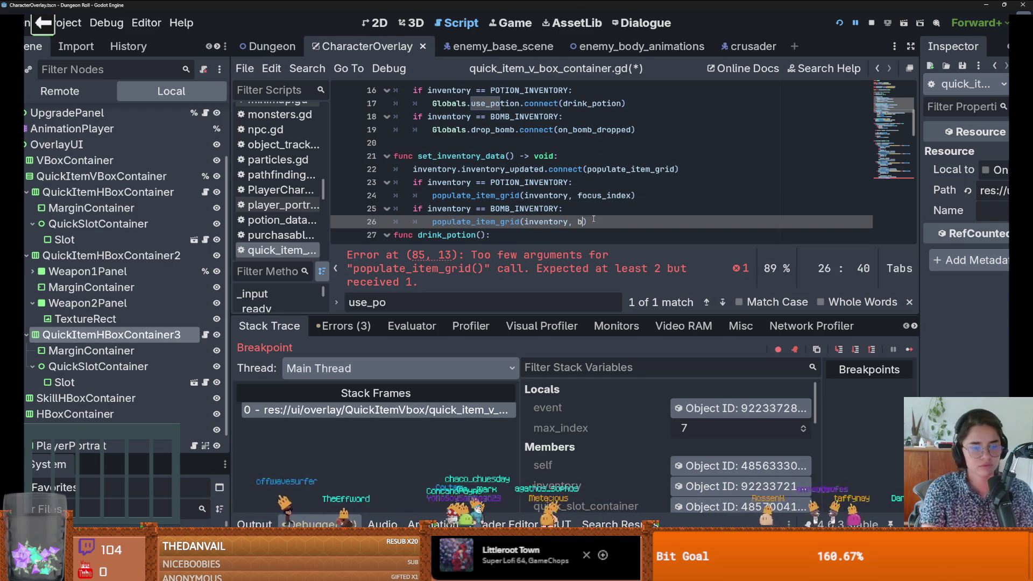
text(bom)
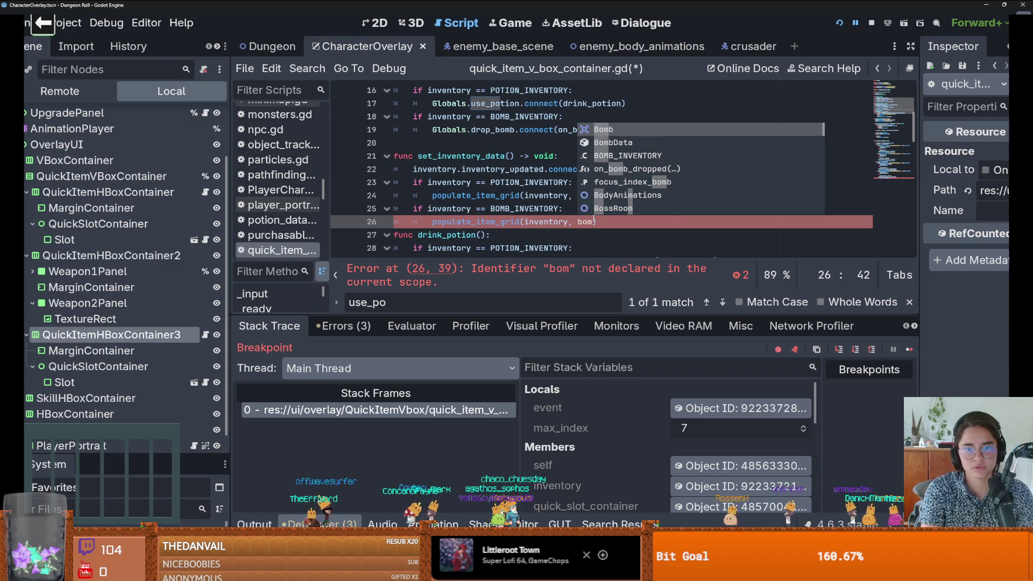
key(BackSpace)
key(BackSpace)
key(BackSpace)
text(in)
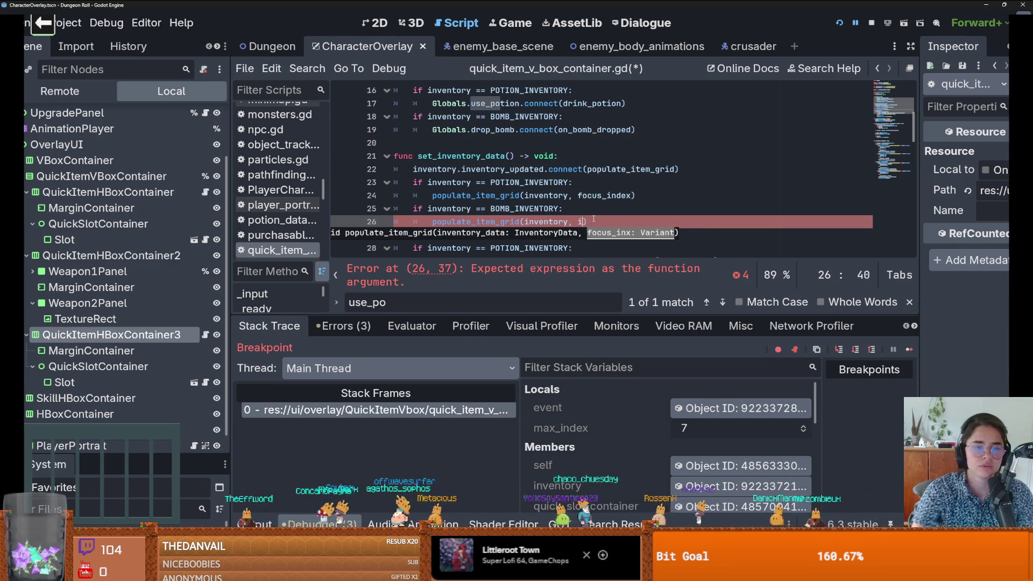
key(BackSpace)
scroll(593, 219, up, 3)
click(489, 169)
scroll(538, 162, down, 5)
click(575, 142)
key(ctrl+v)
Step: Add focus_index_bomb as the second argument to the line 85 populate_item_grid call
scroll(578, 151, down, 15)
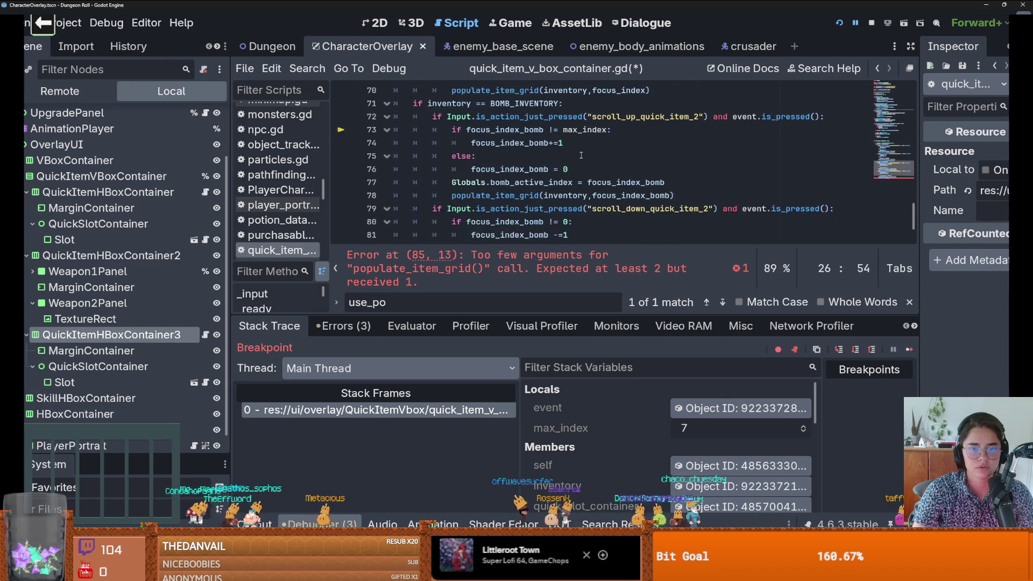
scroll(581, 156, down, 2)
click(589, 222)
text(,)
key(ctrl+v)
scroll(619, 137, up, 1)
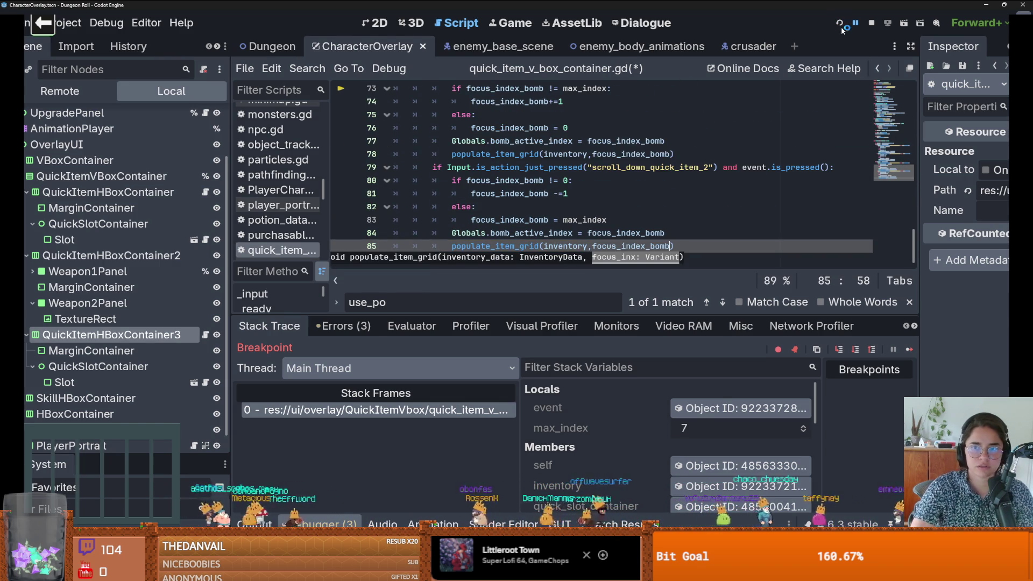
Step: Run Dungeon Roll, enter spawn_enemy 10 in the console, and open the inventory panel
click(840, 26)
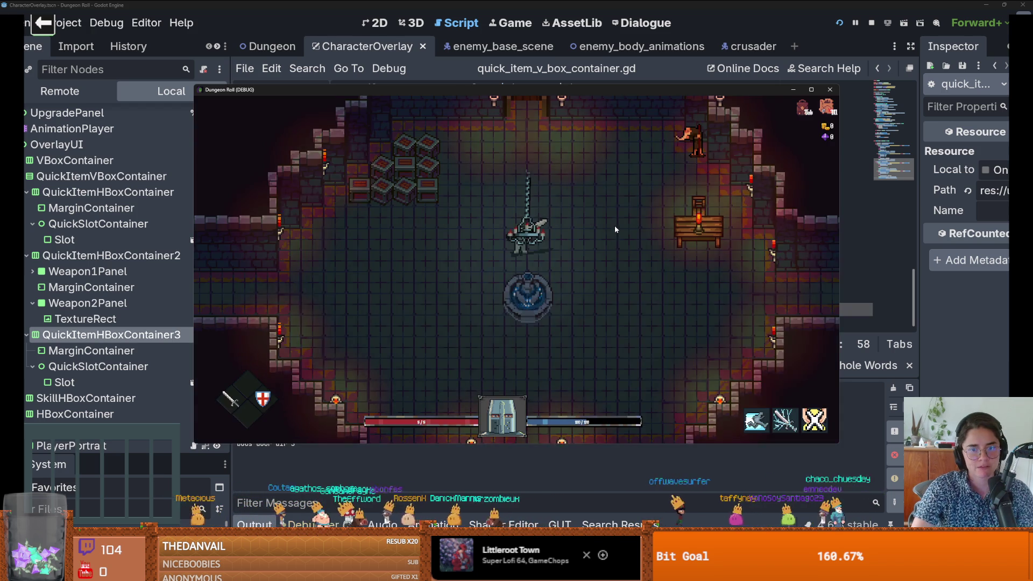
key(grave)
text(spawn_i)
key(Tab)
text(10)
key(Return)
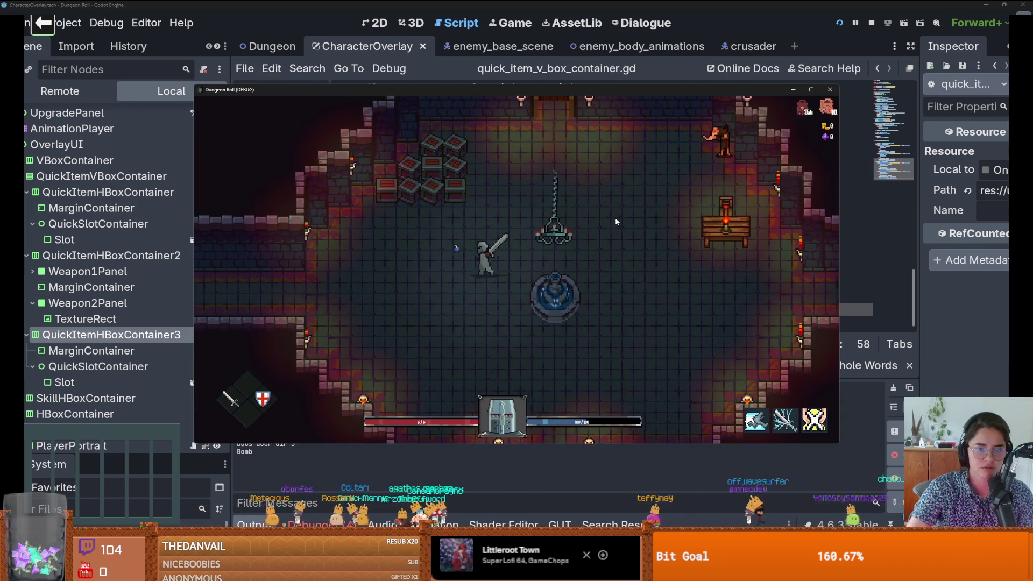
key(Tab)
mouse_move(295, 299)
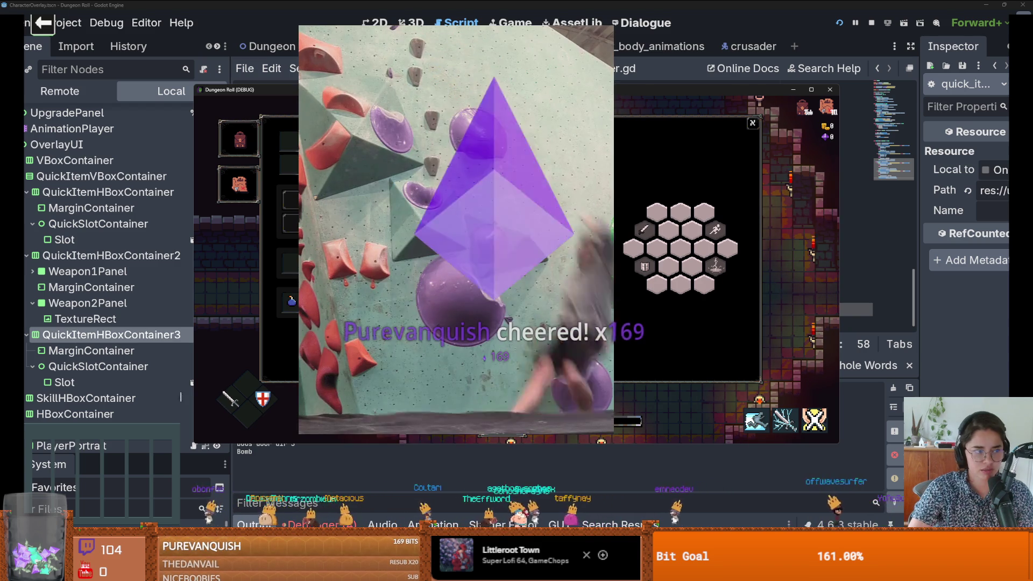
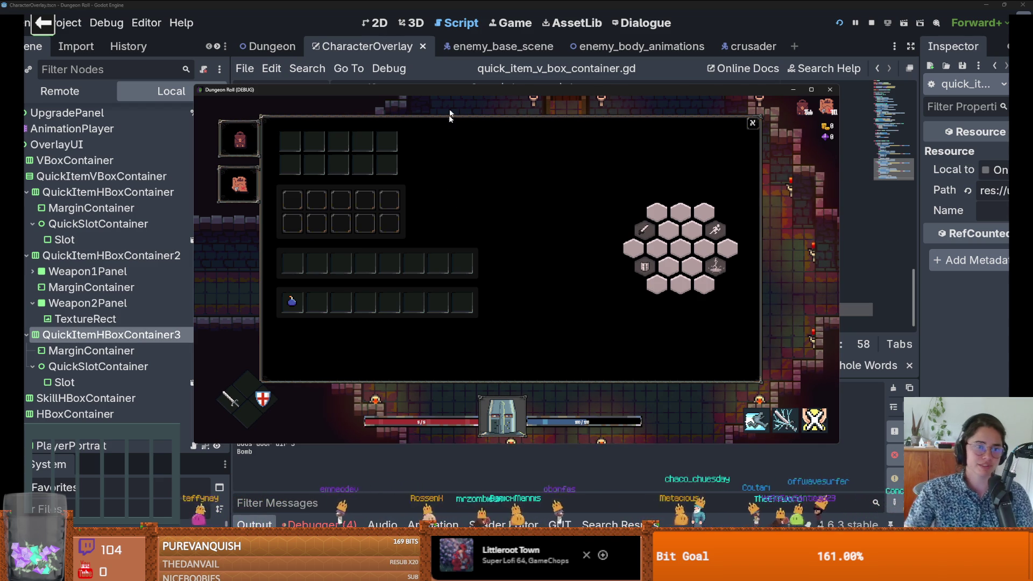
Step: Move the bomb out of the first quick slot and back, close the inventory, and stop the debug run
click(304, 301)
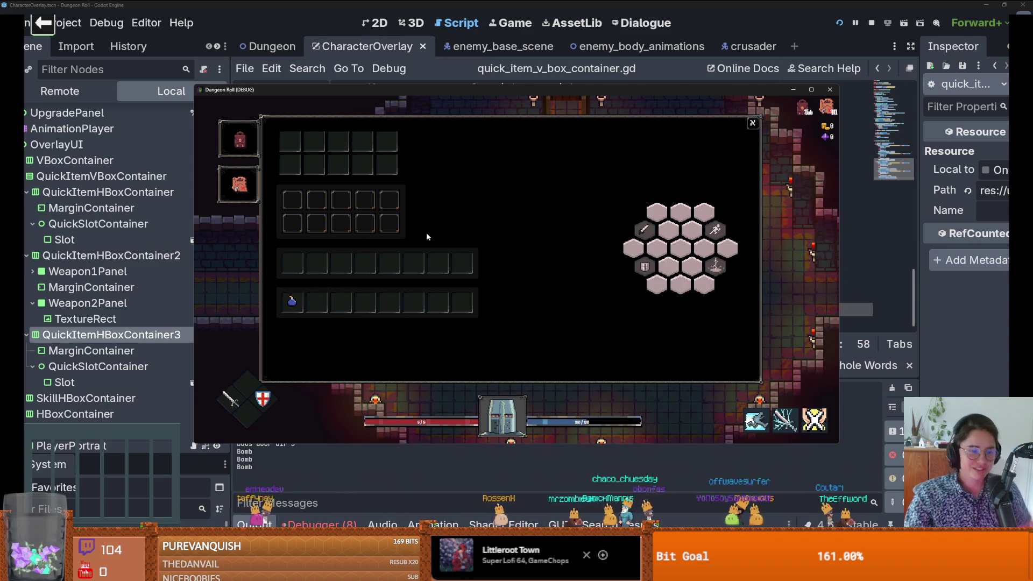
click(287, 296)
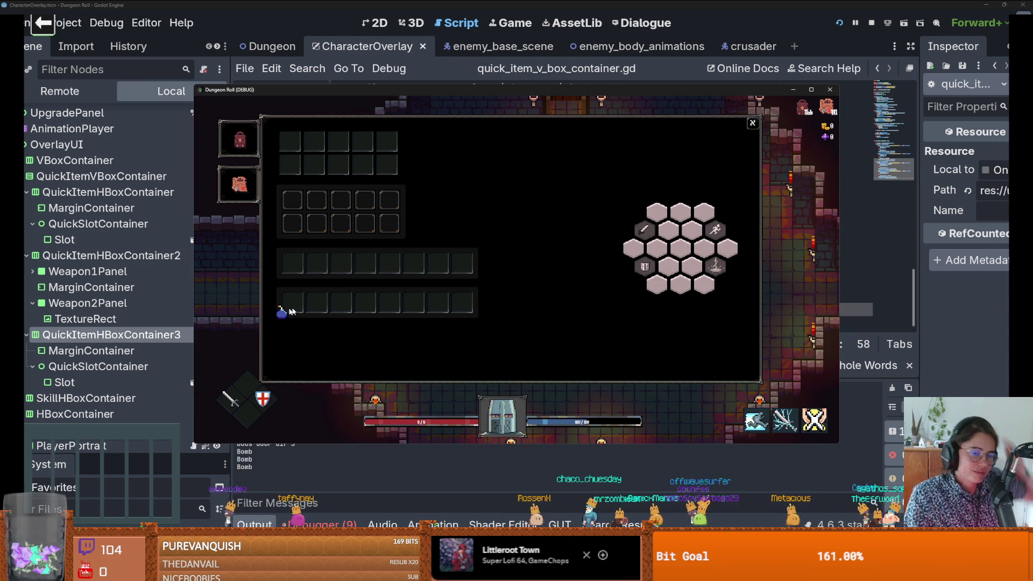
key(Tab)
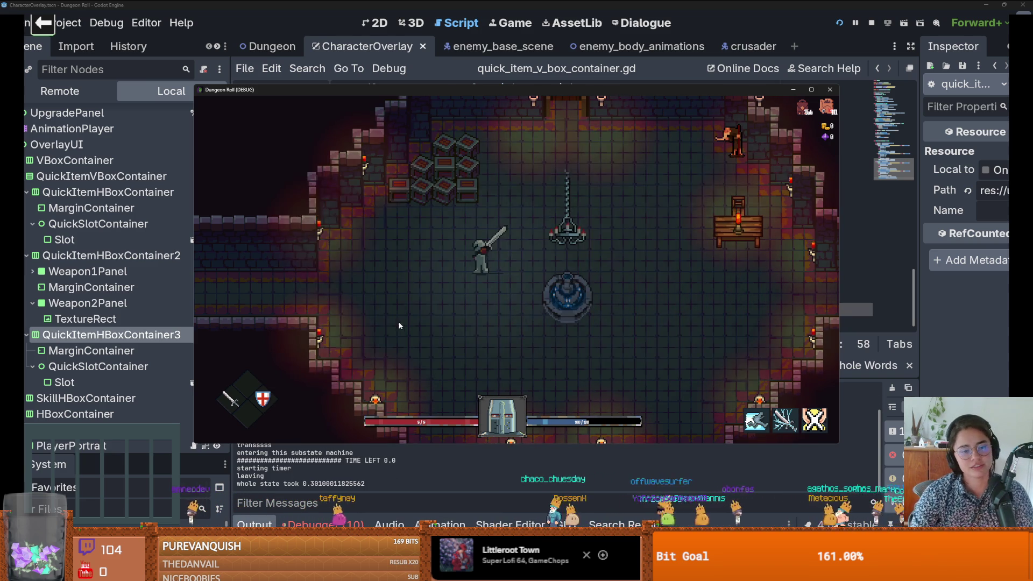
click(828, 92)
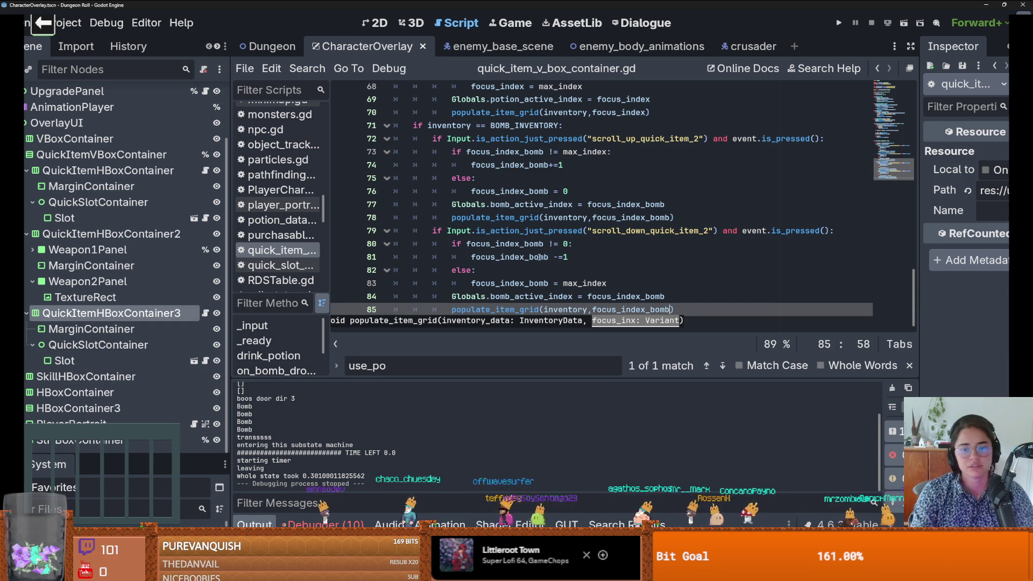
Step: Delete the stray space before the closing bracket in line 26's populate_item_grid(inventory,focus_index_bomb) call
scroll(539, 262, up, 9)
scroll(568, 222, up, 12)
scroll(617, 205, down, 5)
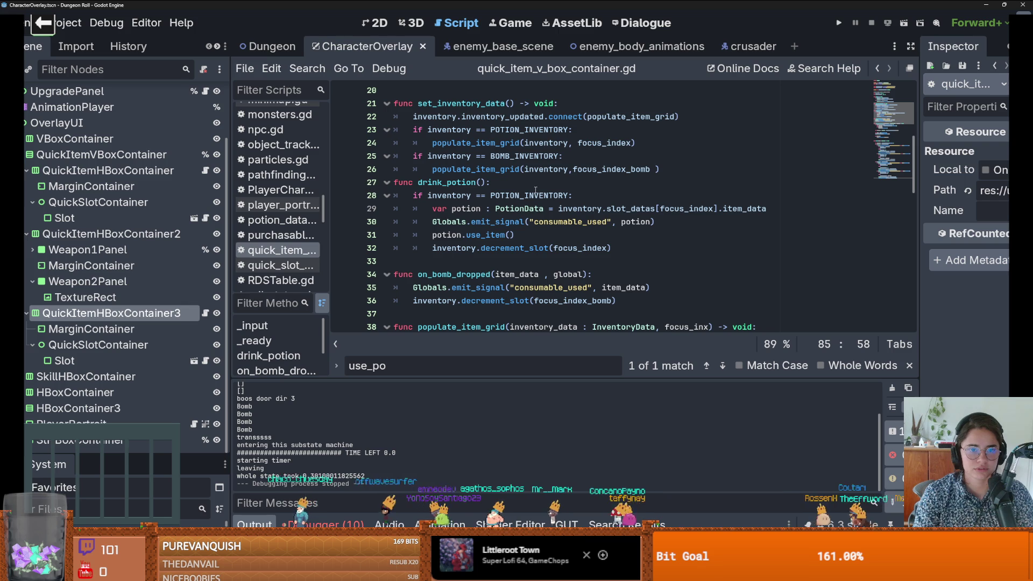
click(690, 169)
key(Return)
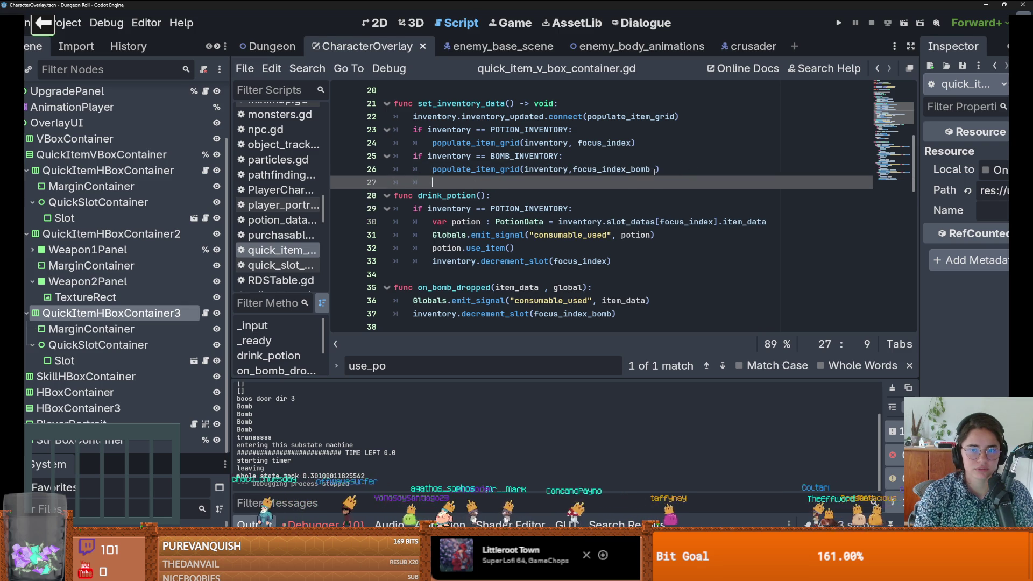
click(655, 169)
key(BackSpace)
Step: Show the debugger's Errors list with its ten errors
scroll(650, 175, down, 2)
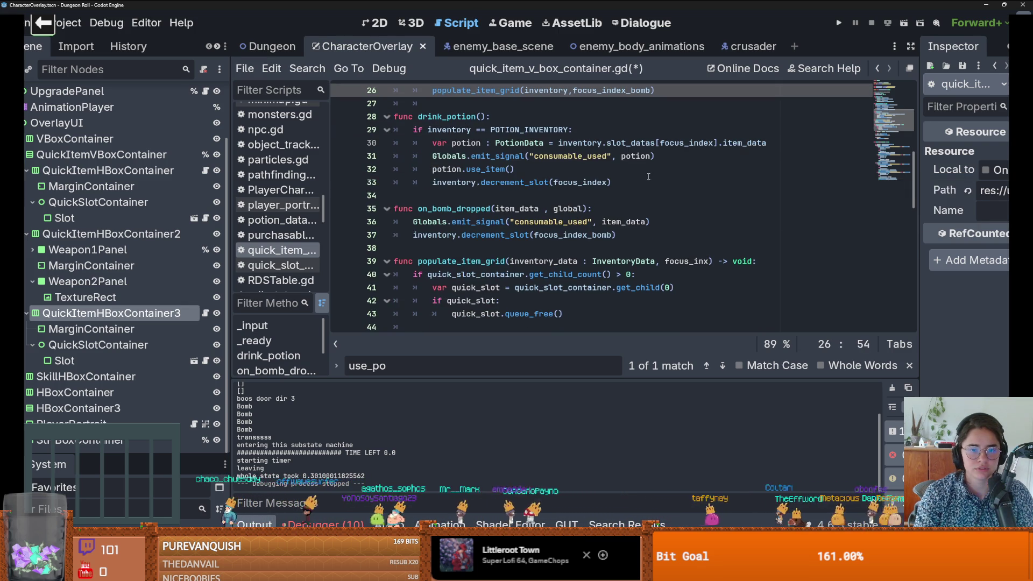
scroll(108, 205, up, 3)
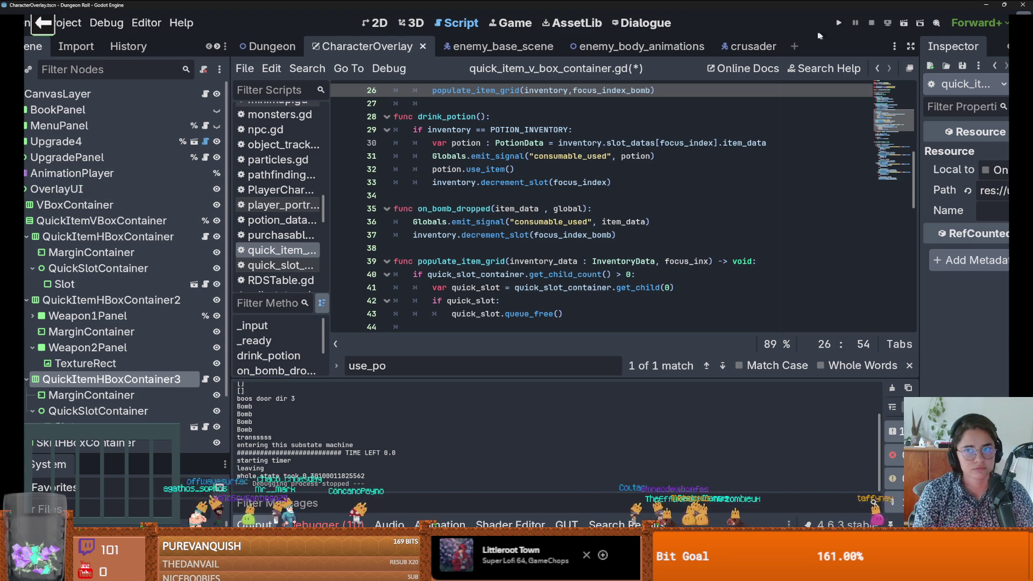
click(322, 524)
scroll(417, 428, down, 2)
Step: Jump from the error to inventory_data.gd line 79, remove line 38's stray indent, and save
double_click(441, 416)
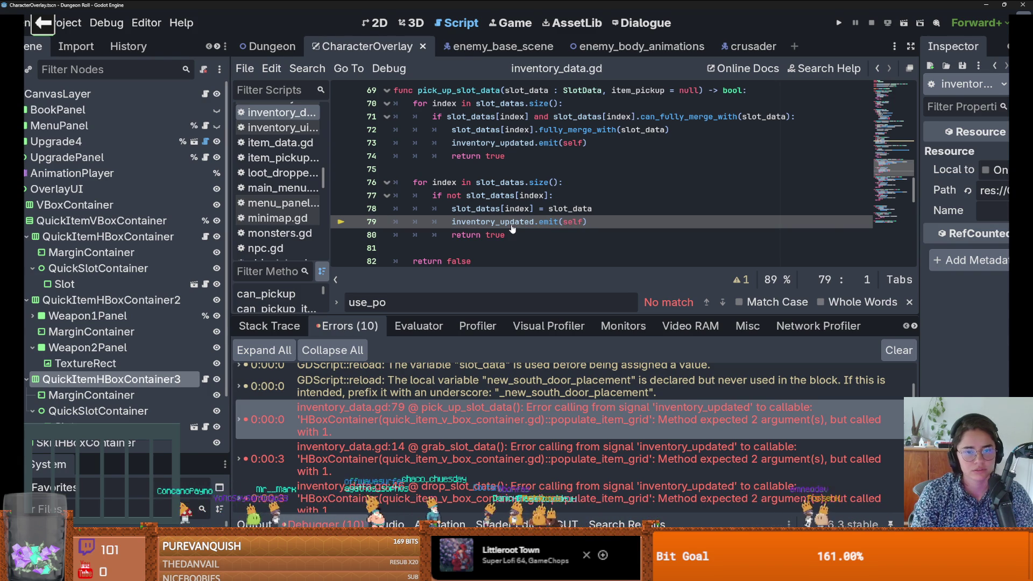
scroll(512, 229, up, 10)
click(511, 169)
key(BackSpace)
key(ctrl+s)
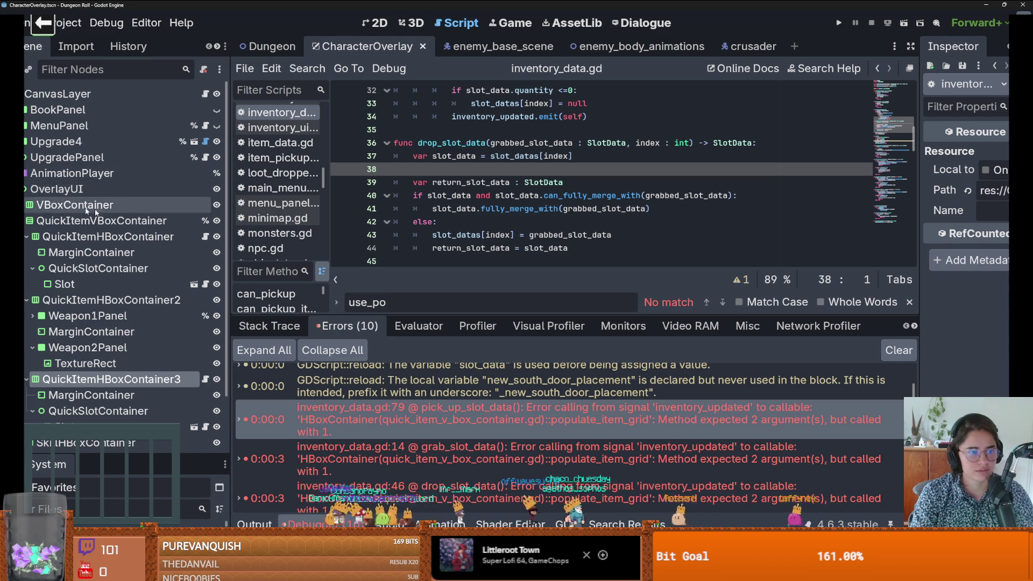
Step: Back in quick_item_v_box_container.gd, copy the inventory-type checks on lines 23–27
scroll(157, 283, down, 3)
click(205, 313)
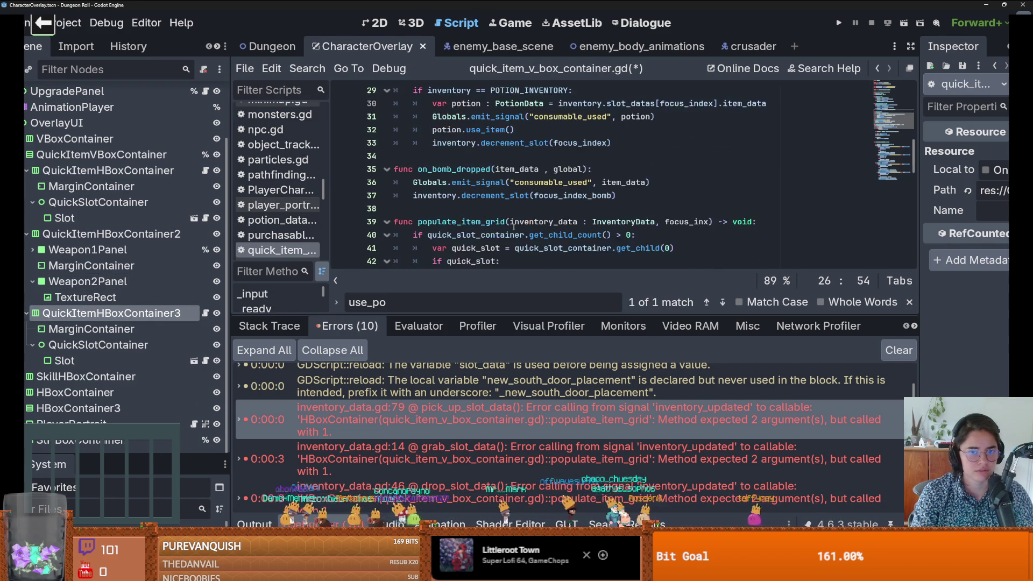
scroll(514, 226, up, 2)
scroll(616, 174, up, 1)
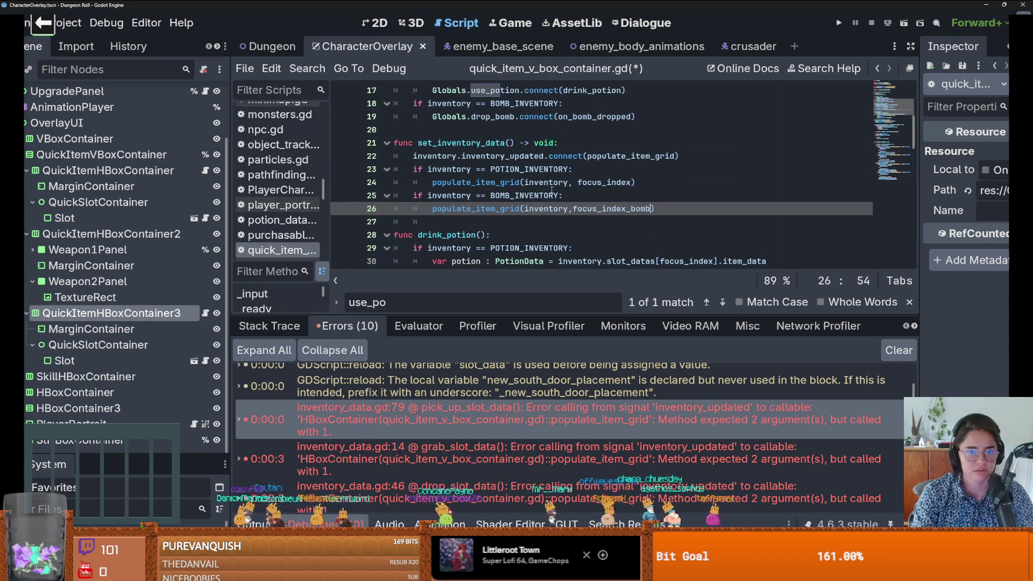
double_click(622, 214)
scroll(574, 208, down, 1)
click(470, 179)
key(shift+Up)
key(shift+Up)
key(shift+Up)
key(ctrl+c)
scroll(474, 179, down, 9)
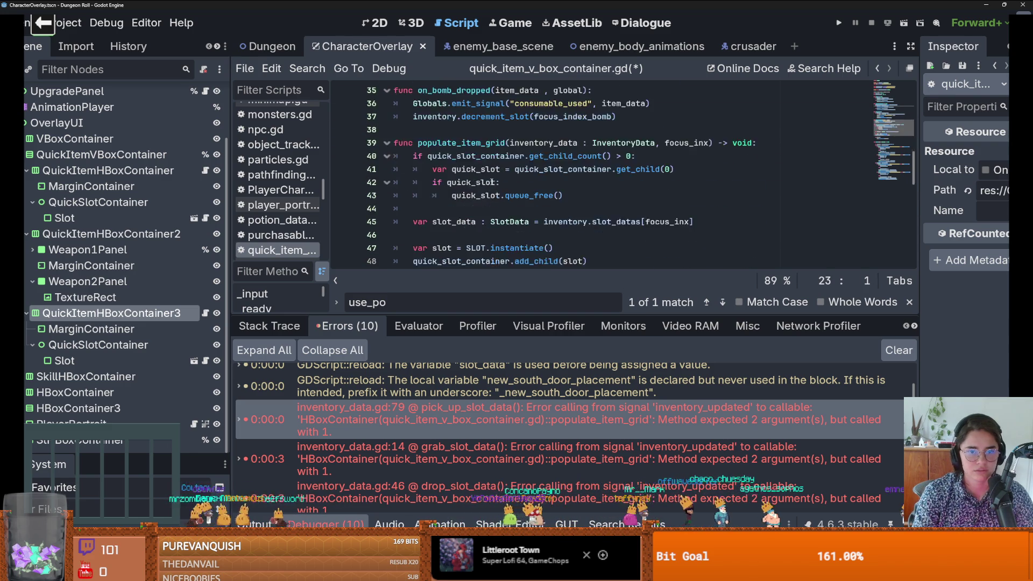
scroll(482, 179, up, 6)
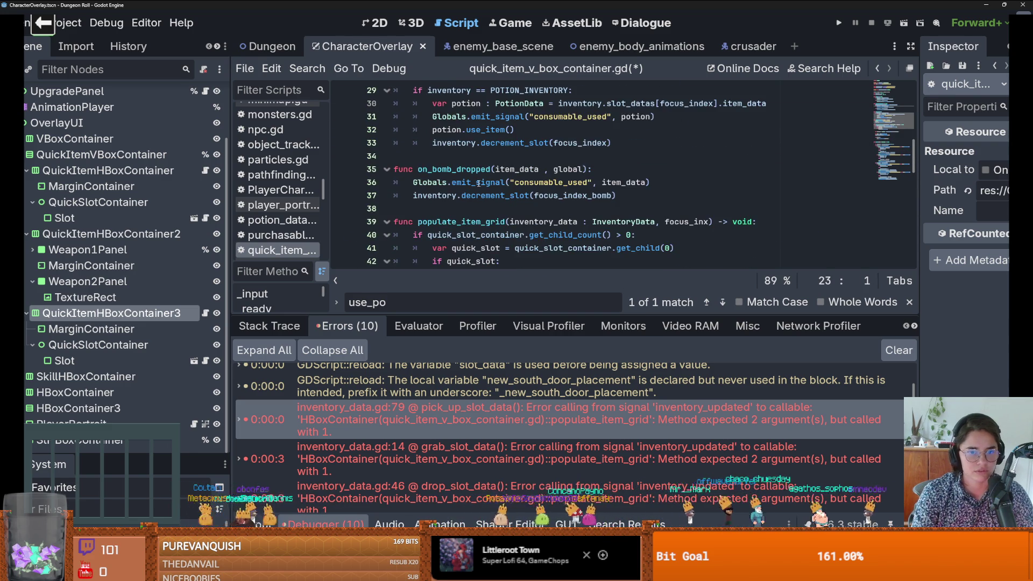
scroll(477, 183, down, 1)
double_click(688, 182)
Step: Remove the focus_inx parameter and paste the inventory-type checks into populate_item_grid's body
key(BackSpace)
key(BackSpace)
key(ctrl+s)
scroll(577, 251, down, 1)
key(Return)
key(Return)
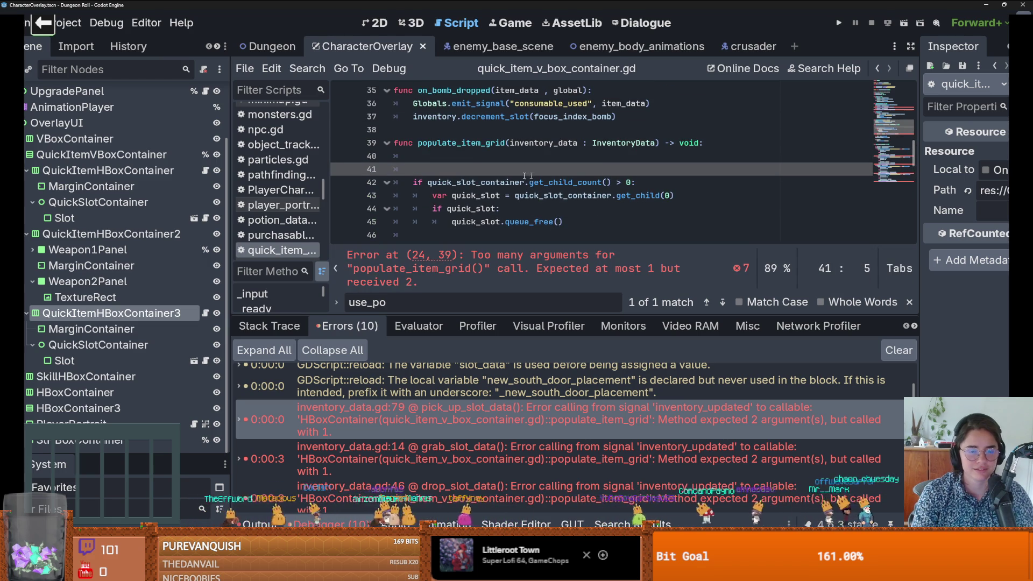
key(ctrl+v)
click(421, 168)
key(BackSpace)
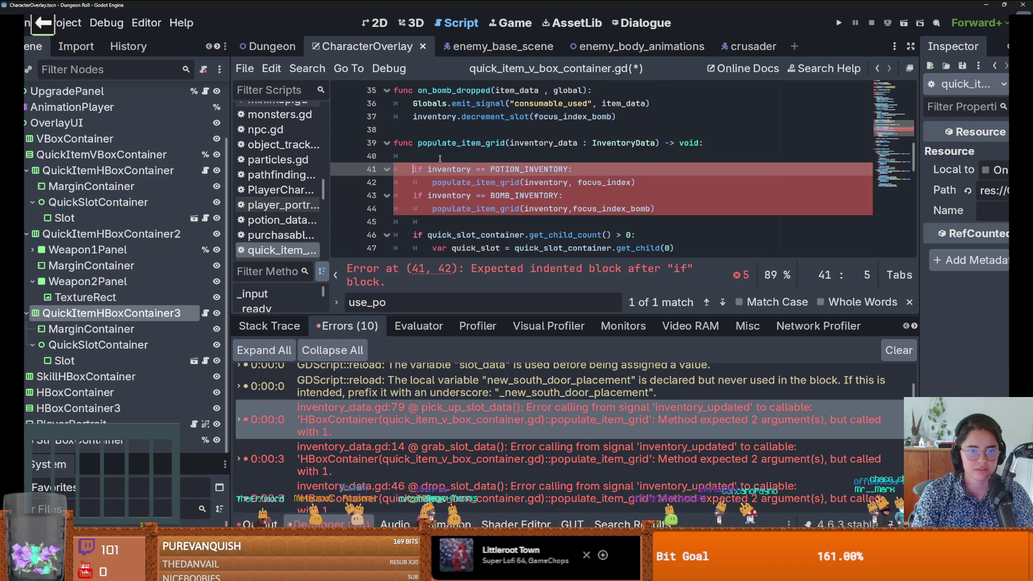
Step: Declare the index variable and turn line 42's populate call into an index= assignment
click(439, 157)
text(var index= 0)
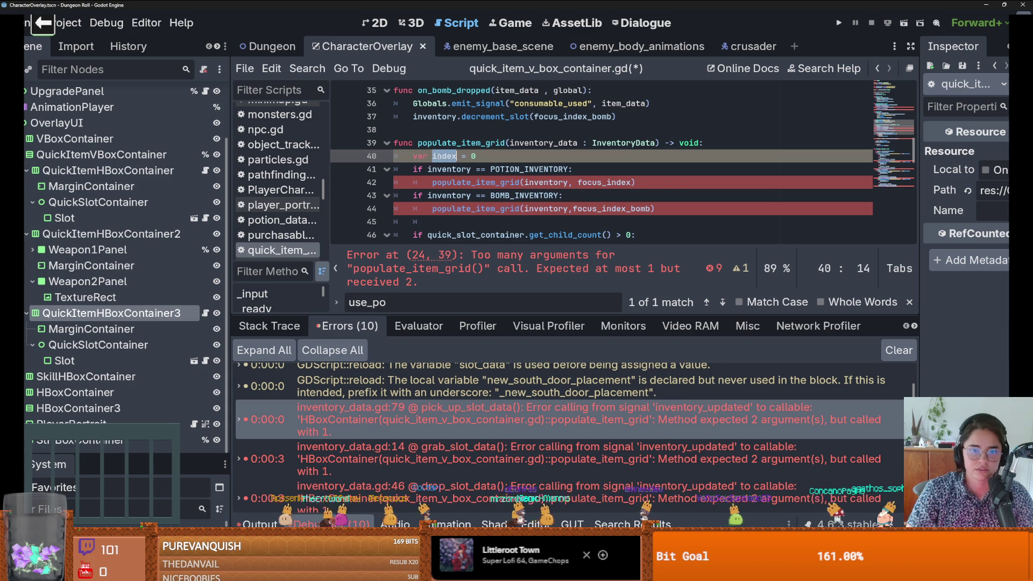
drag(573, 183, 432, 182)
text(index=)
click(536, 181)
drag(467, 183, 430, 185)
key(ctrl+c)
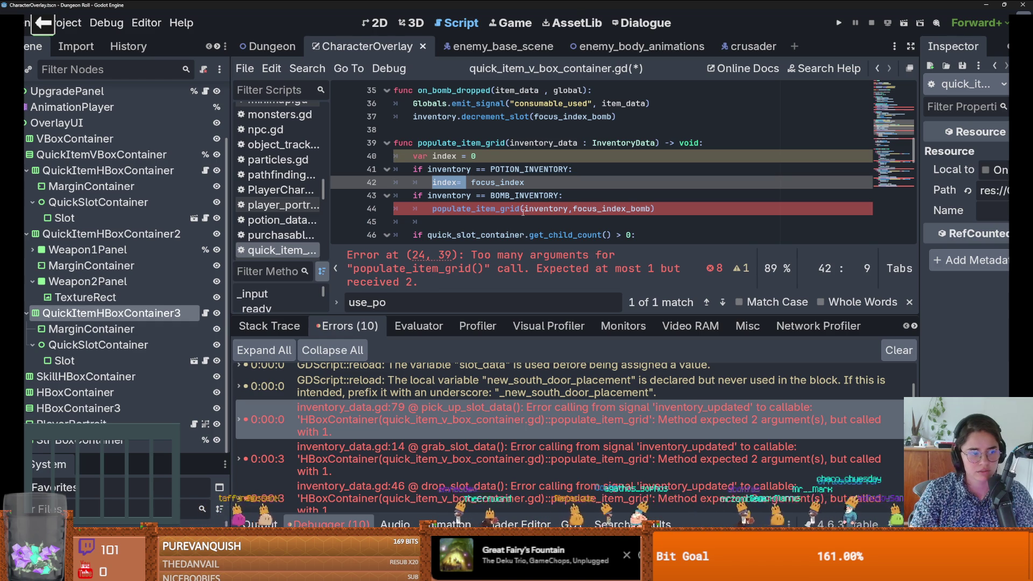
Step: Replace line 44's populate call with an index assignment, removing its closing bracket and inventory argument
drag(525, 210, 432, 209)
key(ctrl+v)
key(End)
key(BackSpace)
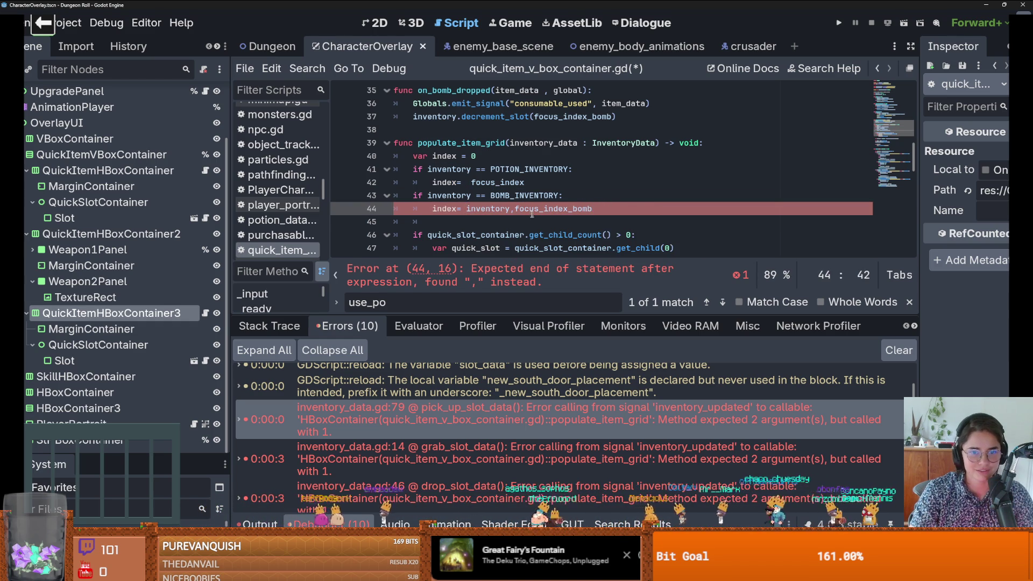
drag(515, 209, 466, 210)
key(BackSpace)
scroll(452, 161, down, 2)
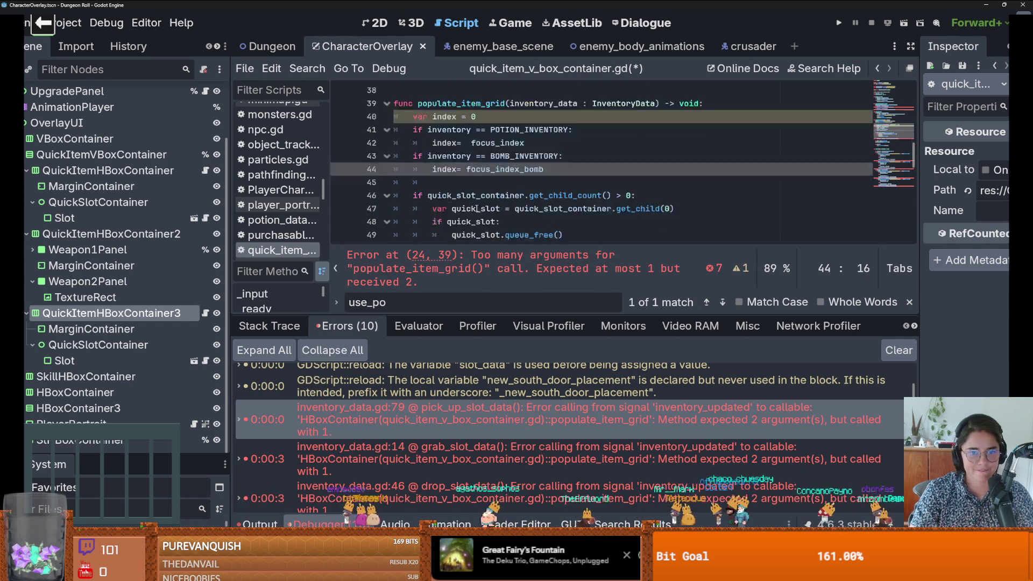
double_click(447, 130)
scroll(660, 218, down, 7)
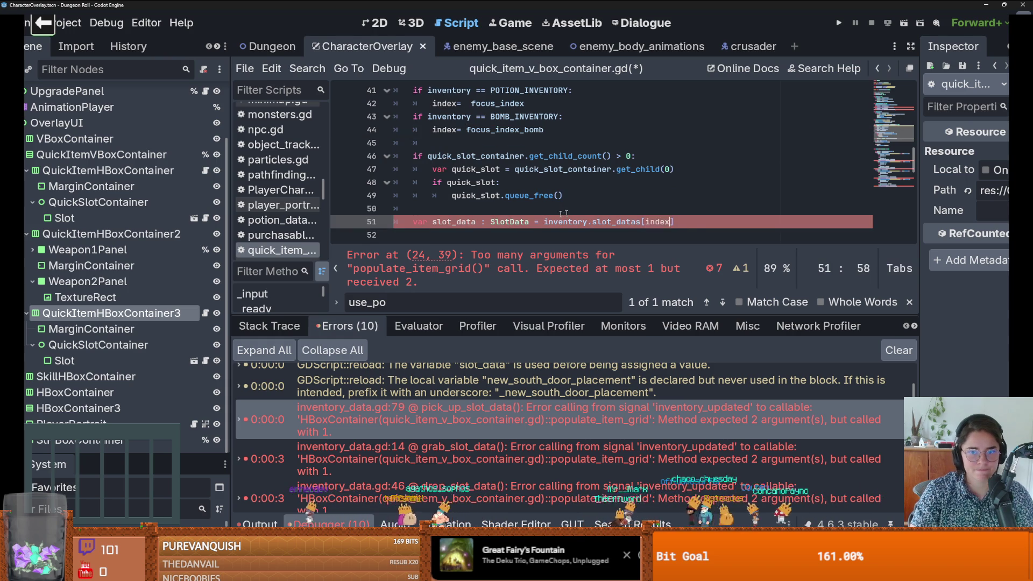
Step: Remove the focus index arguments from the populate_item_grid calls on lines 70–92 and save
click(636, 195)
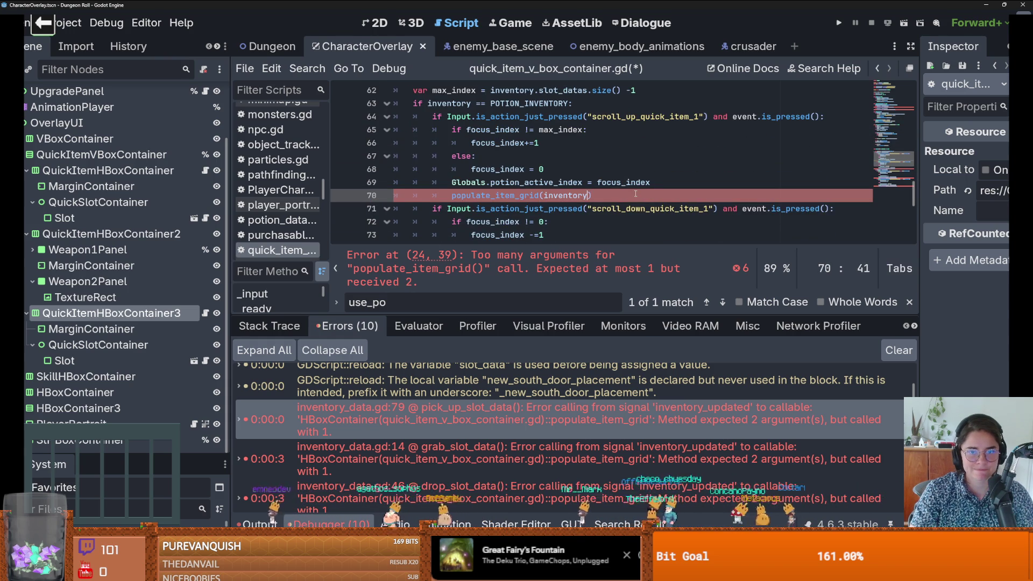
key(Down)
key(Down)
key(Down)
key(Delete)
key(Delete)
key(Delete)
key(Down)
key(Down)
key(Down)
key(Delete)
key(Delete)
key(Delete)
key(ctrl+s)
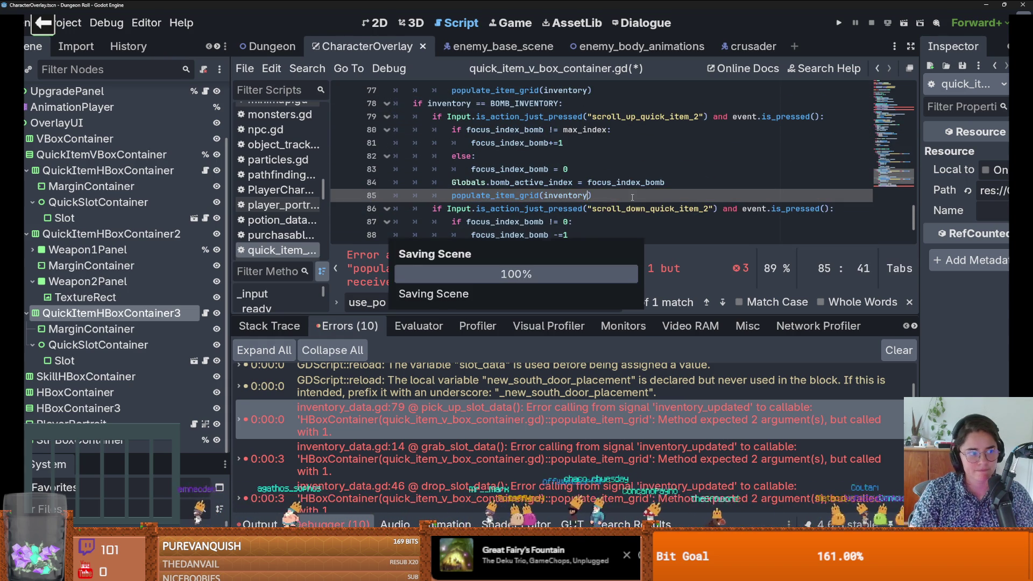
scroll(629, 197, down, 2)
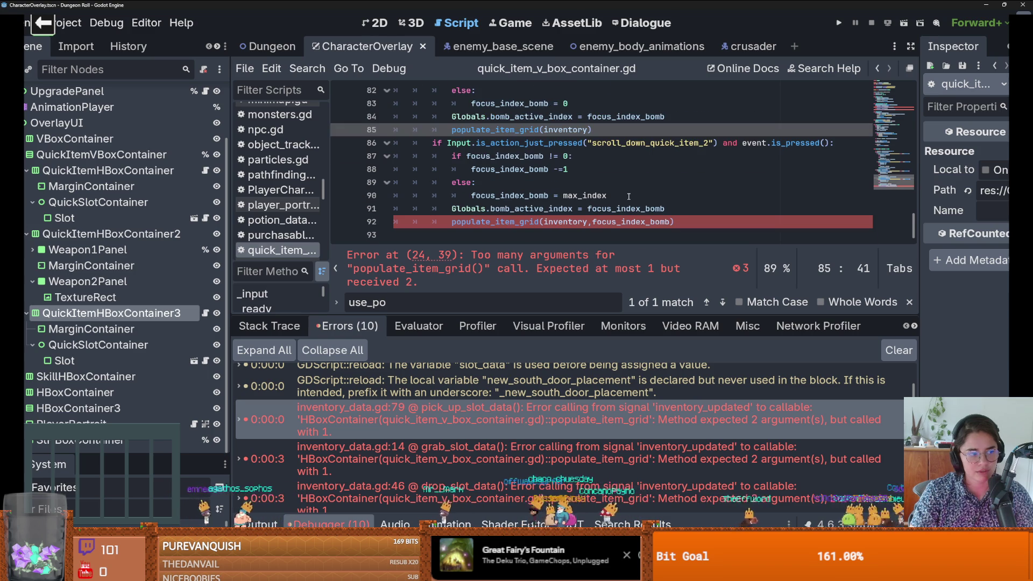
click(629, 222)
key(BackSpace)
key(ctrl+s)
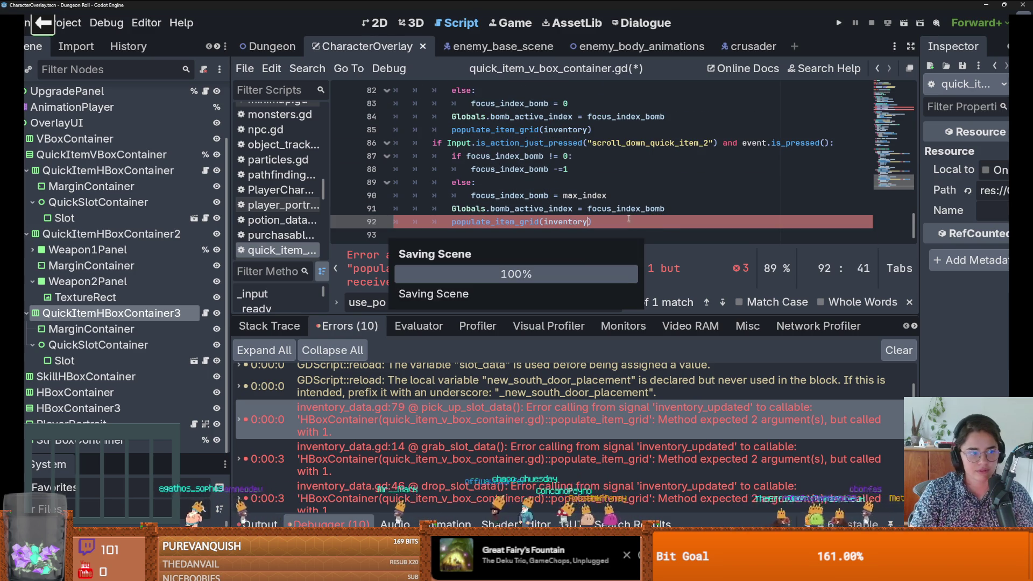